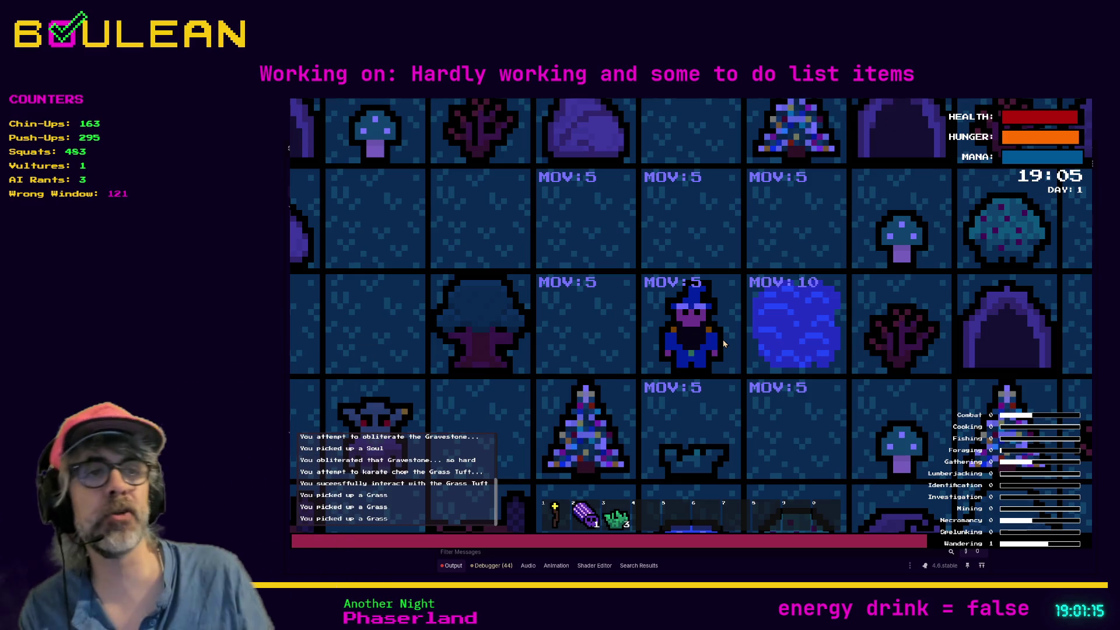
Move the wizard around with the arrow keys, trying attacks and chopping the Sapling.
key(Left)
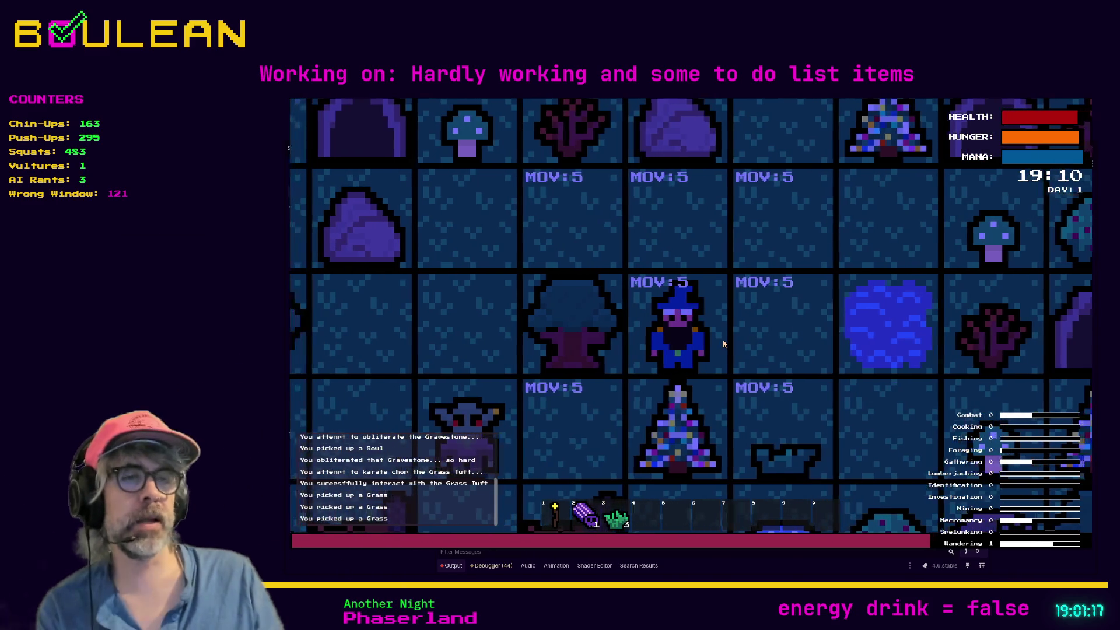
key(Right)
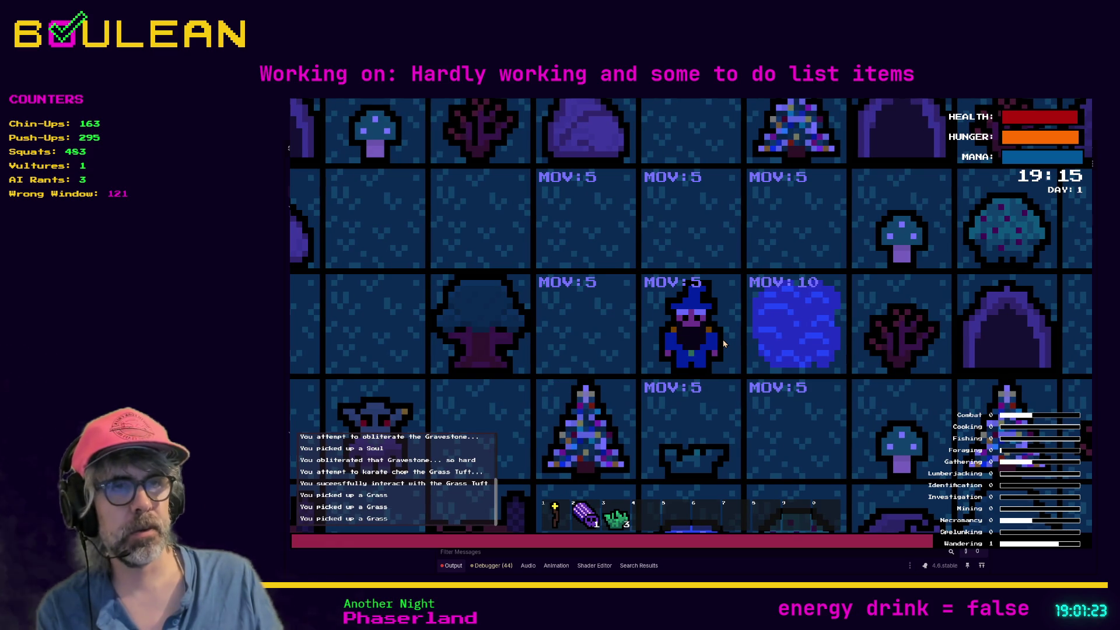
key(Left)
key(Down)
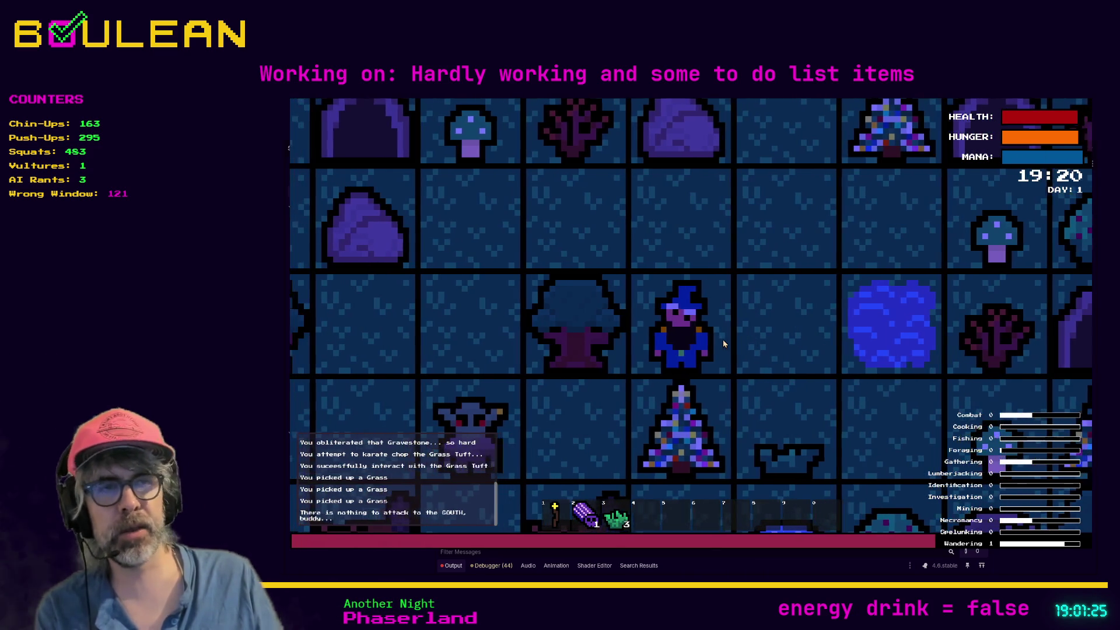
key(Left)
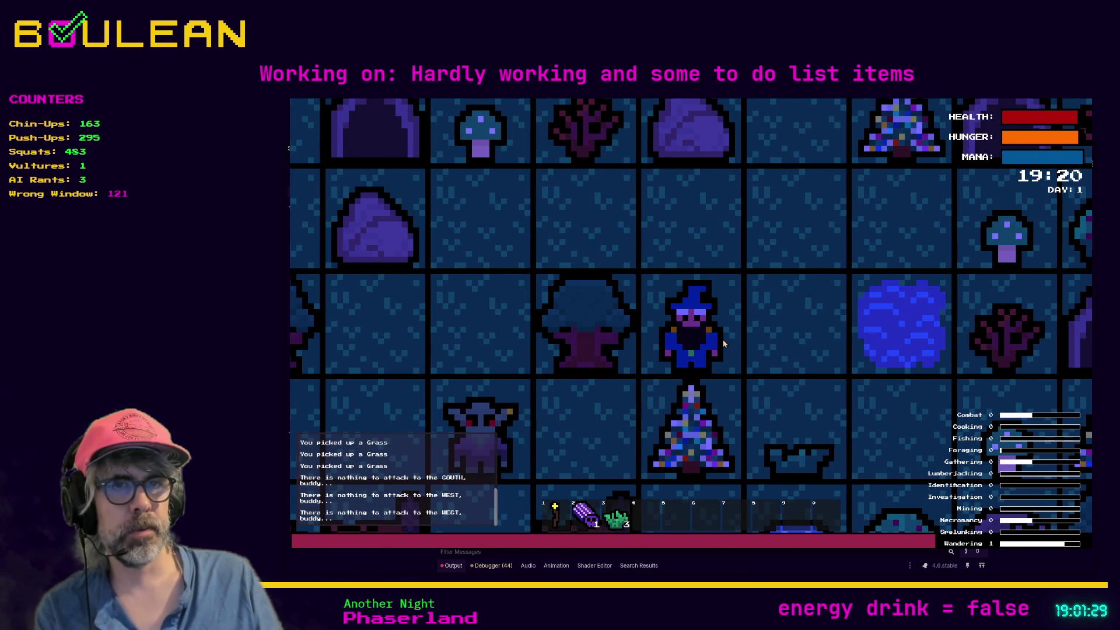
key(Up)
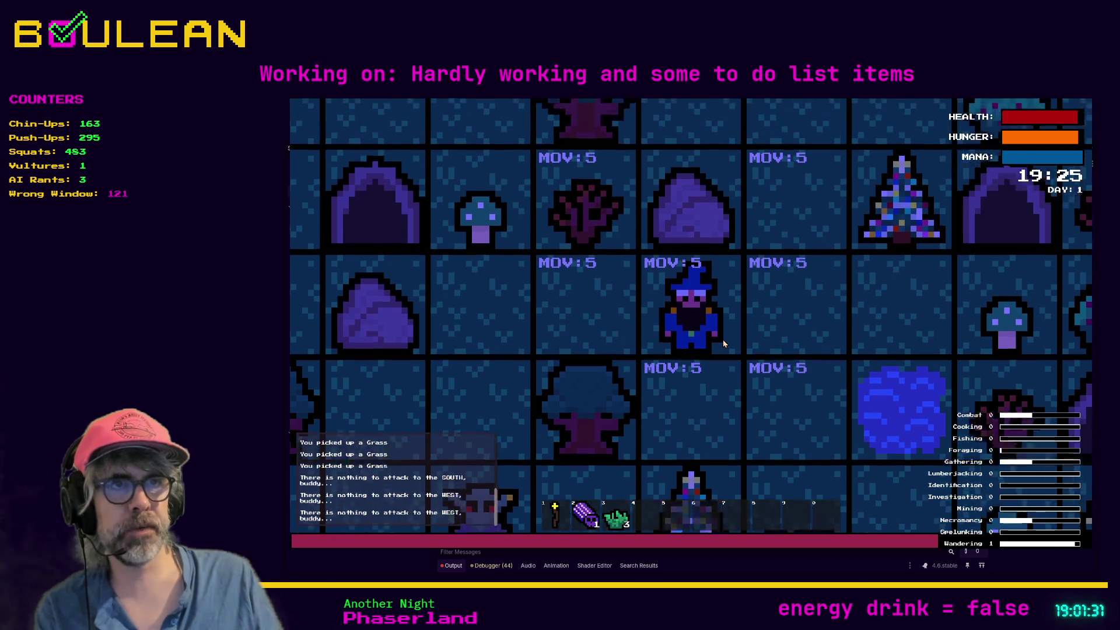
key(Left)
key(Up)
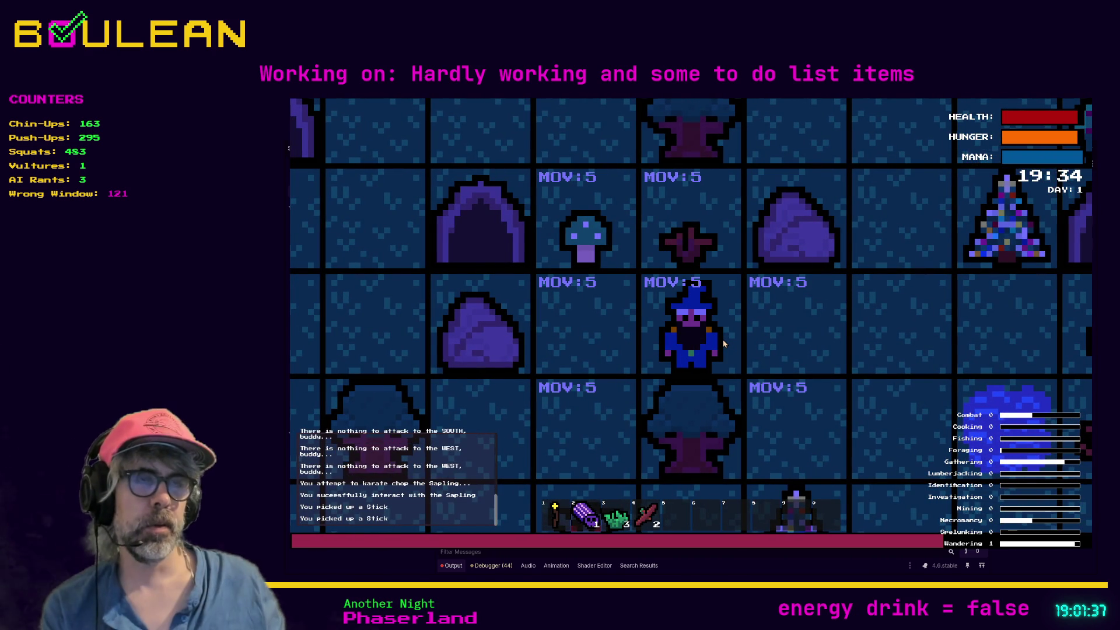
Walk the wizard back and forth east and west across the grid.
key(Right)
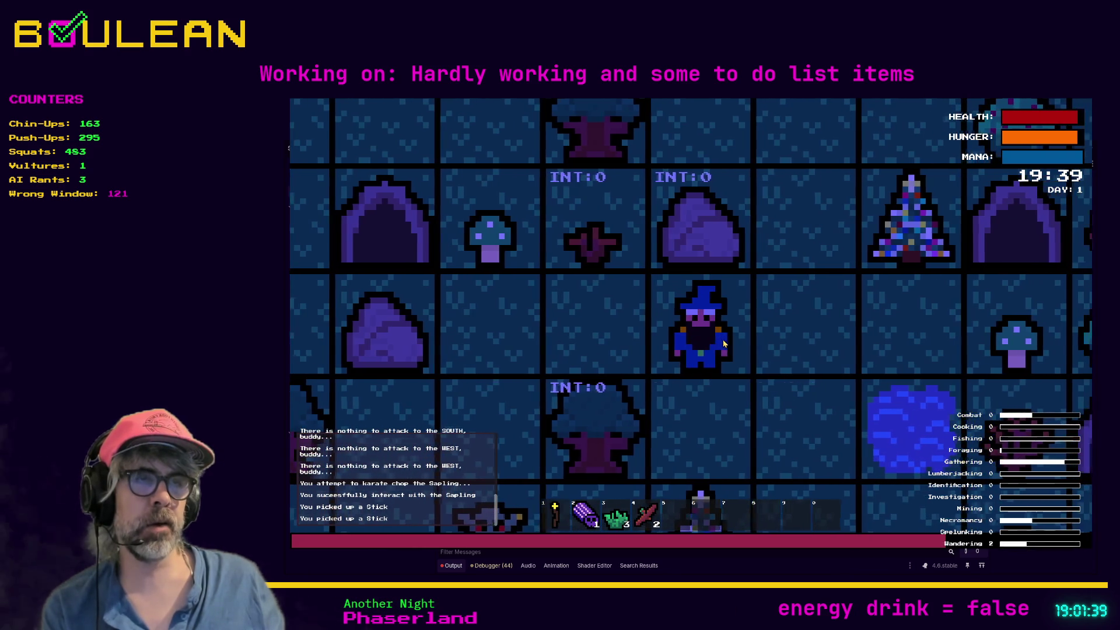
key(Left)
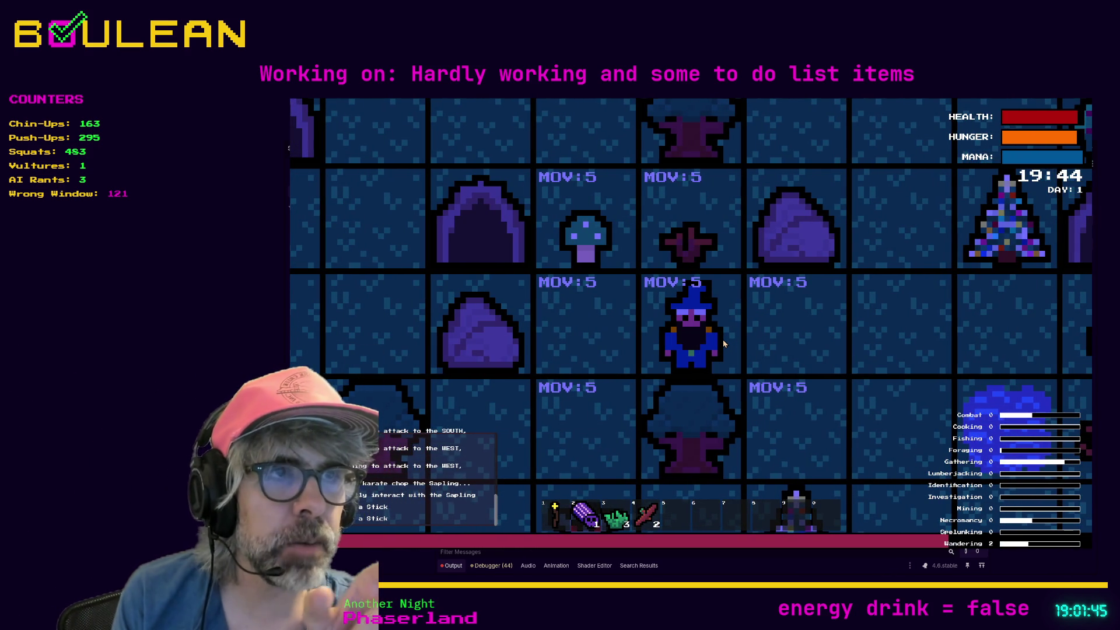
key(Right)
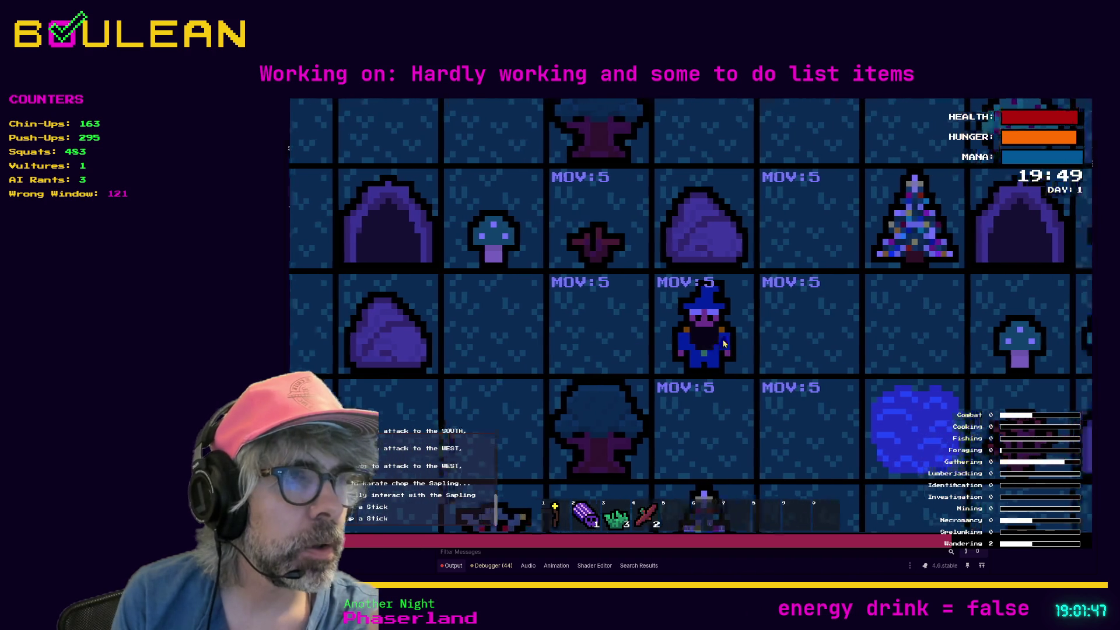
key(Right)
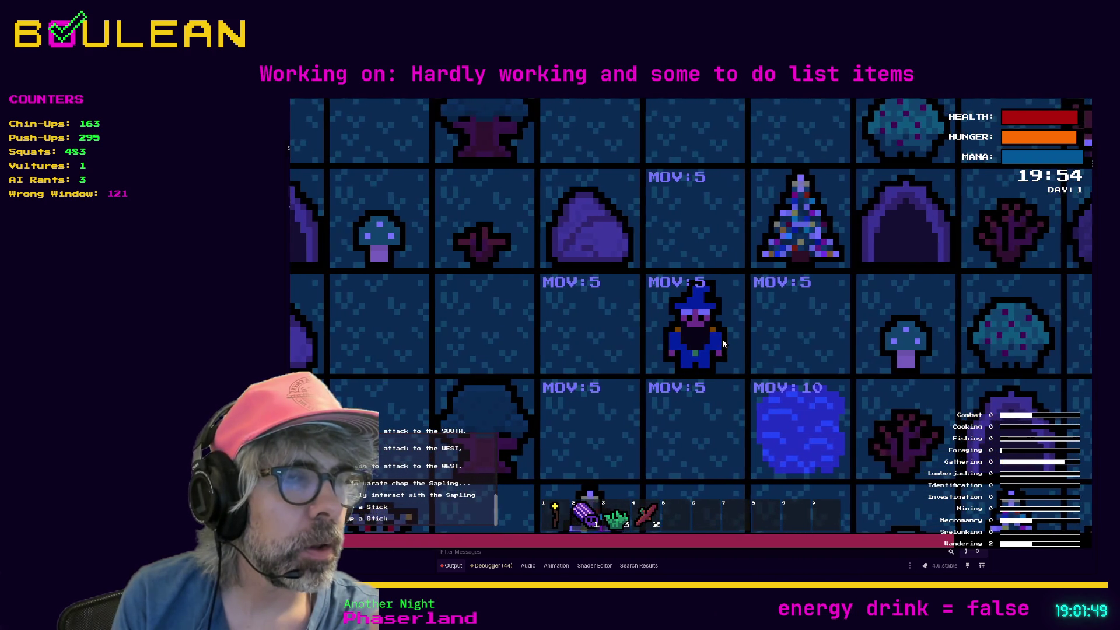
key(Left)
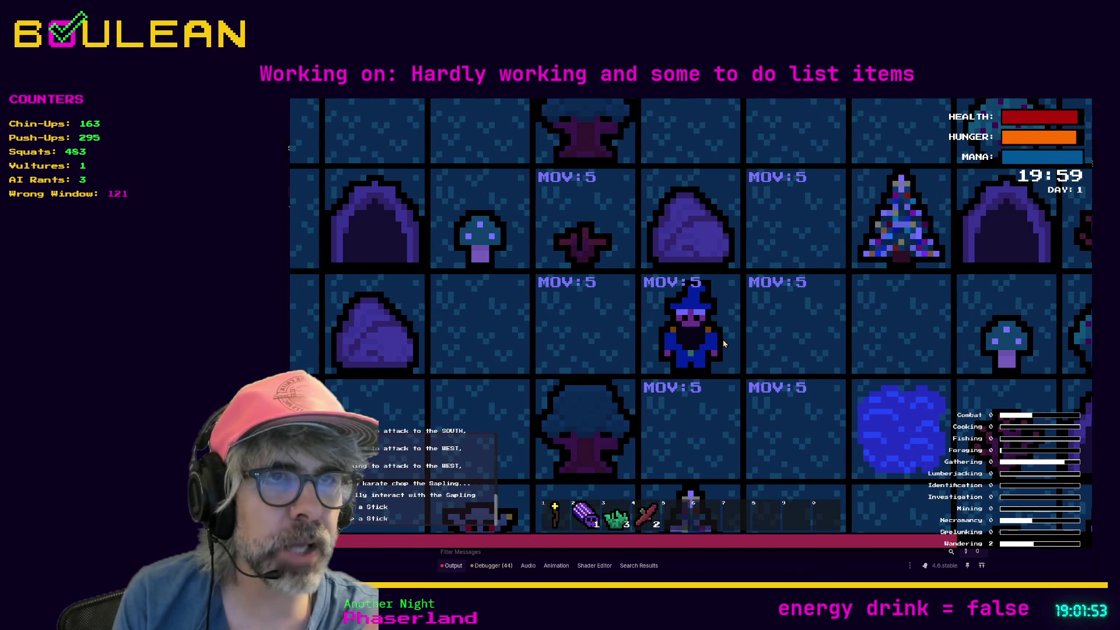
key(Left)
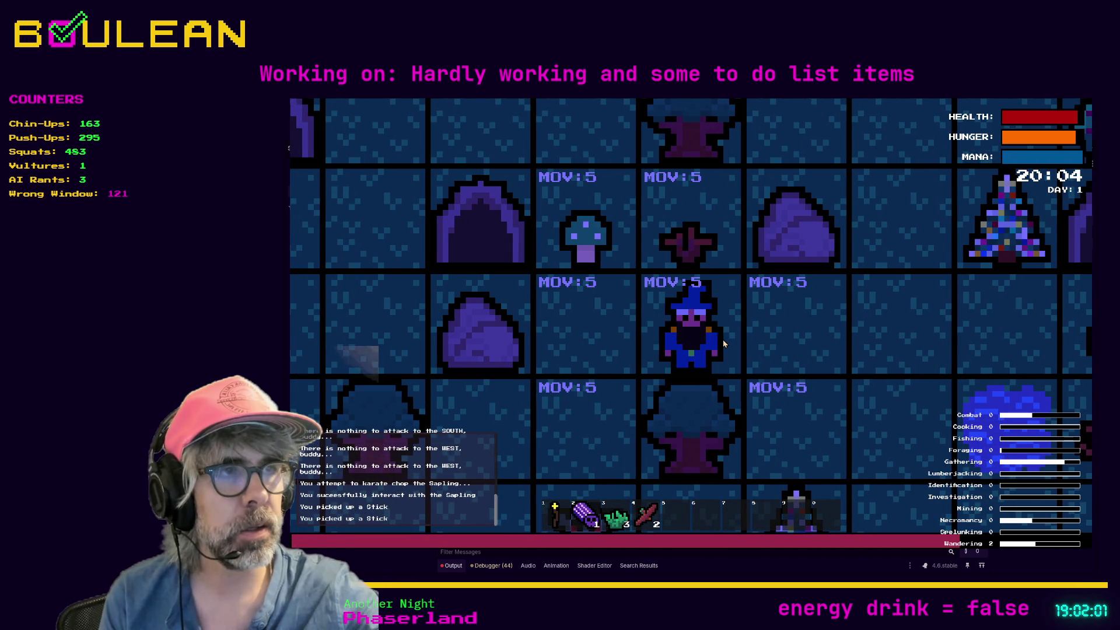
Move the wizard east, south and north with WASD, then stop the game with F8.
key(d)
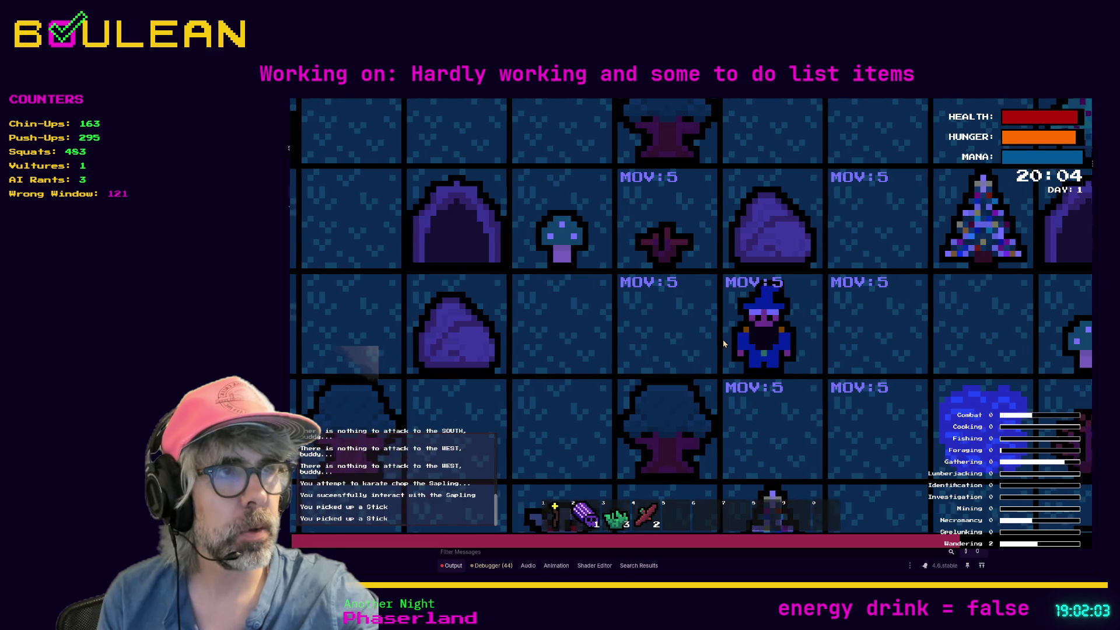
key(d)
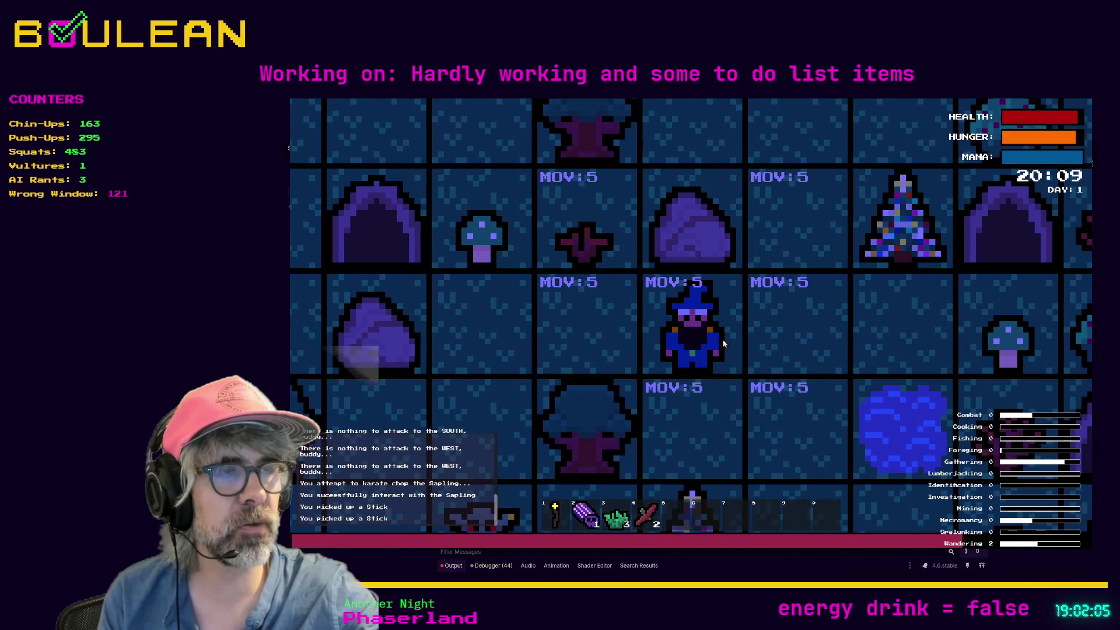
key(d)
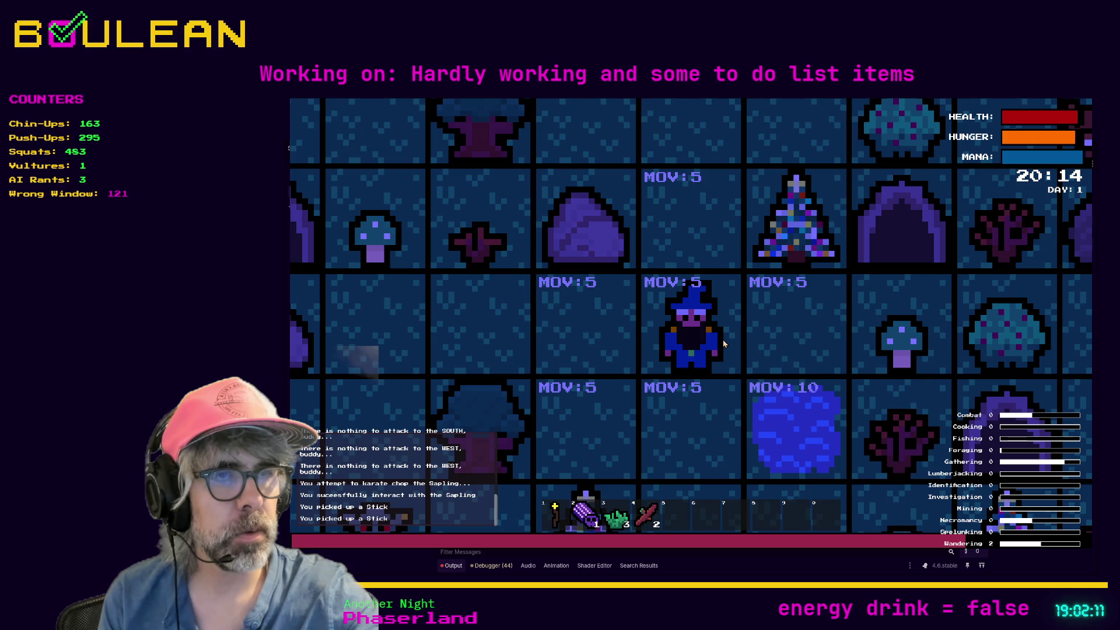
key(s)
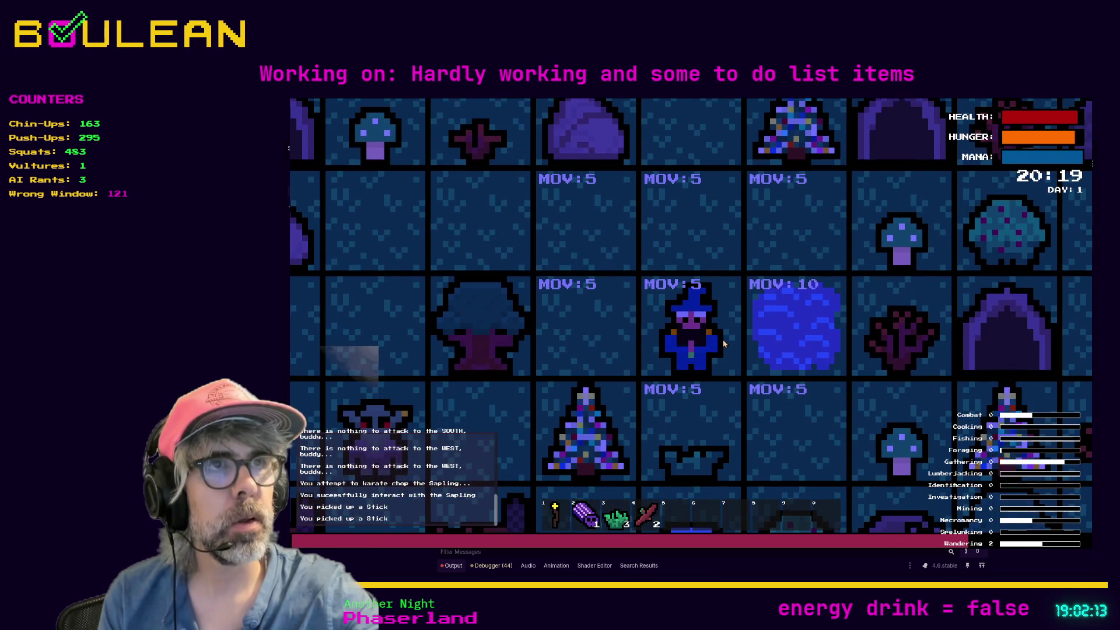
key(w)
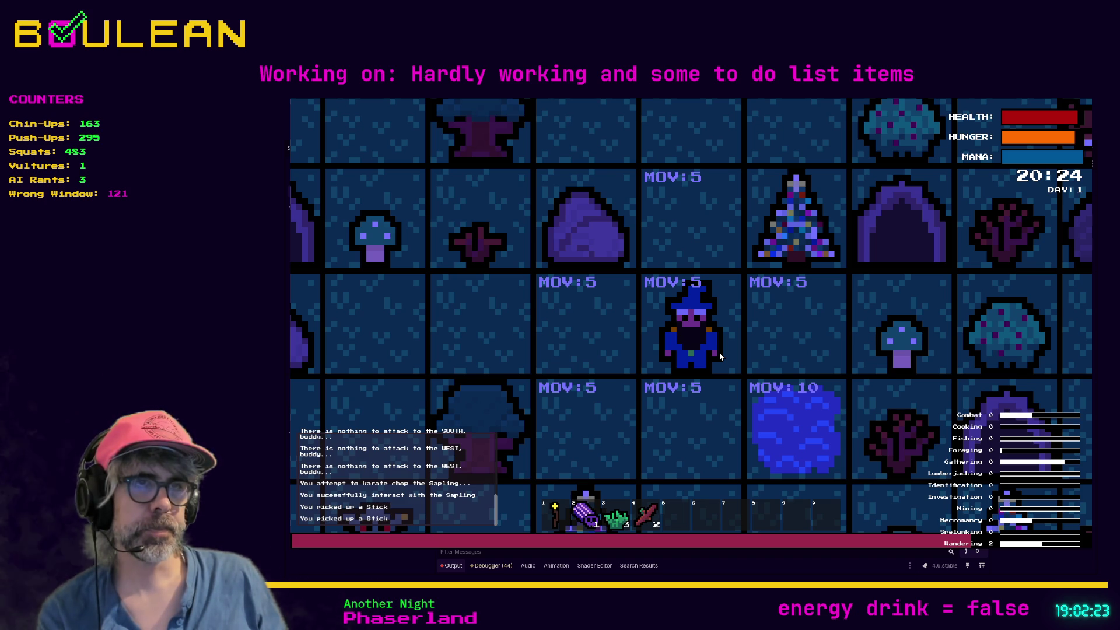
key(F8)
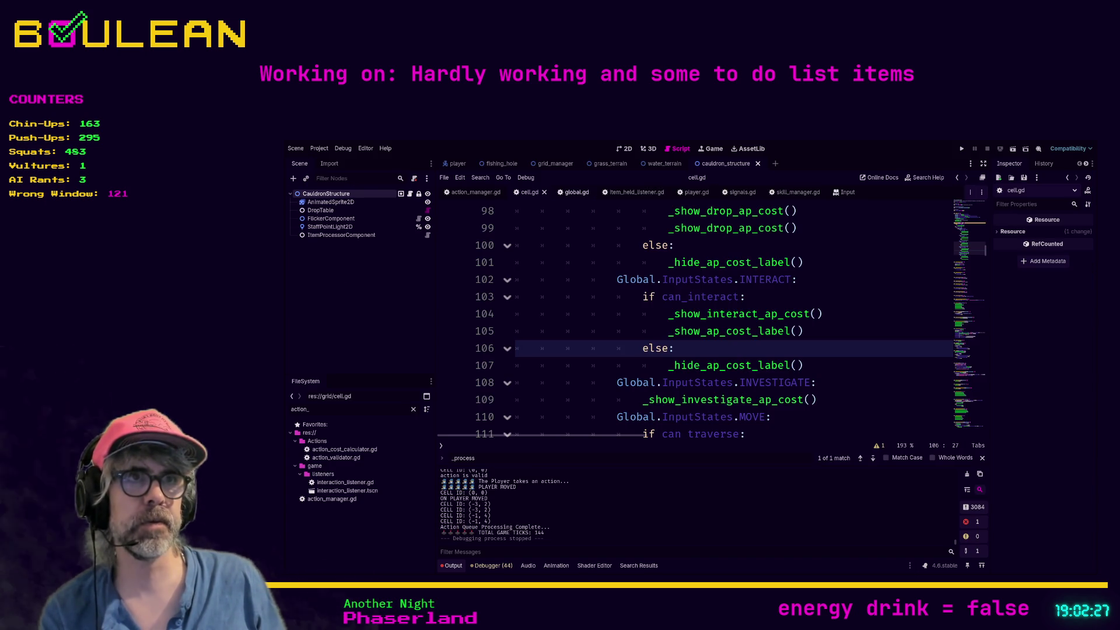
Open player.gd, search it for 'tween' and step through the matches.
click(693, 194)
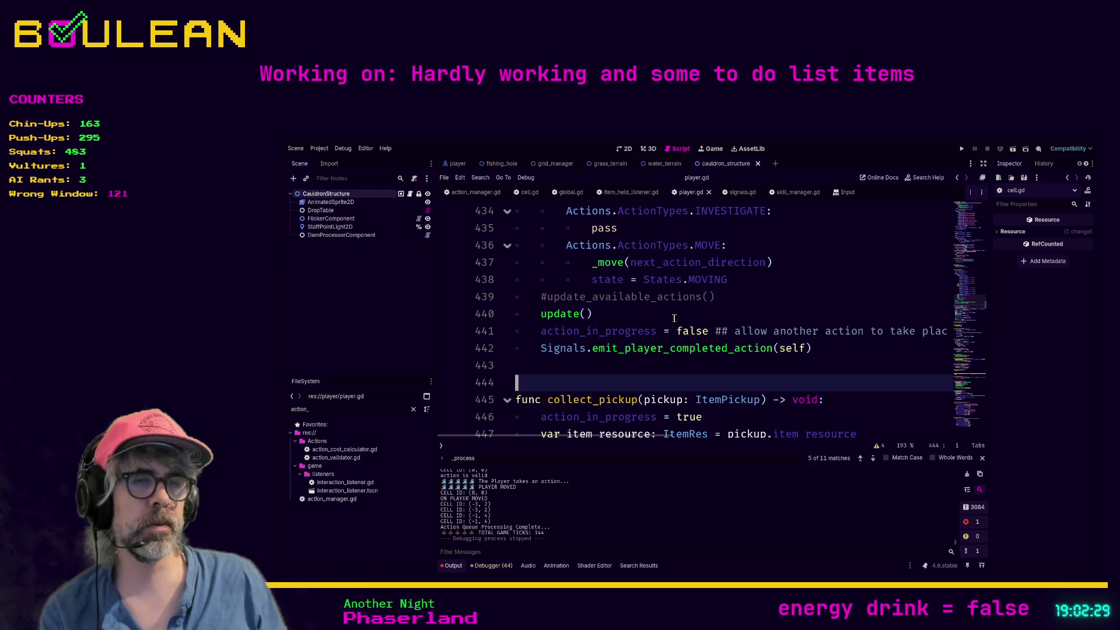
click(633, 366)
key(ctrl+f)
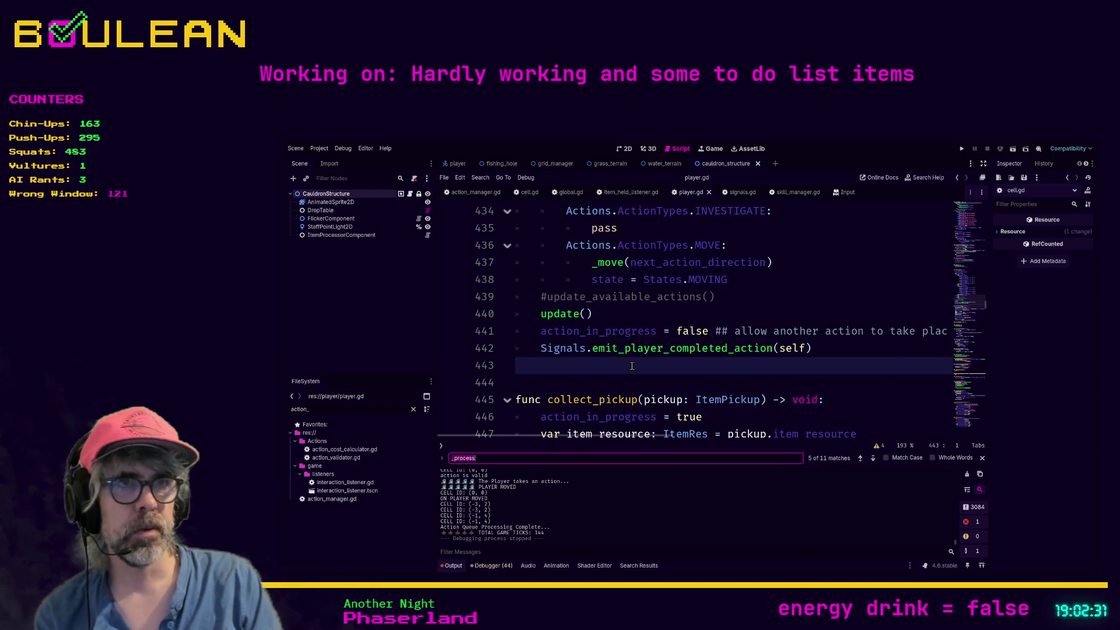
text(tween)
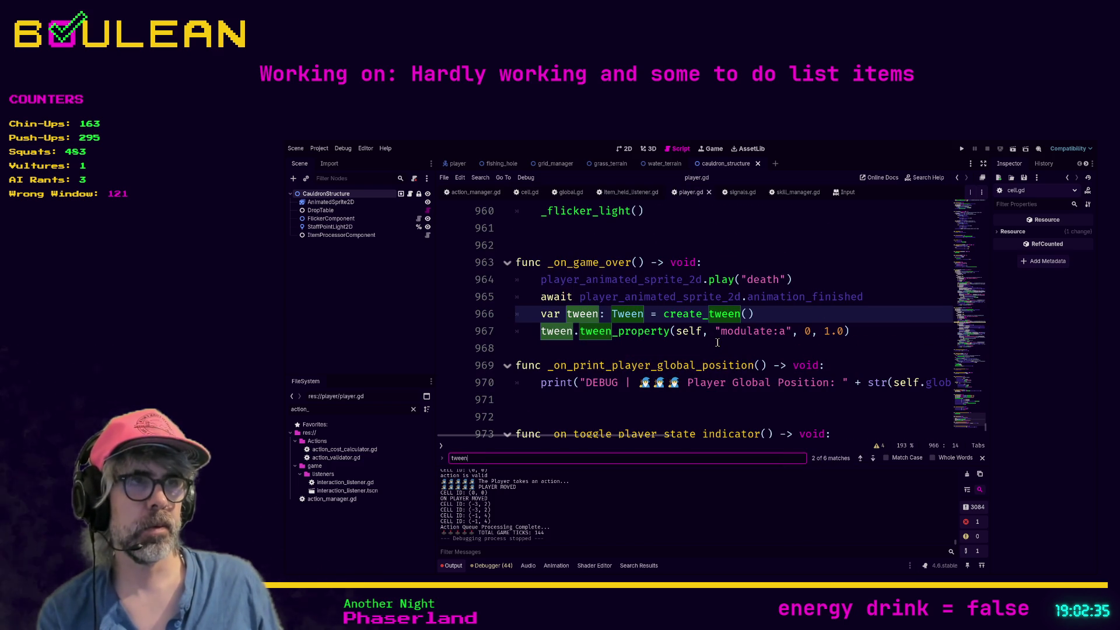
key(Return)
key(Return)
key(Return)
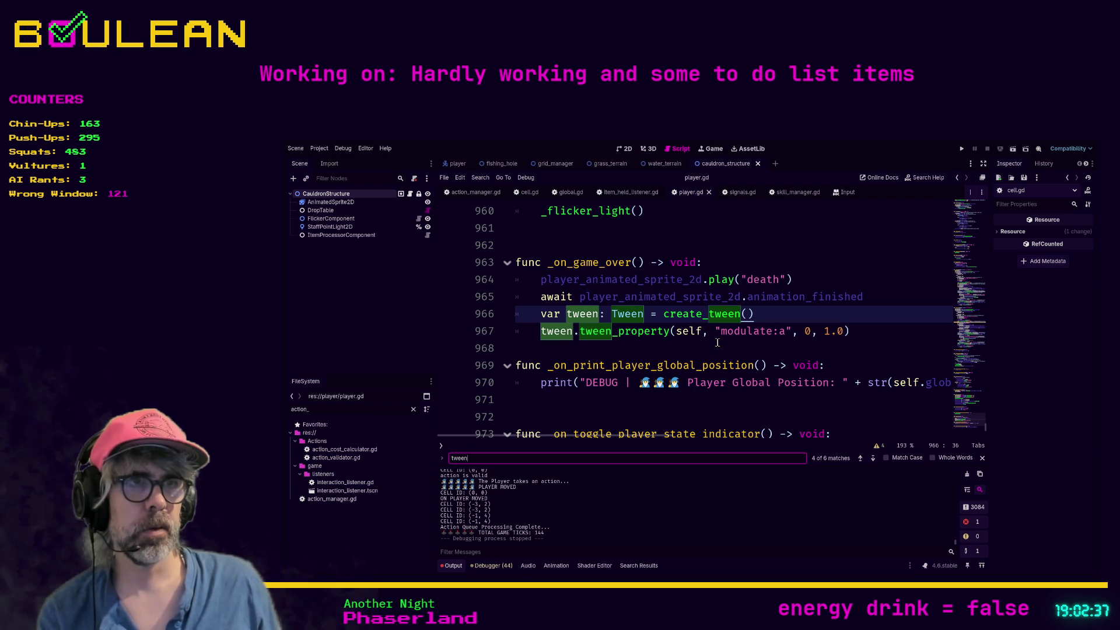
key(Return)
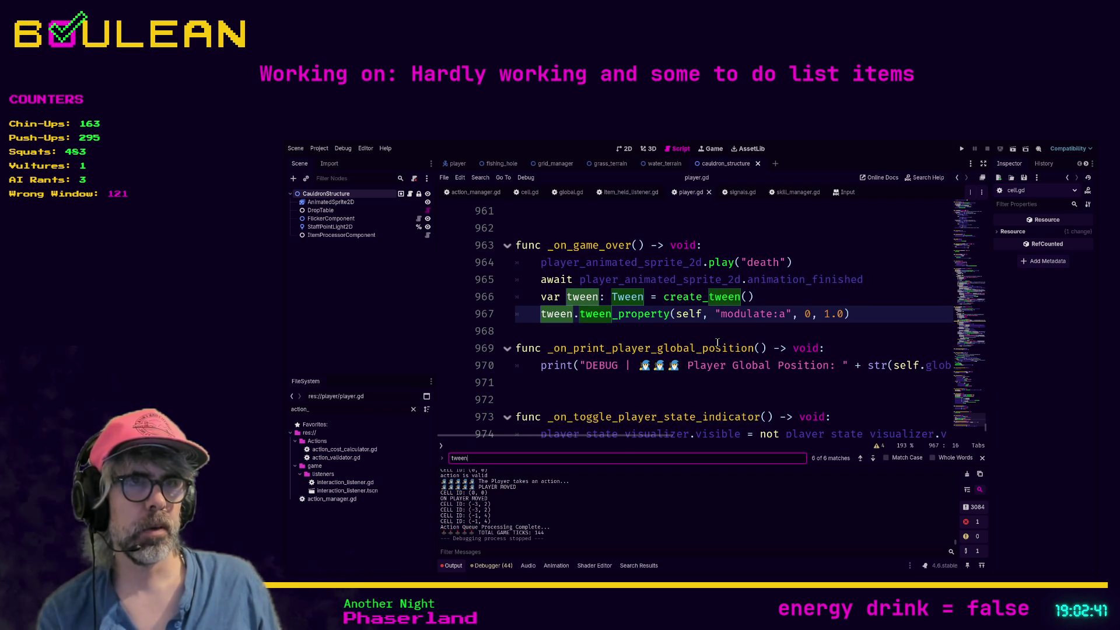
key(Return)
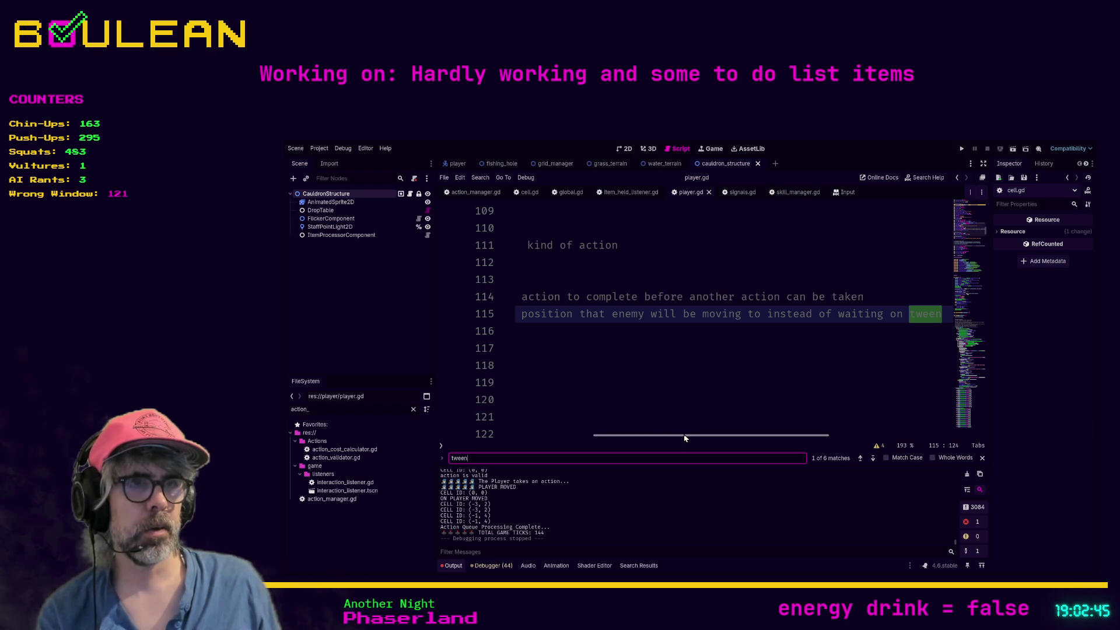
drag(686, 435, 507, 427)
click(574, 349)
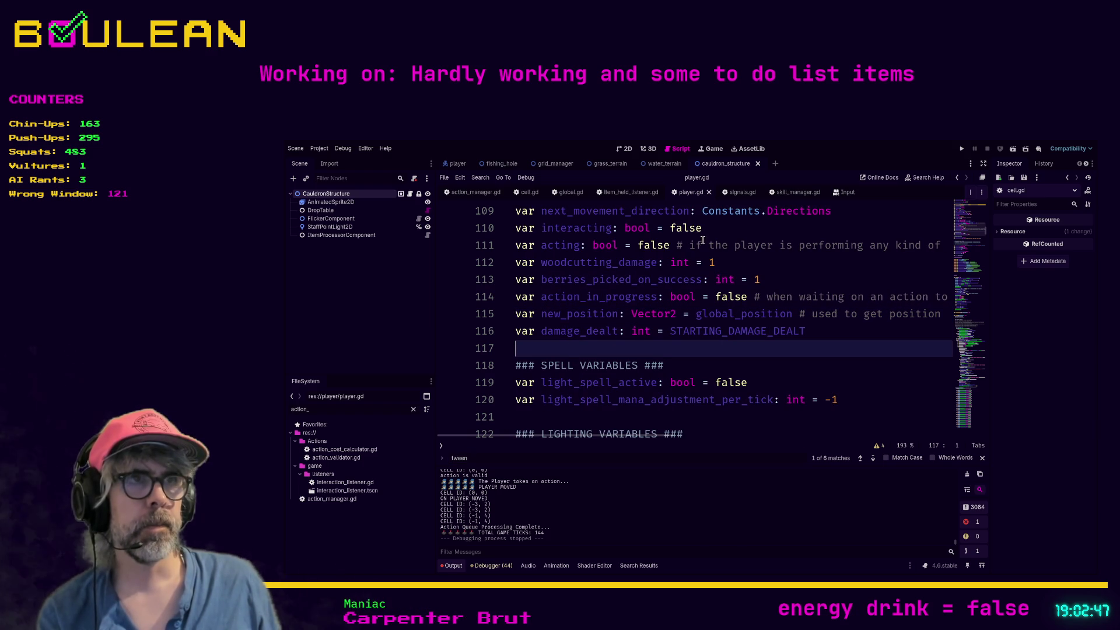
Open action_manager.gd and search it for tween, scrolling through the code.
click(475, 192)
click(619, 341)
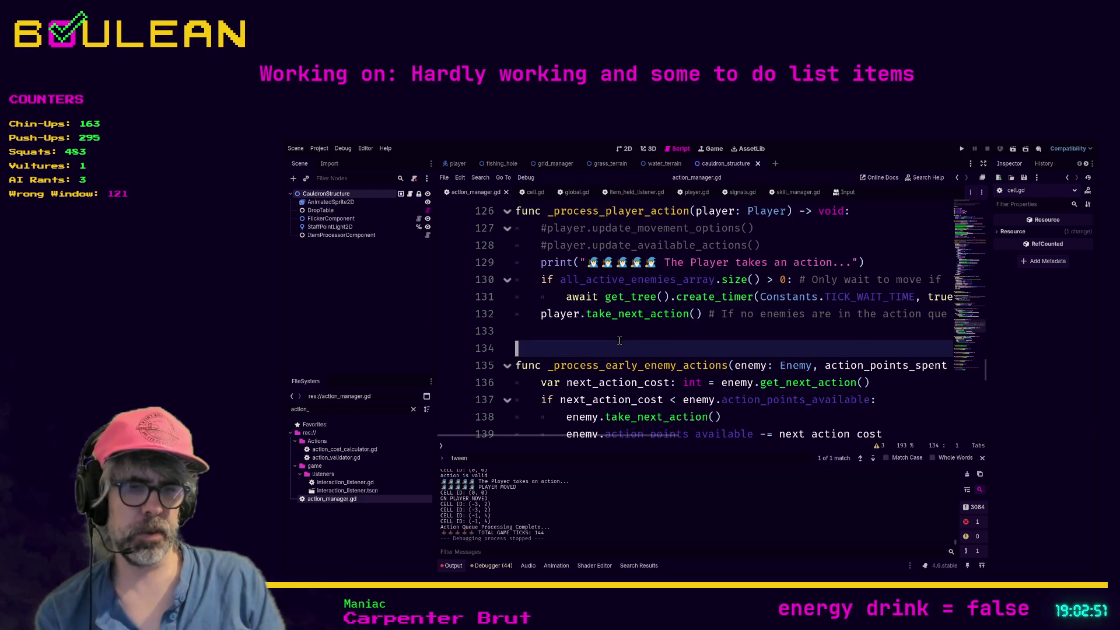
key(ctrl+f)
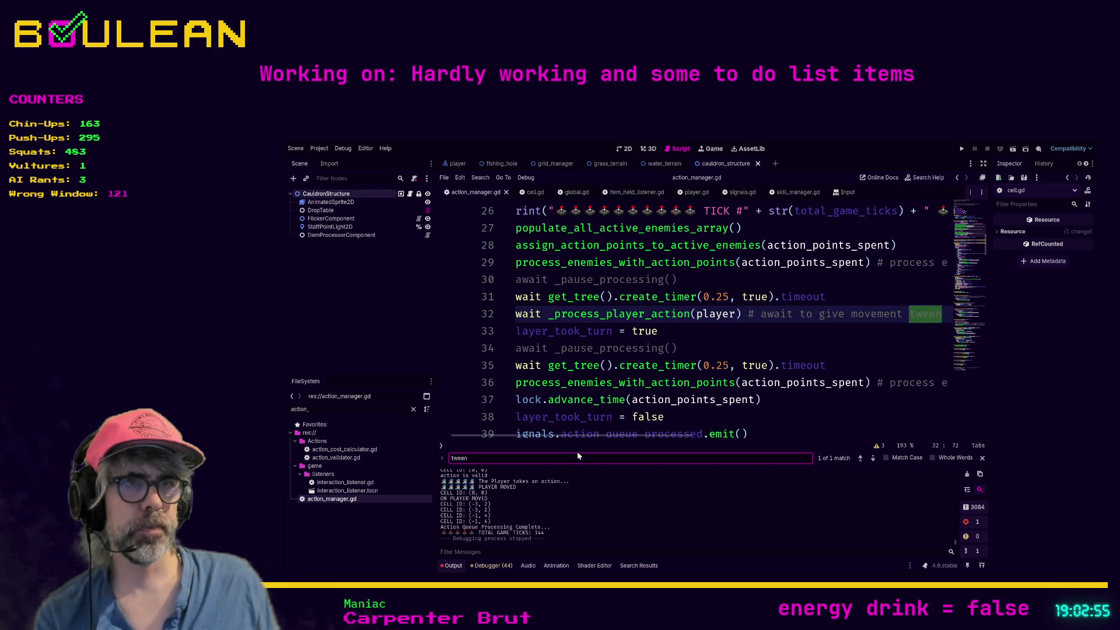
mouse_move(575, 436)
mouse_down()
mouse_move(645, 444)
mouse_move(532, 442)
mouse_up()
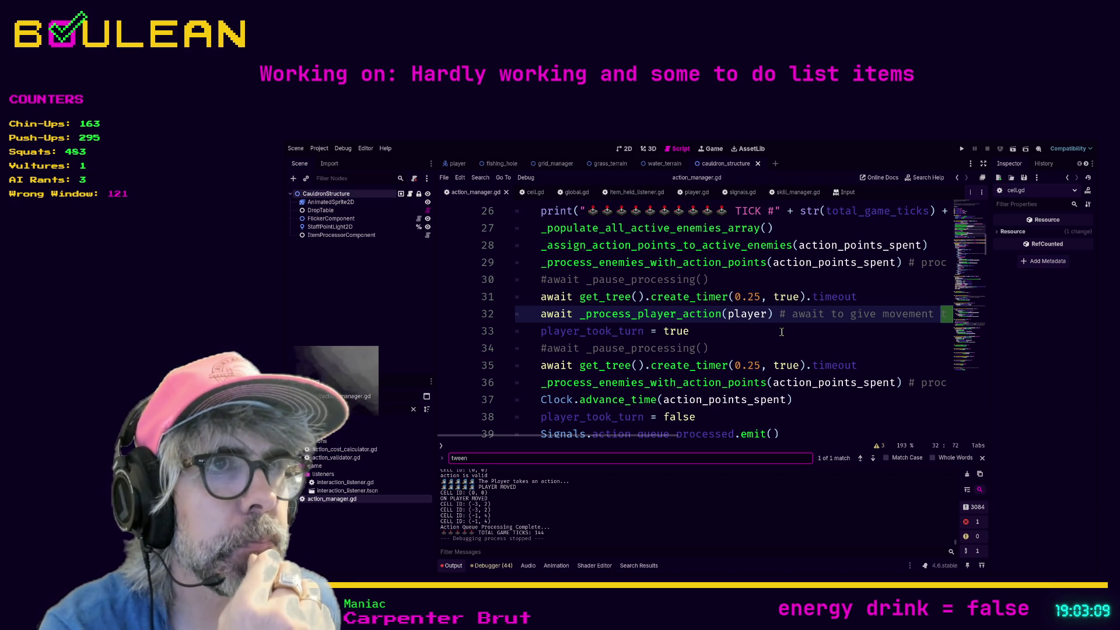
scroll(782, 332, up, 1)
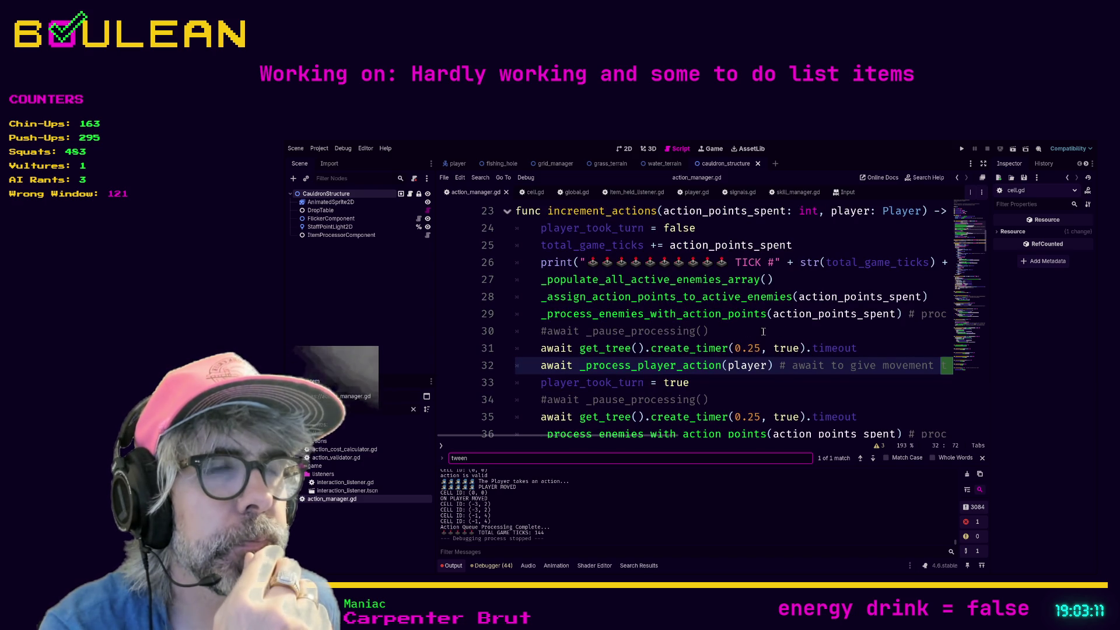
scroll(712, 329, down, 2)
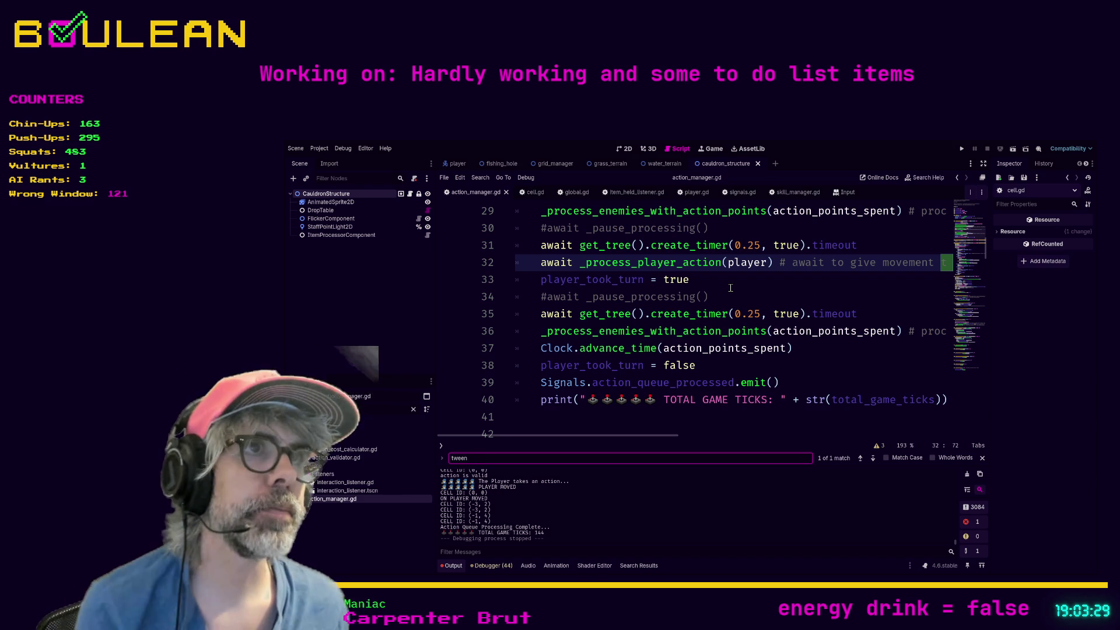
scroll(735, 290, up, 3)
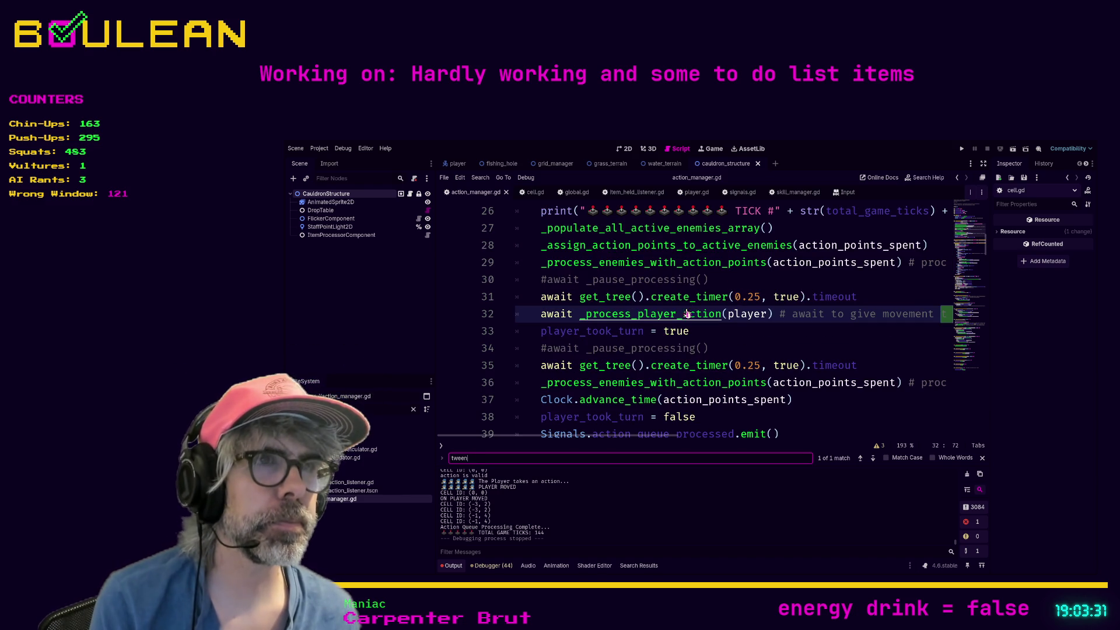
Jump to the _process_player_action definition and locate the increment_actions timers.
click(684, 315)
ctrl+click(684, 315)
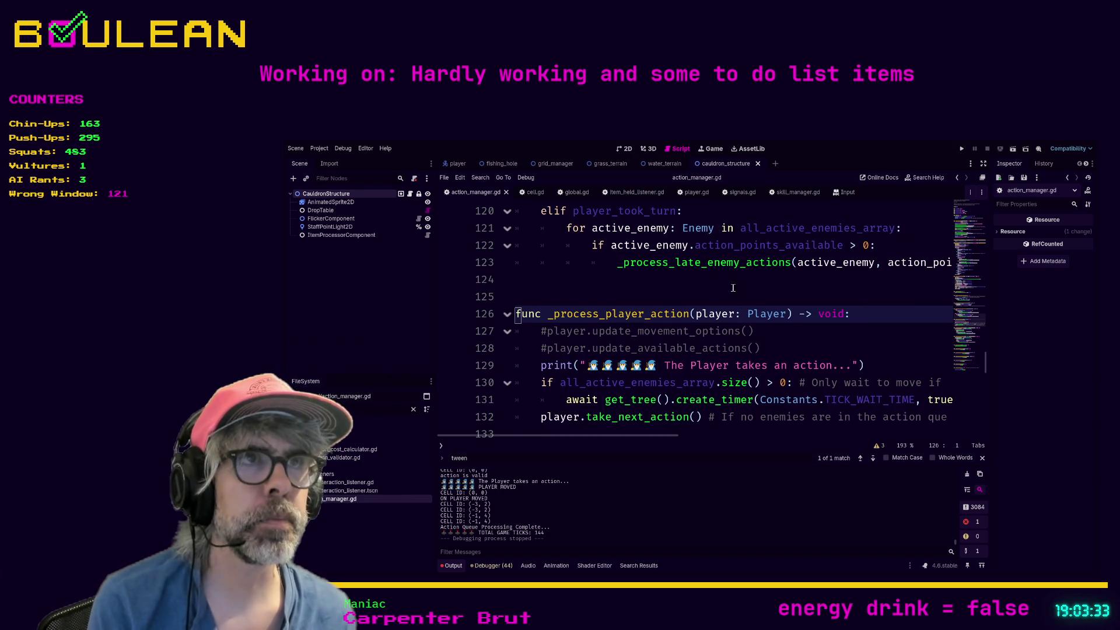
scroll(743, 285, down, 1)
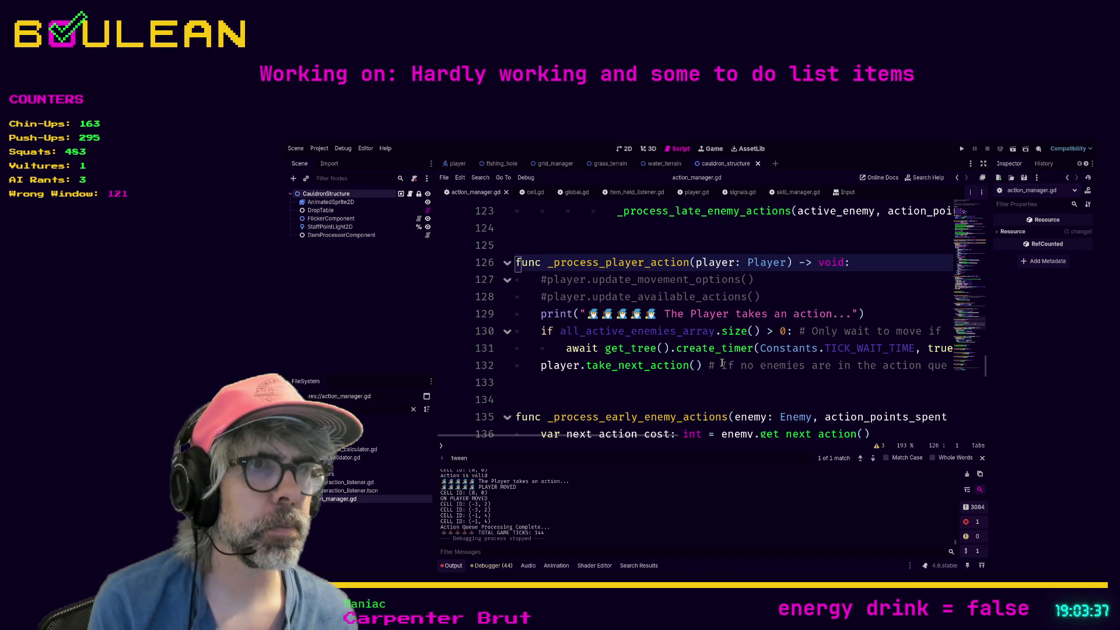
click(655, 401)
key(ctrl+f)
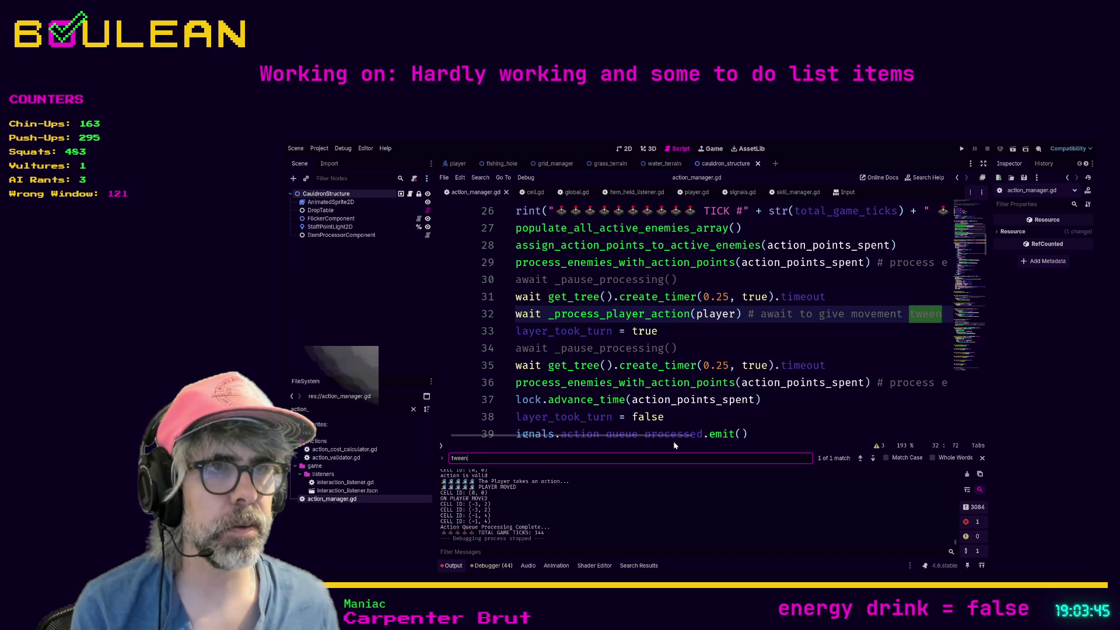
scroll(668, 437, left, 2)
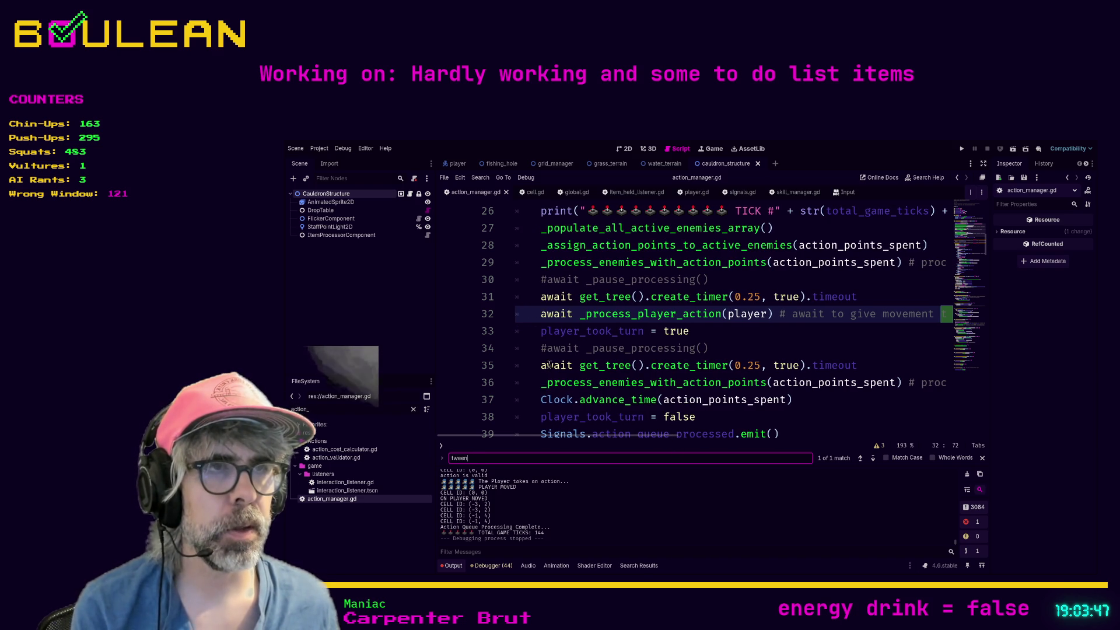
scroll(669, 342, up, 1)
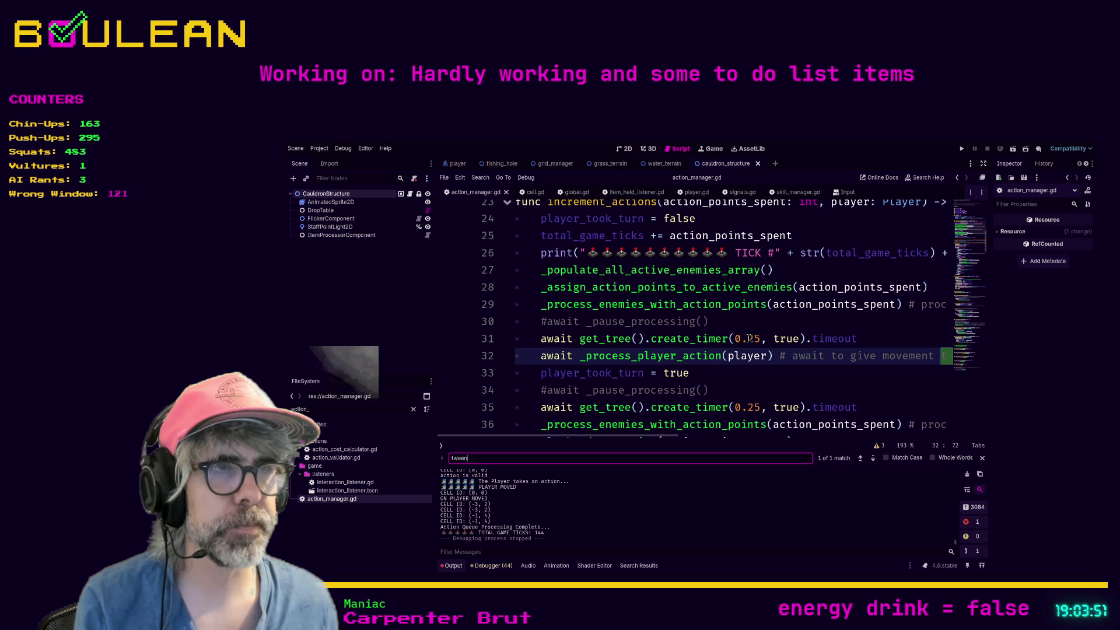
Change the create_timer waits on lines 31 and 35 to 1.25, then save and run with F5.
drag(745, 338, 744, 339)
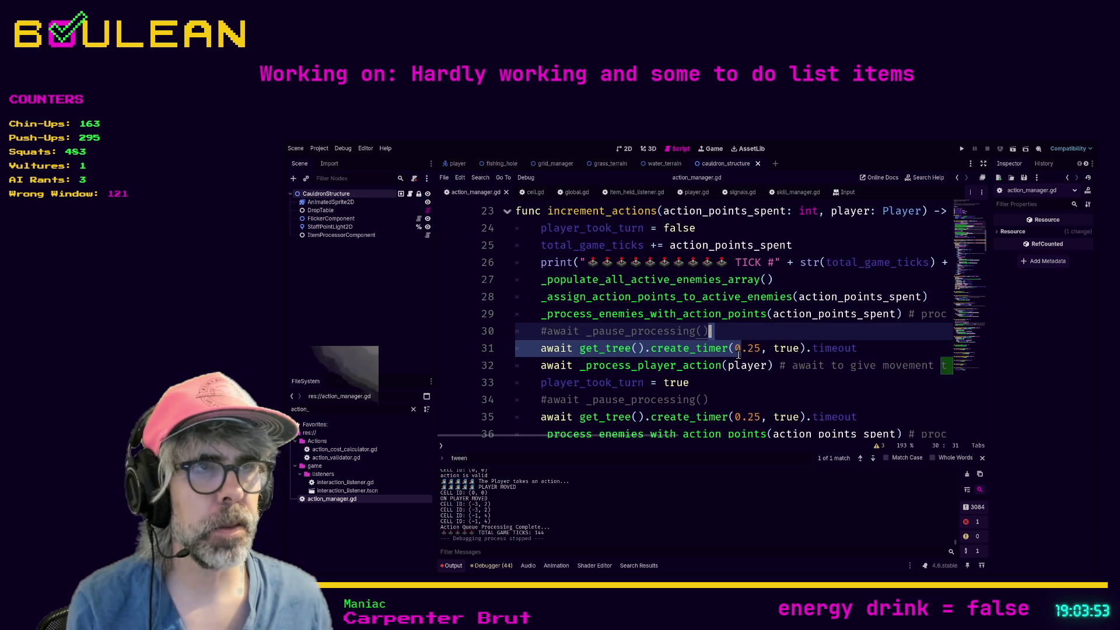
click(739, 349)
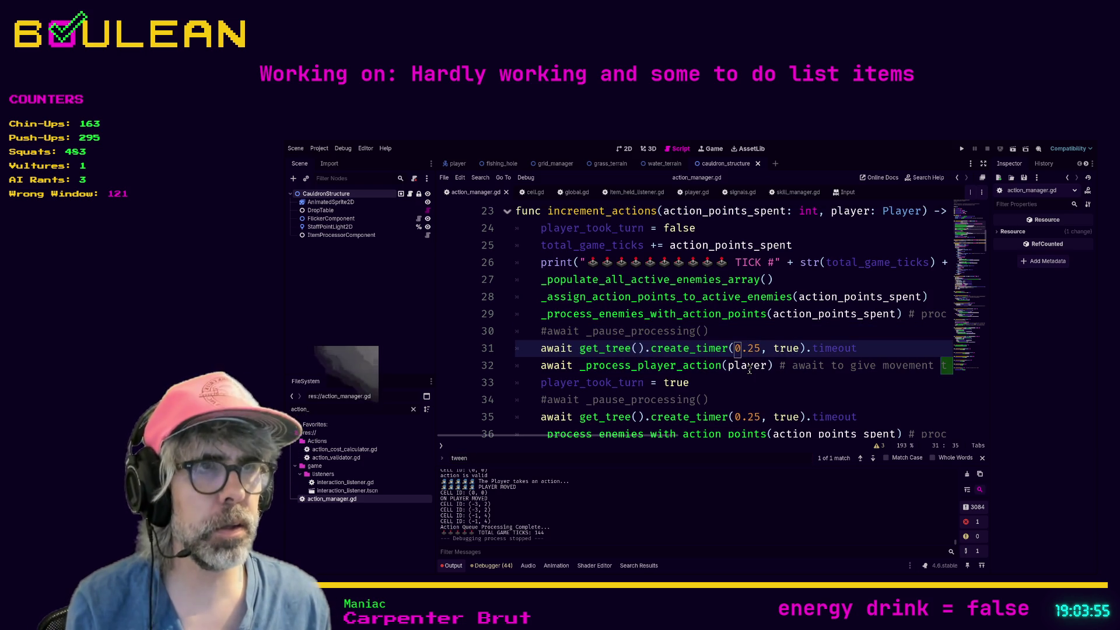
text(1)
key(Down)
key(Down)
key(Down)
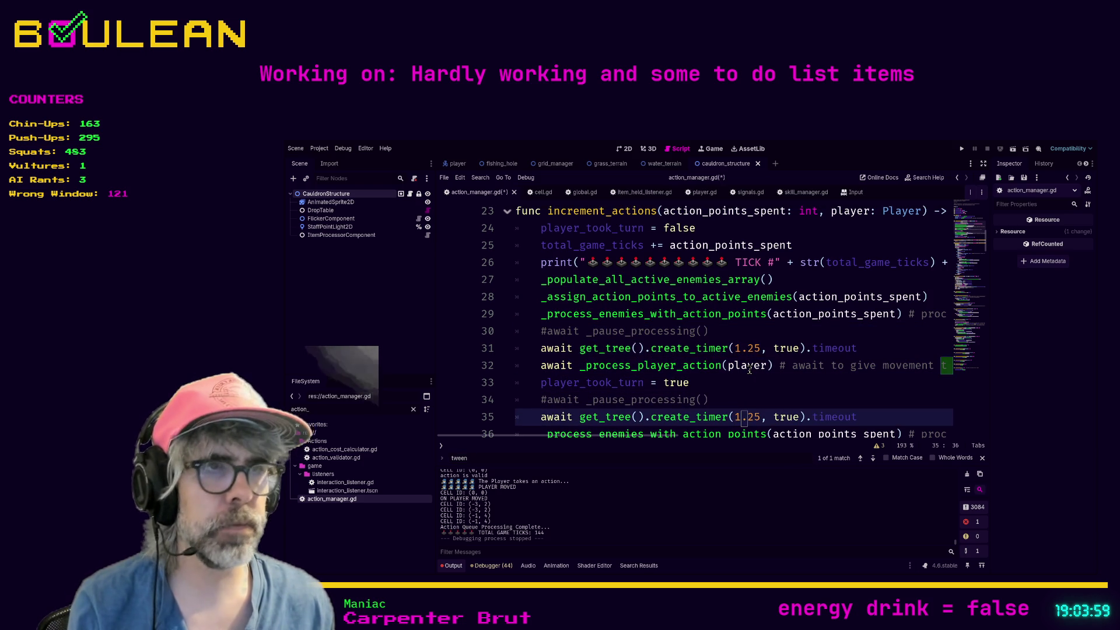
key(F5)
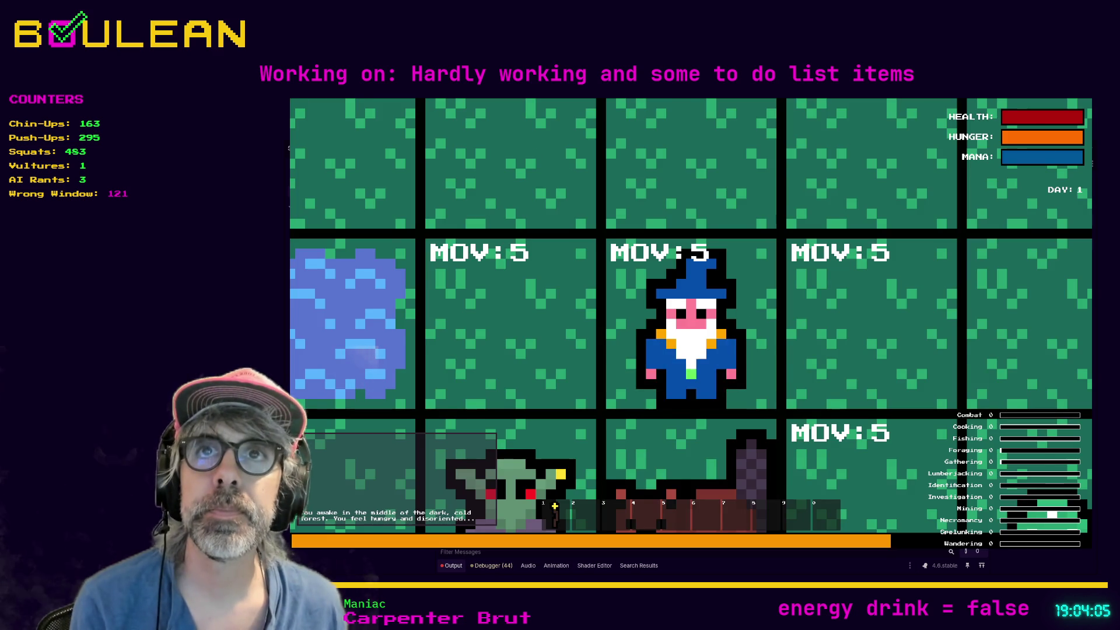
Move the wizard right twice, up and left to feel the slower turns, then stop with F8.
scroll(629, 349, up, 3)
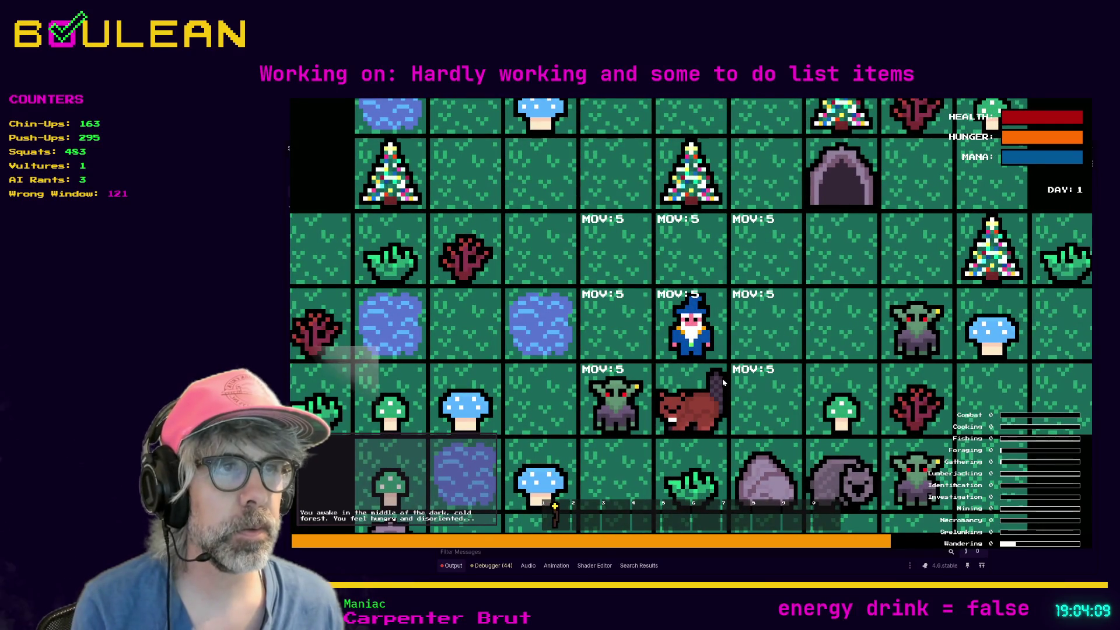
key(Right)
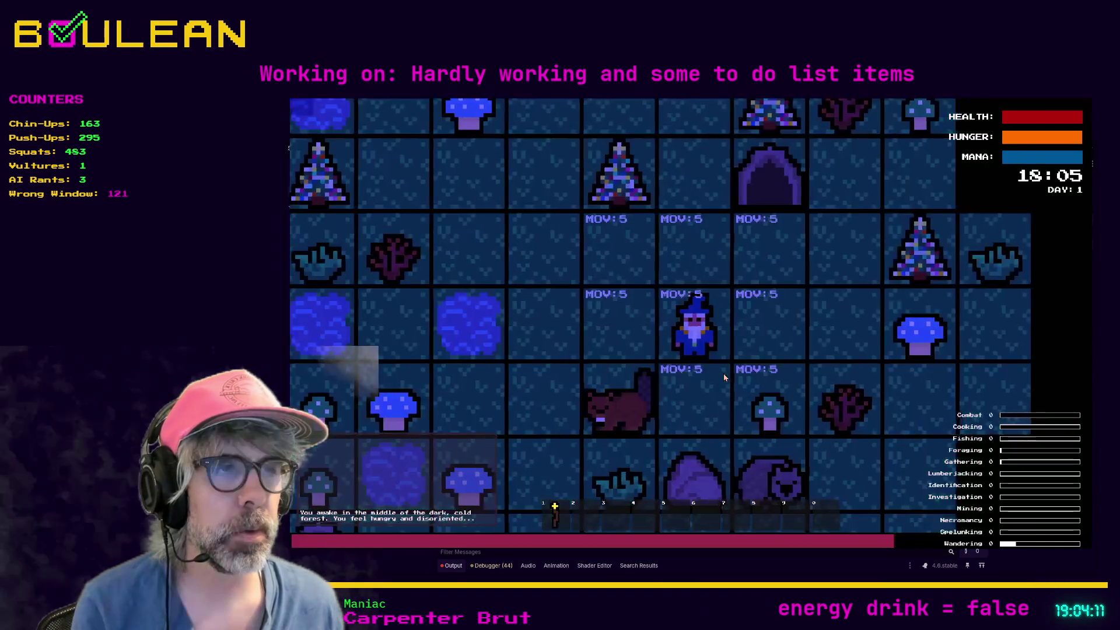
key(Right)
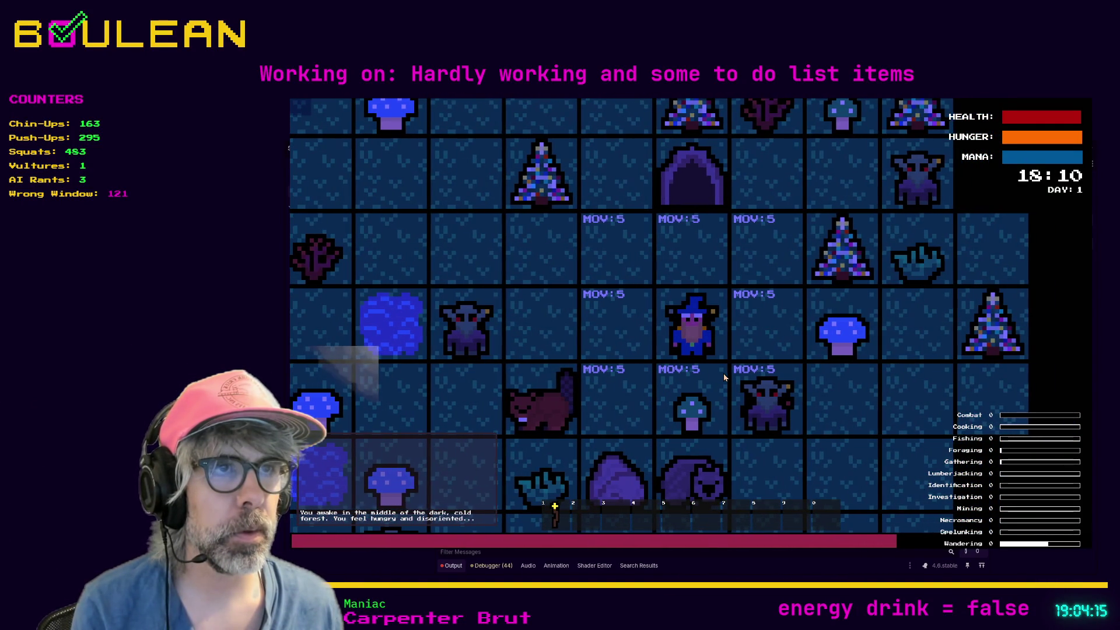
key(Up)
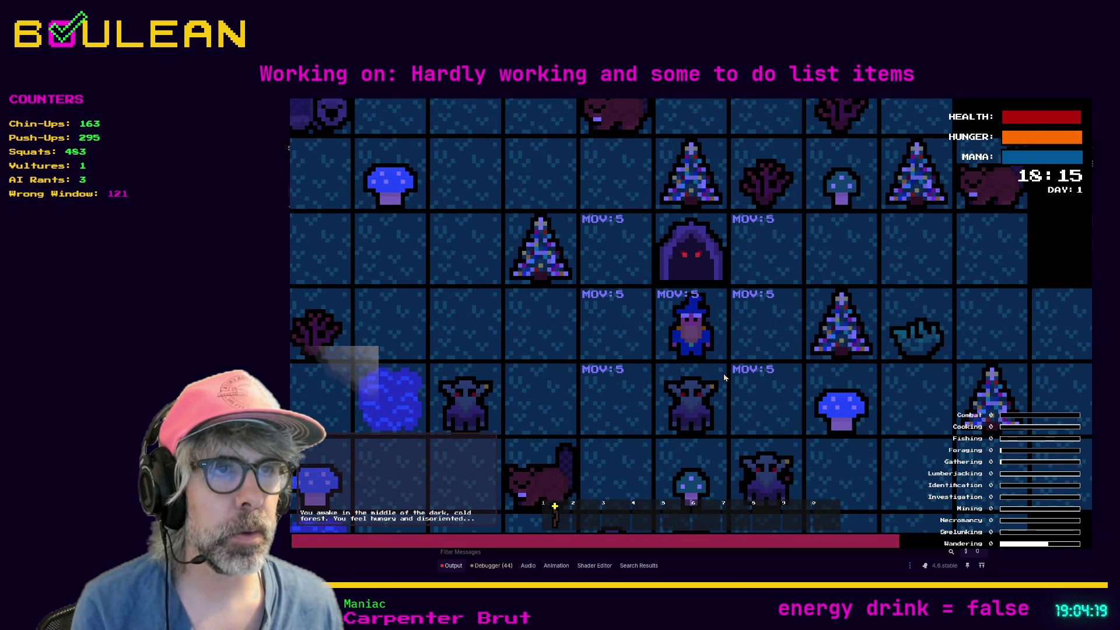
key(Left)
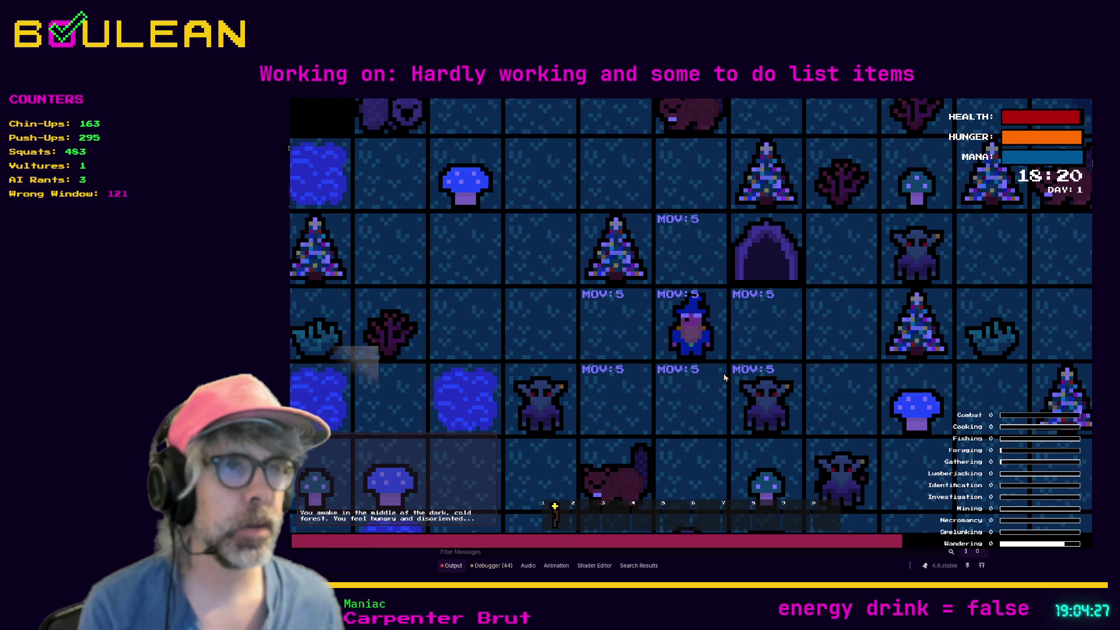
key(F8)
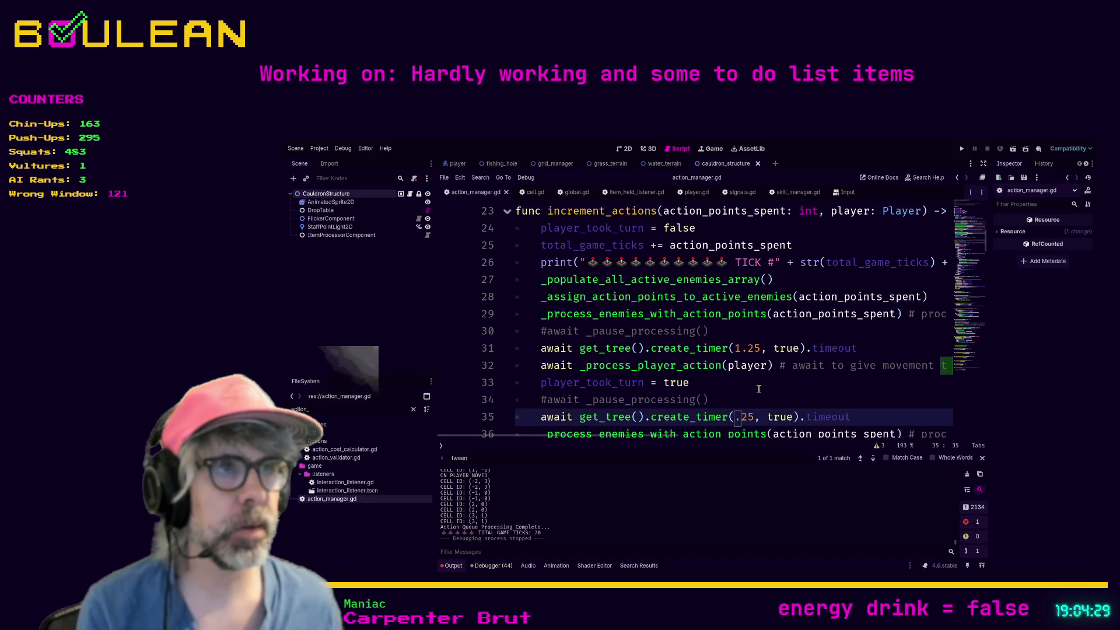
Undo both timer edits and search the script for 'player.global'.
key(ctrl+z)
key(ctrl+z)
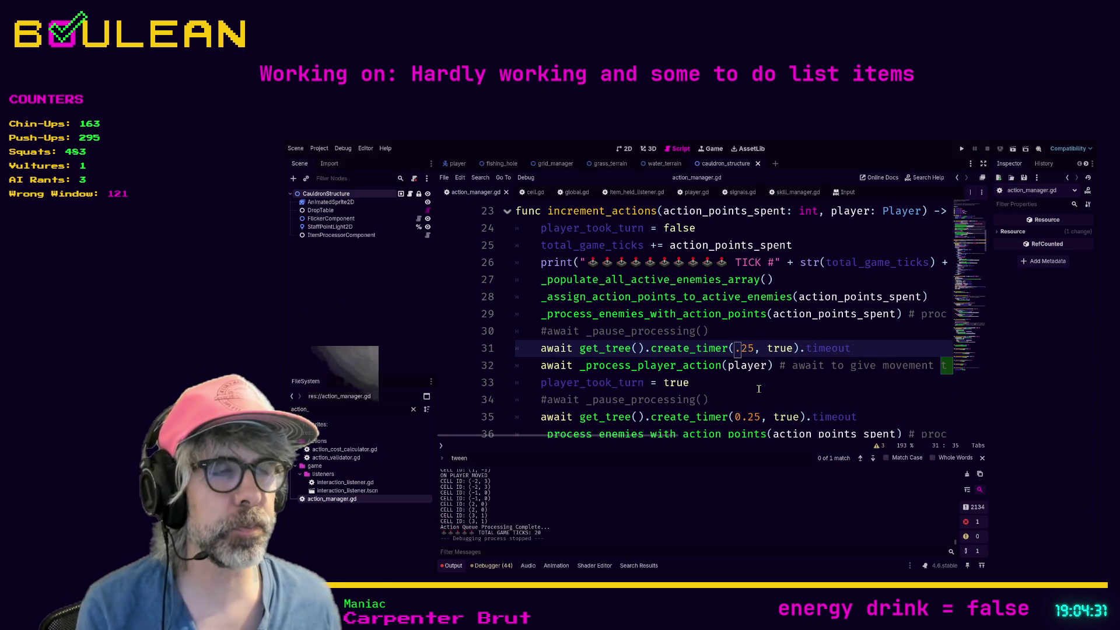
key(ctrl+z)
text(player.g)
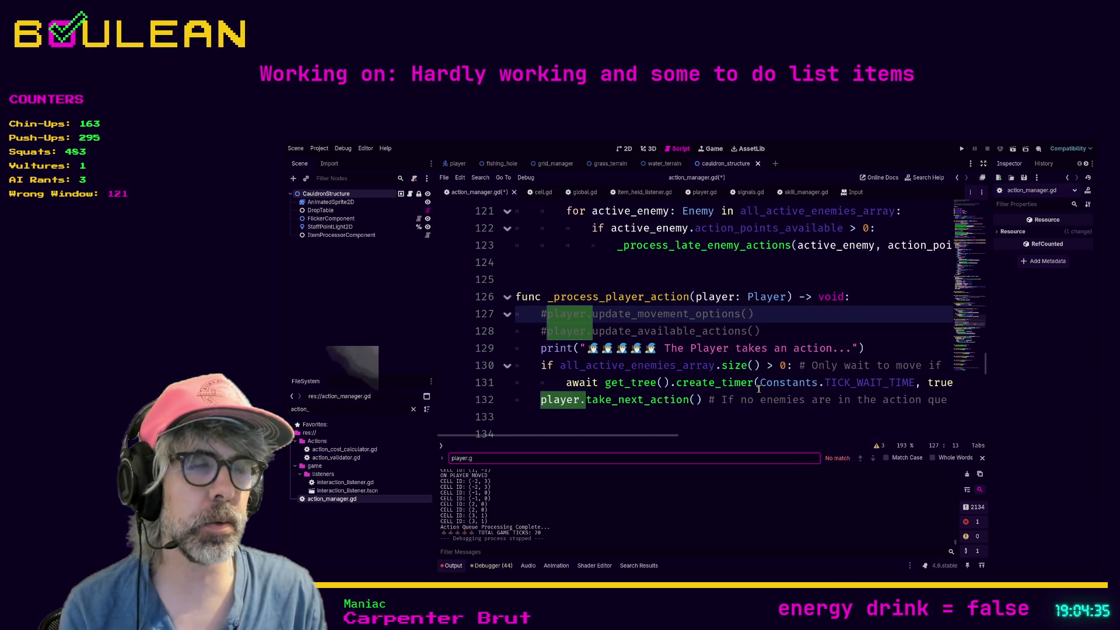
key(BackSpace)
text(position)
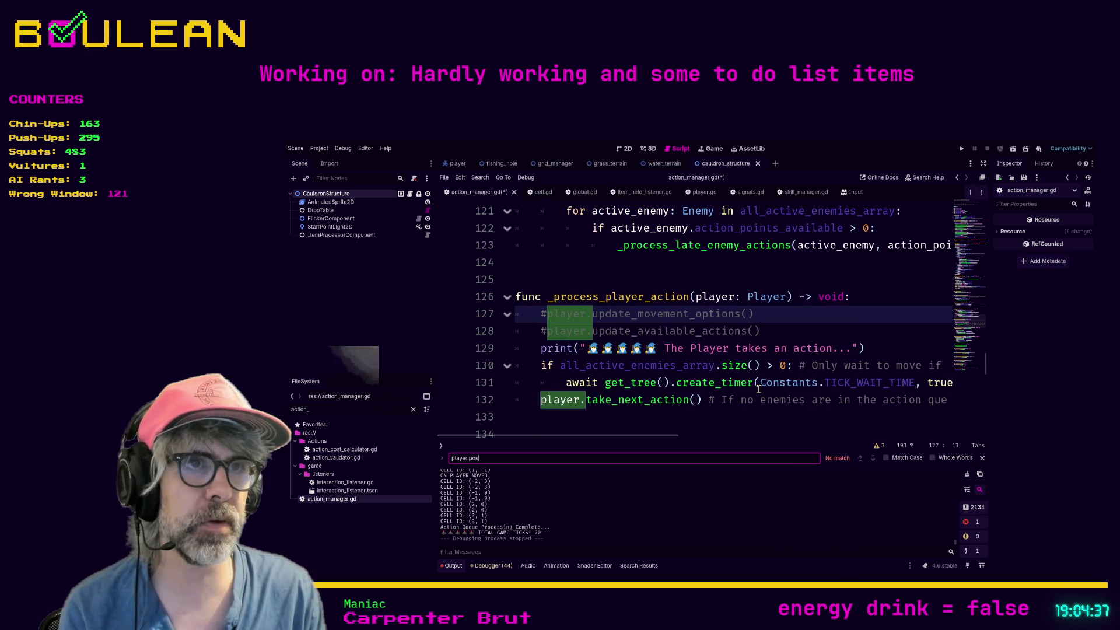
key(BackSpace)
key(BackSpace)
key(BackSpace)
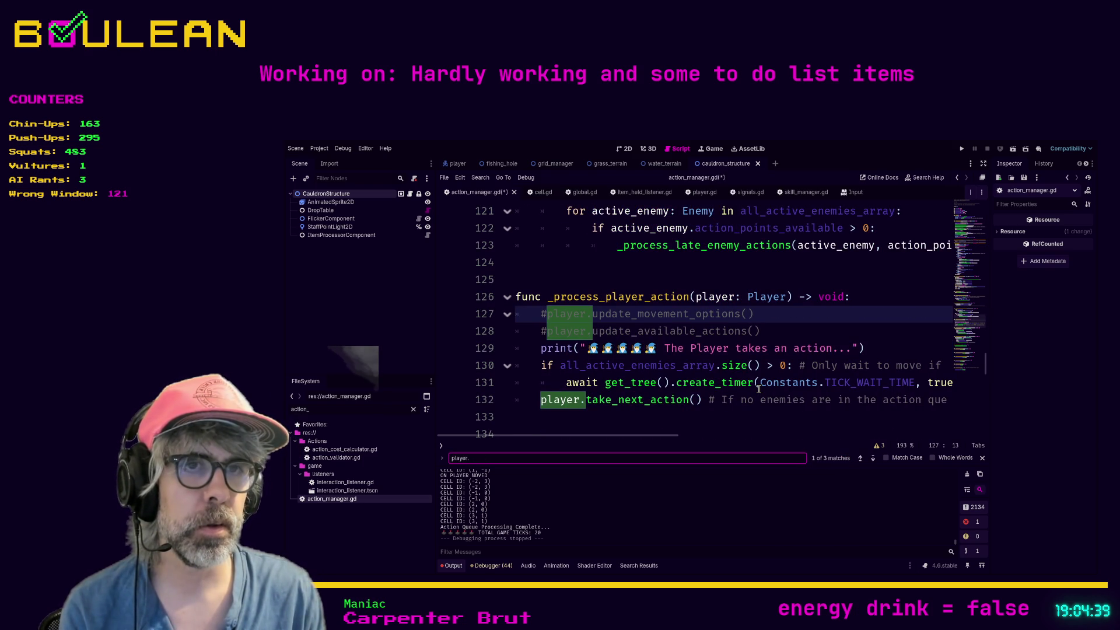
text(global)
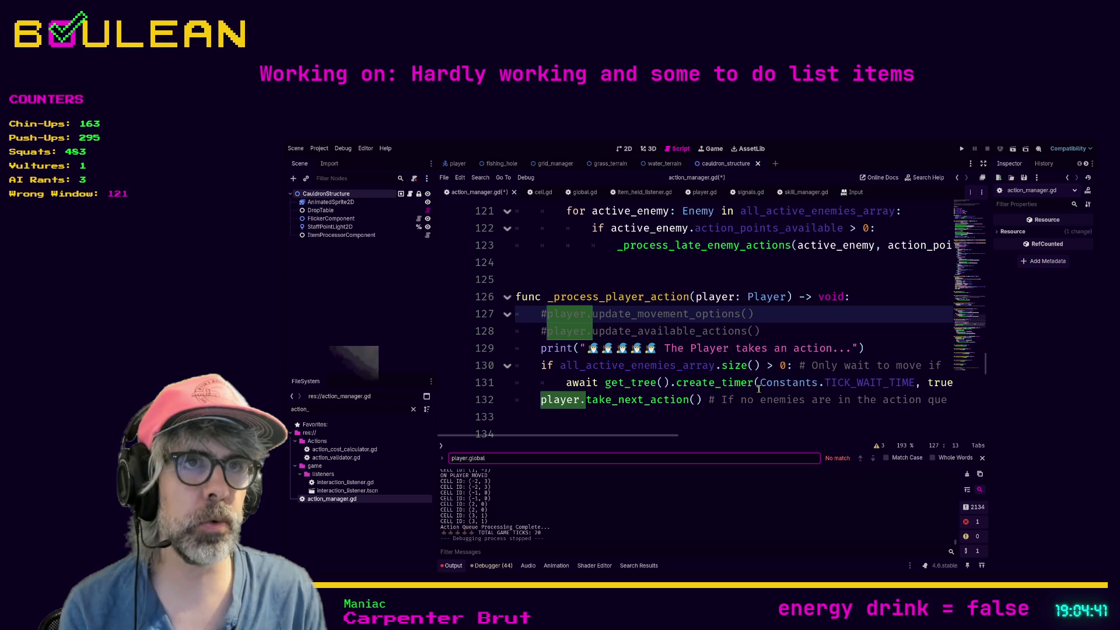
Open the TICK_WAIT_TIME definition in constants.gd from its timer call.
click(759, 384)
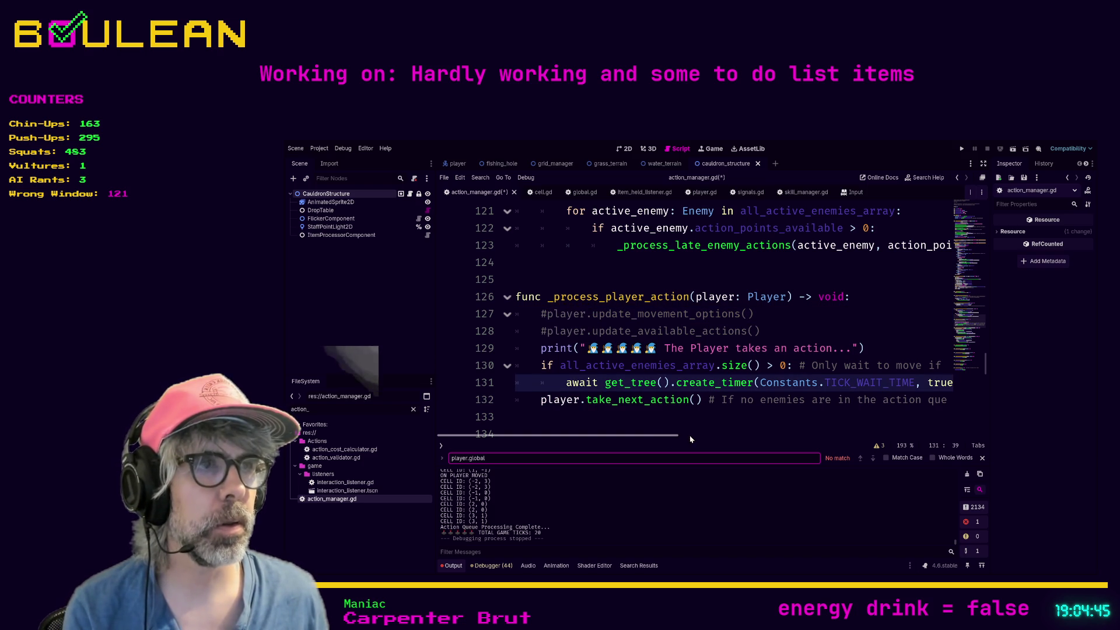
mouse_move(666, 438)
mouse_down()
mouse_move(903, 422)
mouse_move(674, 422)
mouse_move(712, 423)
mouse_up()
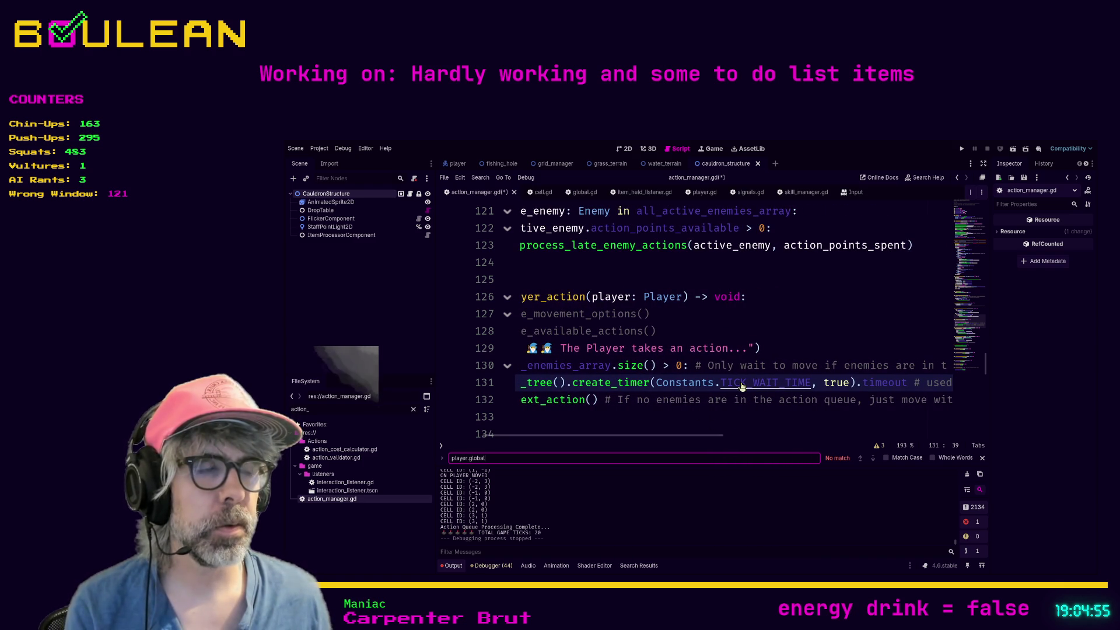
ctrl+click(742, 383)
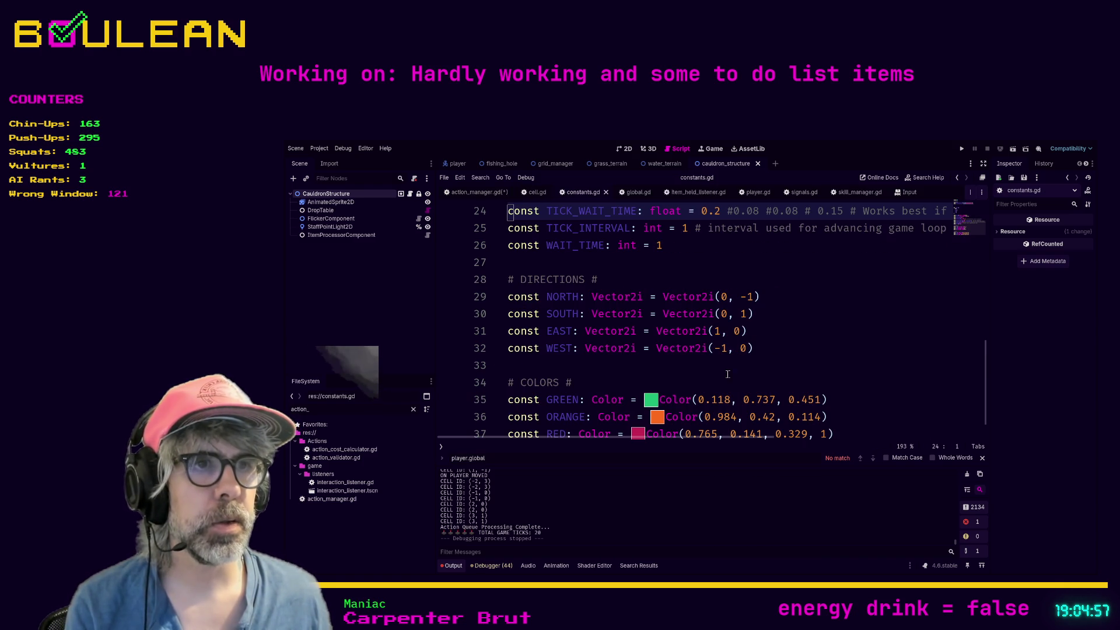
Set TICK_WAIT_TIME to 2.2, run the game, move the wizard right and up, then stop.
click(710, 211)
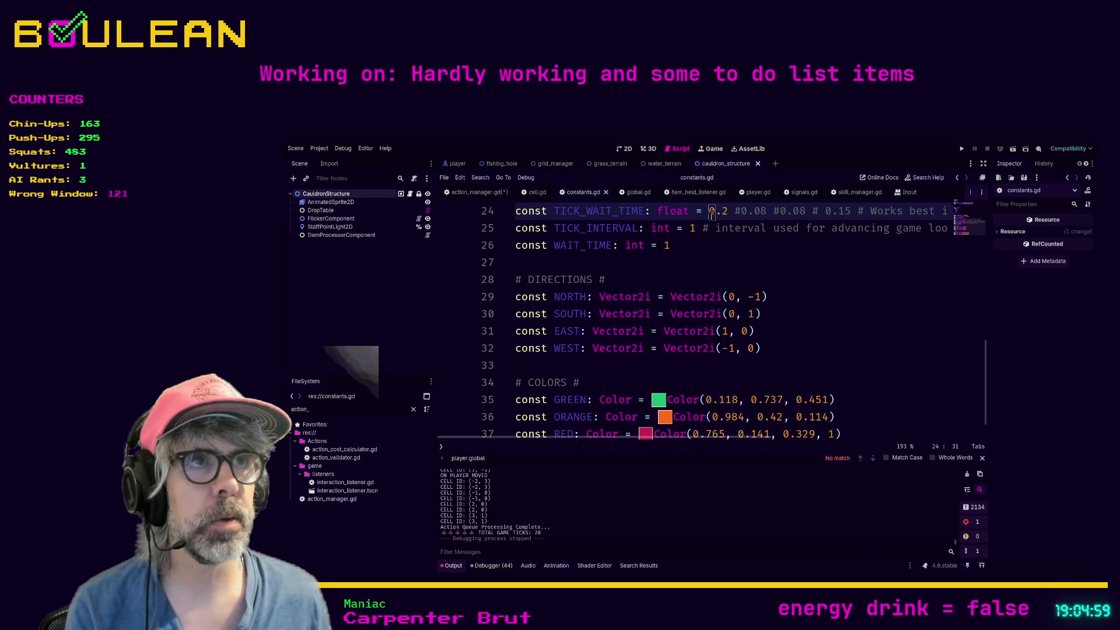
text(2)
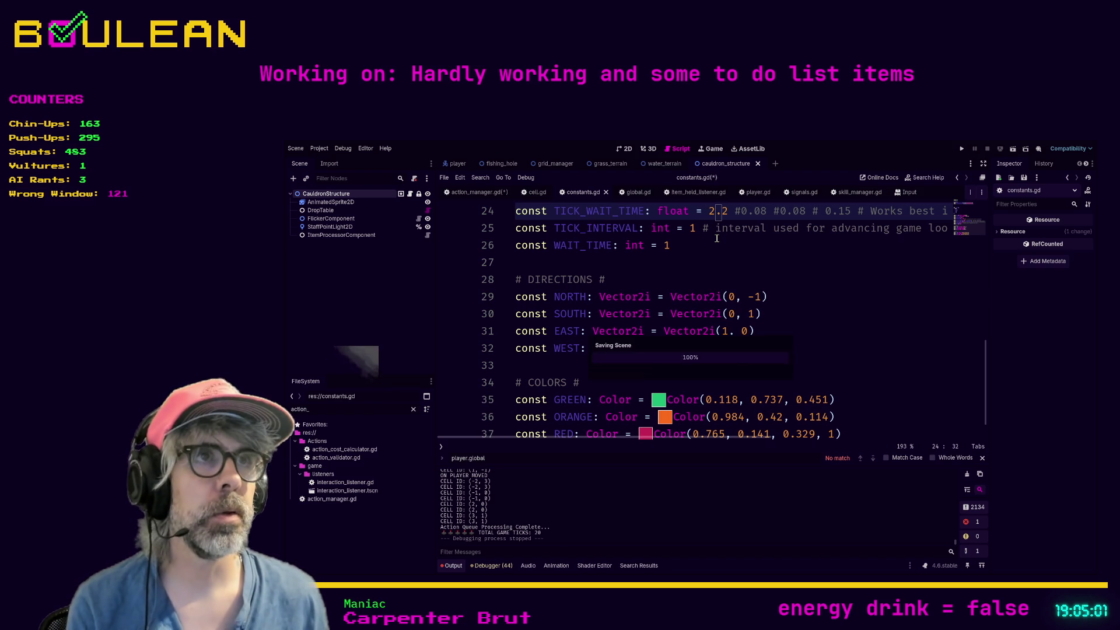
key(F5)
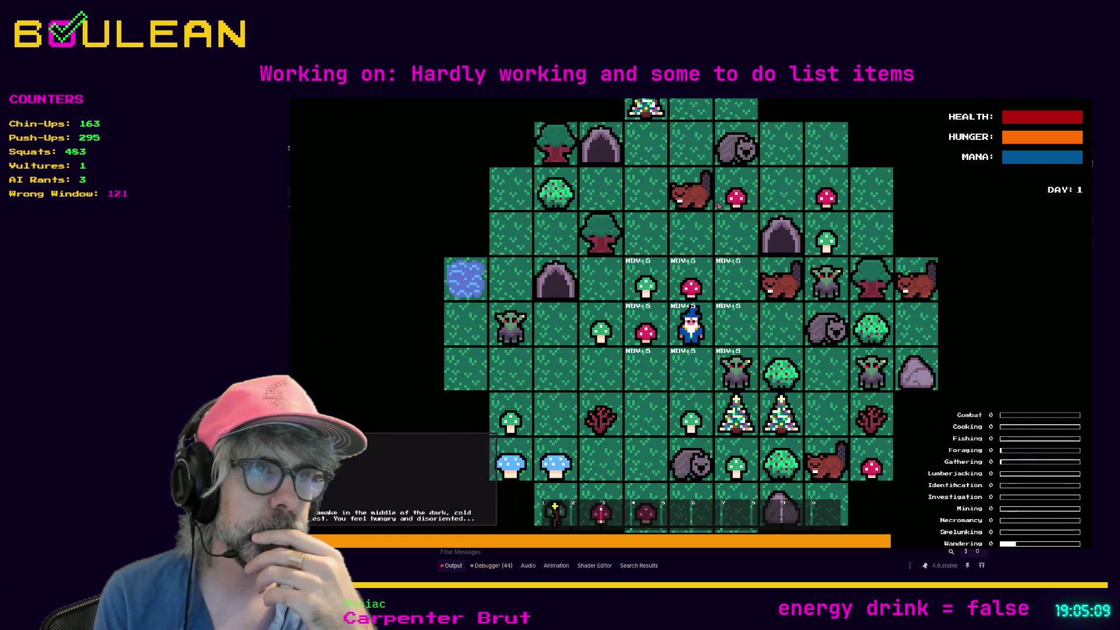
key(Right)
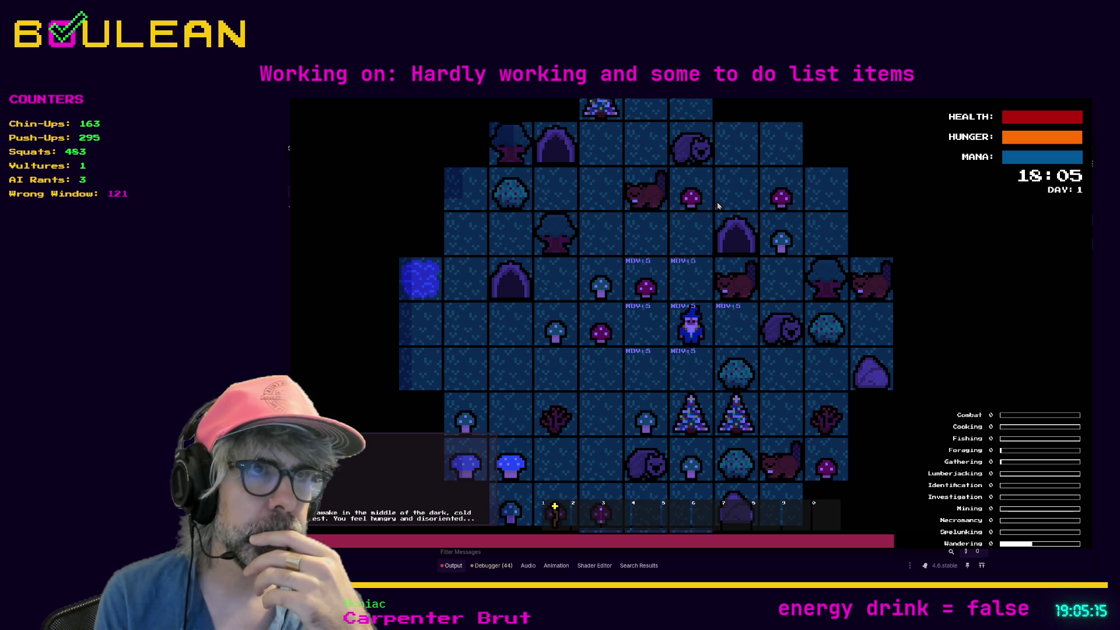
key(Up)
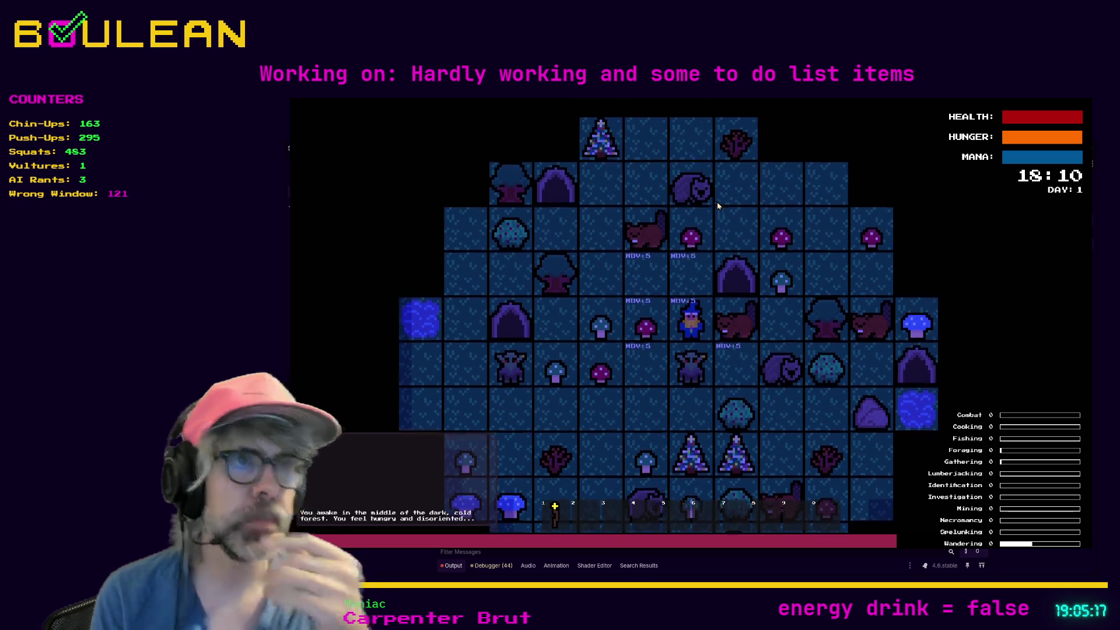
key(F8)
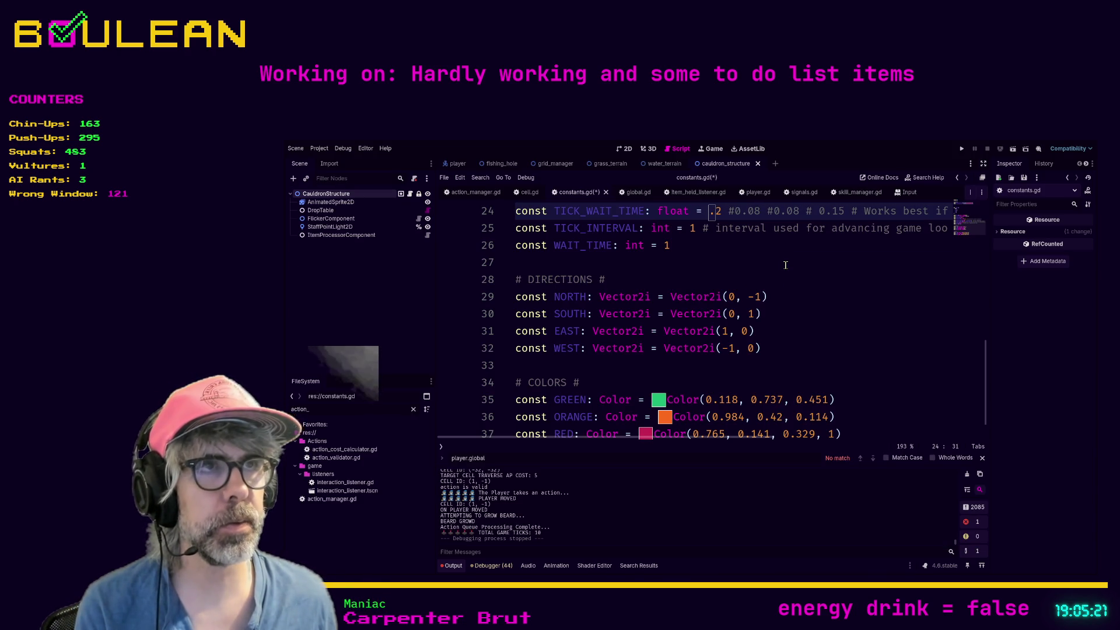
Edit the TICK_WAIT_TIME value, then switch to player.gd and cycle through its 'tween' matches.
text(0)
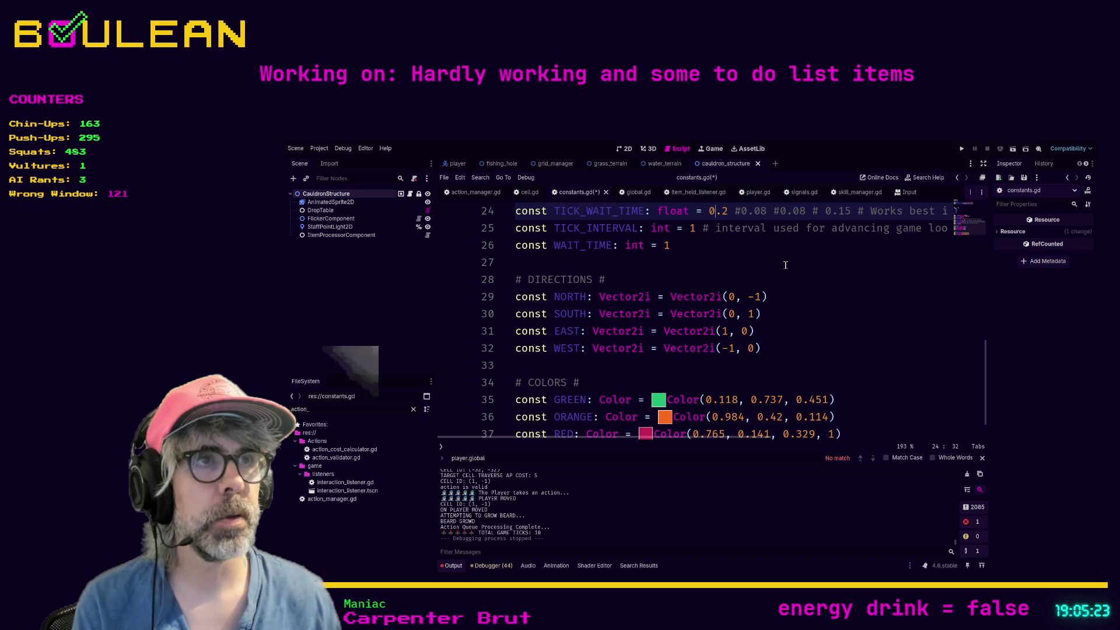
key(BackSpace)
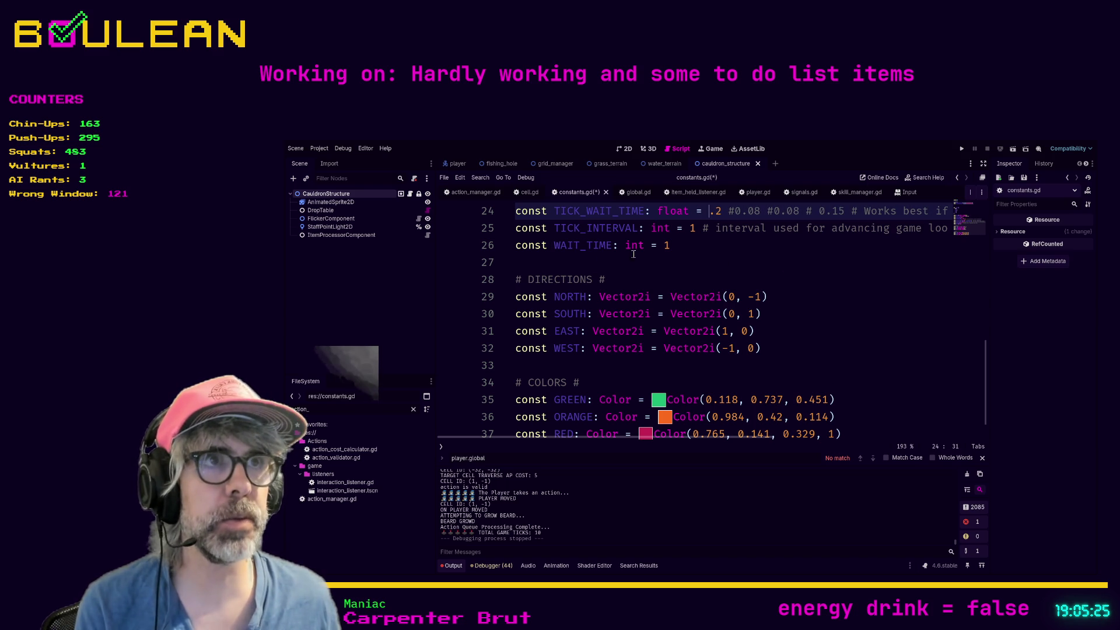
text(0)
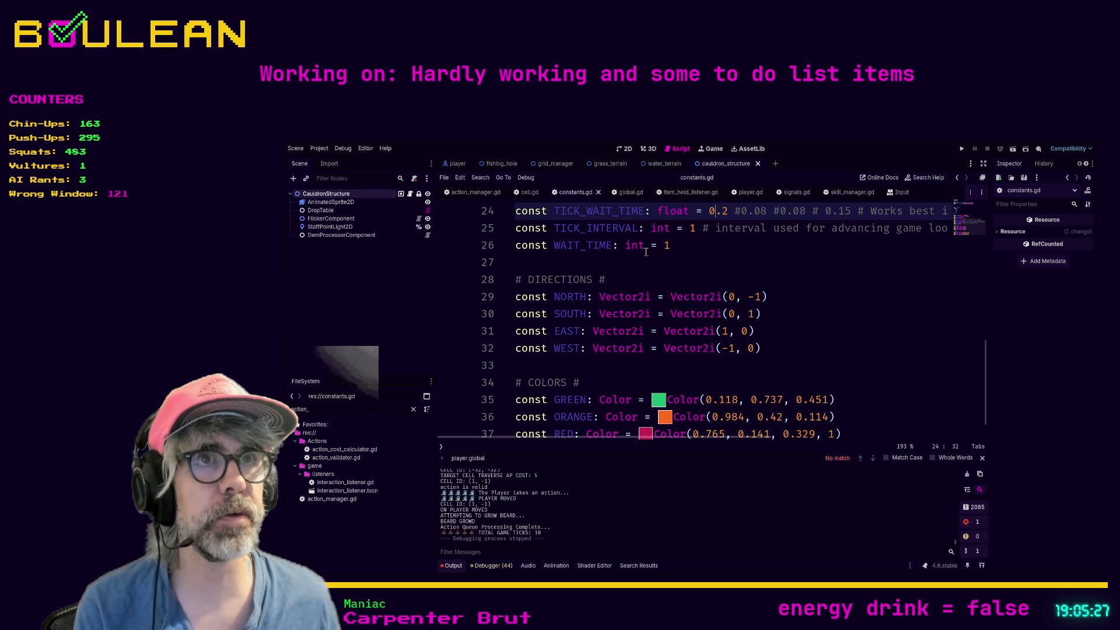
click(747, 196)
key(ctrl+f)
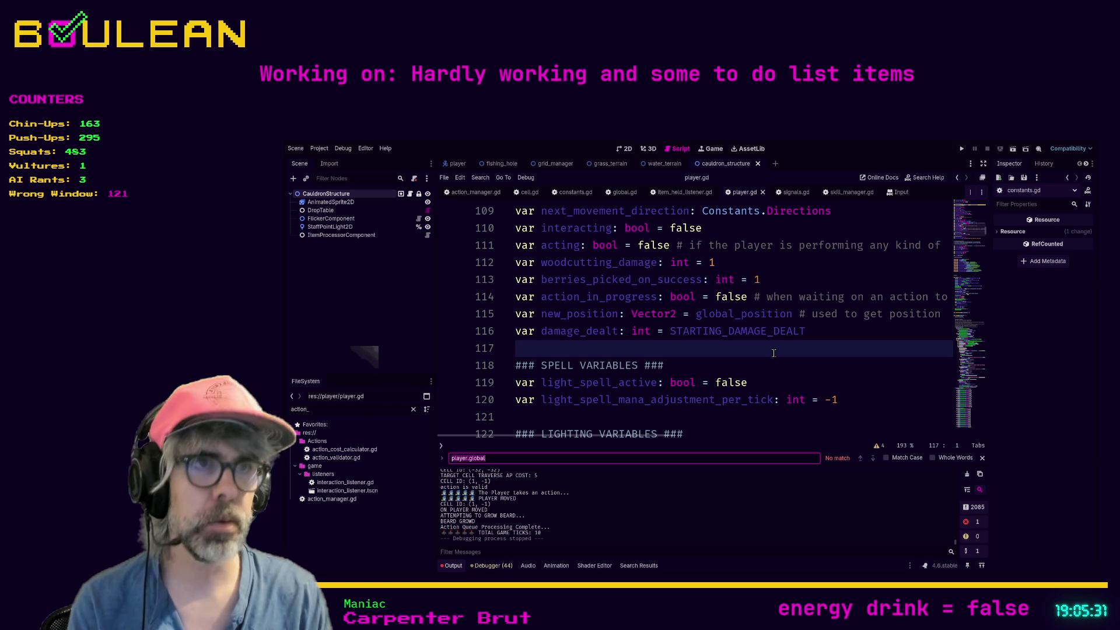
text(tween)
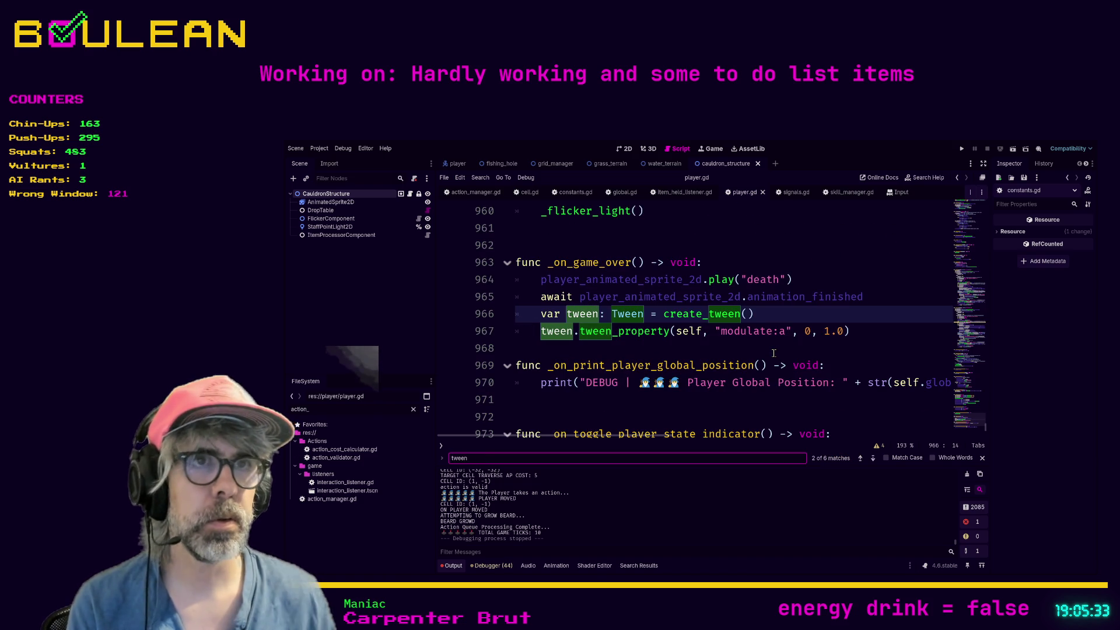
key(Return)
key(Return)
key(Return)
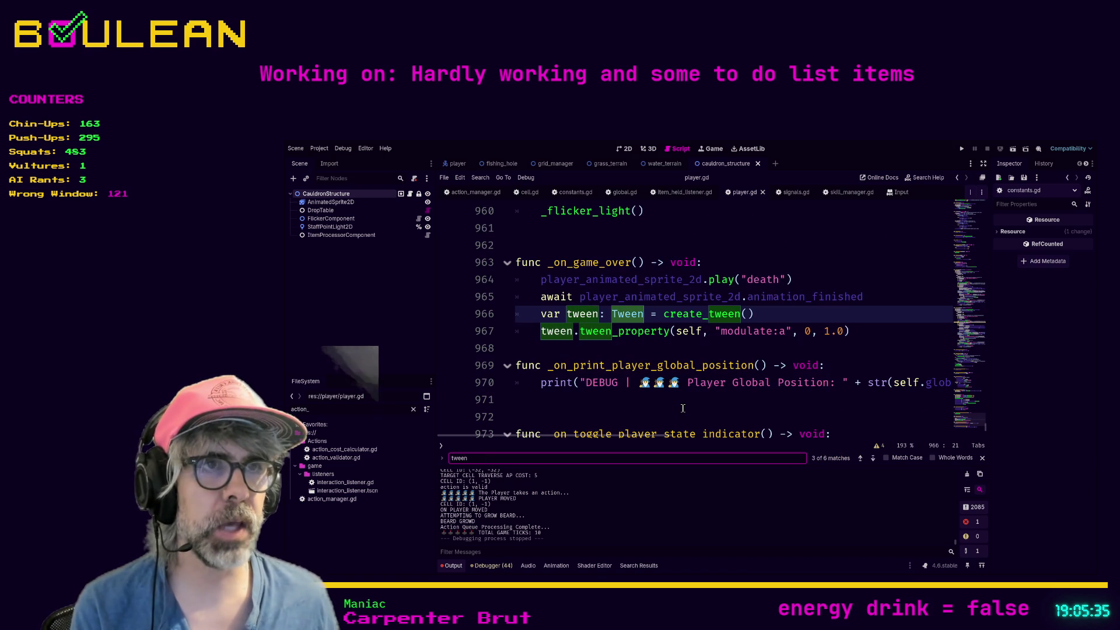
key(Return)
key(Return)
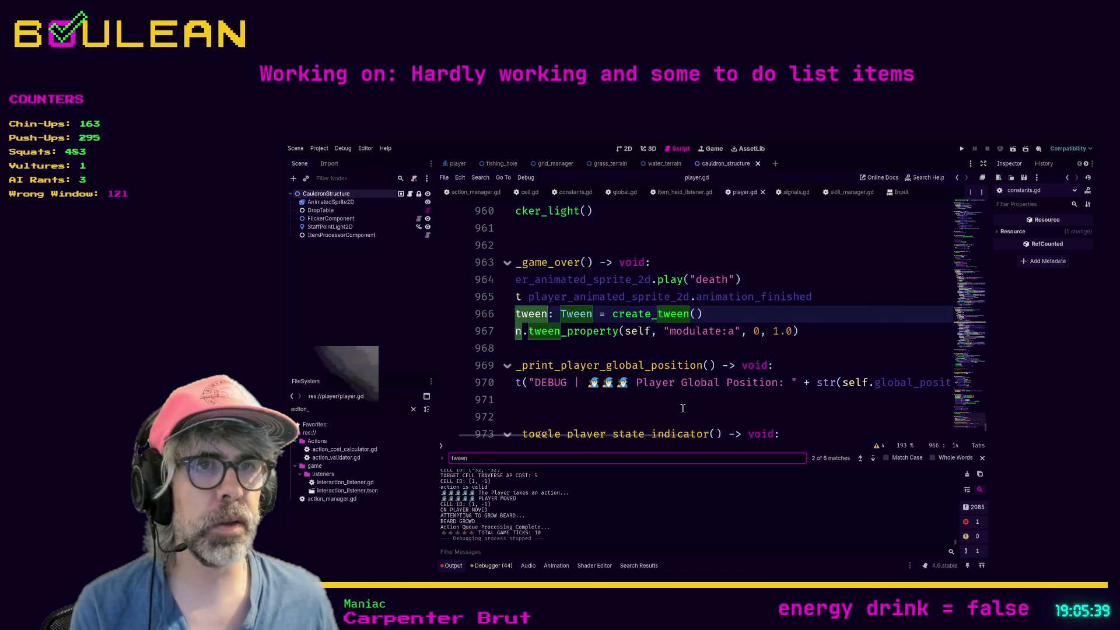
Search player.gd for 'position' in distraction-free mode, stepping to the lerp on line 376.
key(ctrl+f)
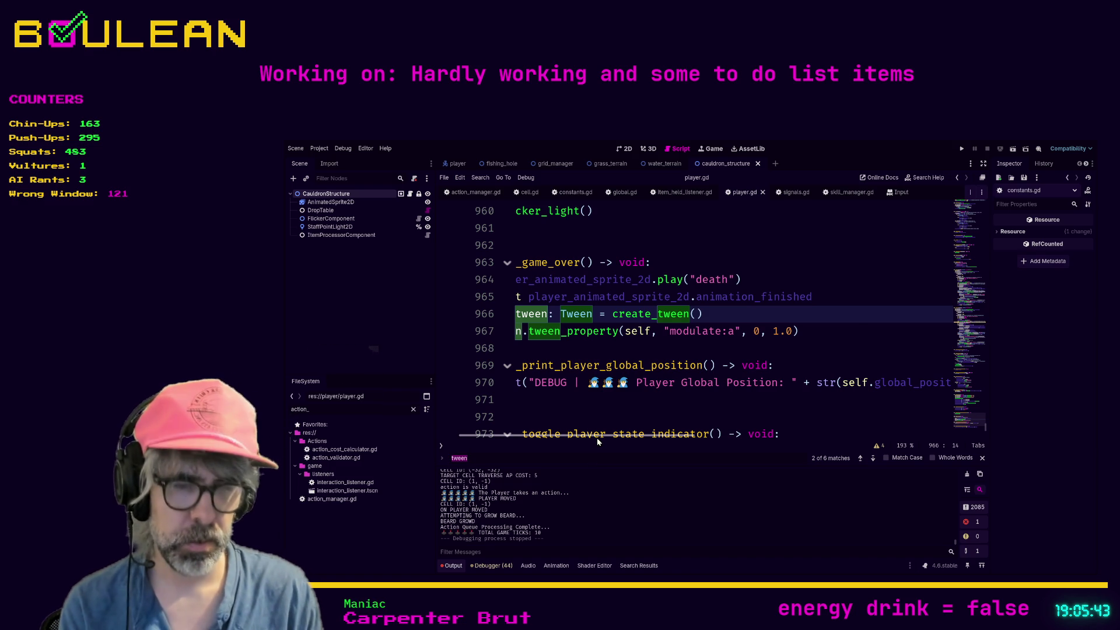
text(position)
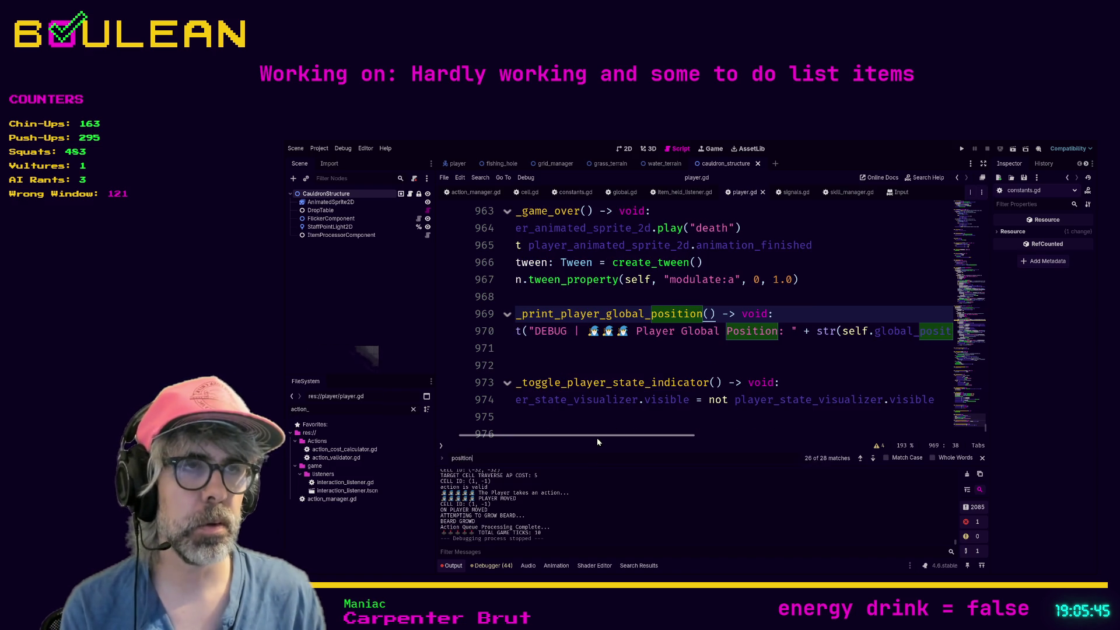
key(ctrl+shift+F11)
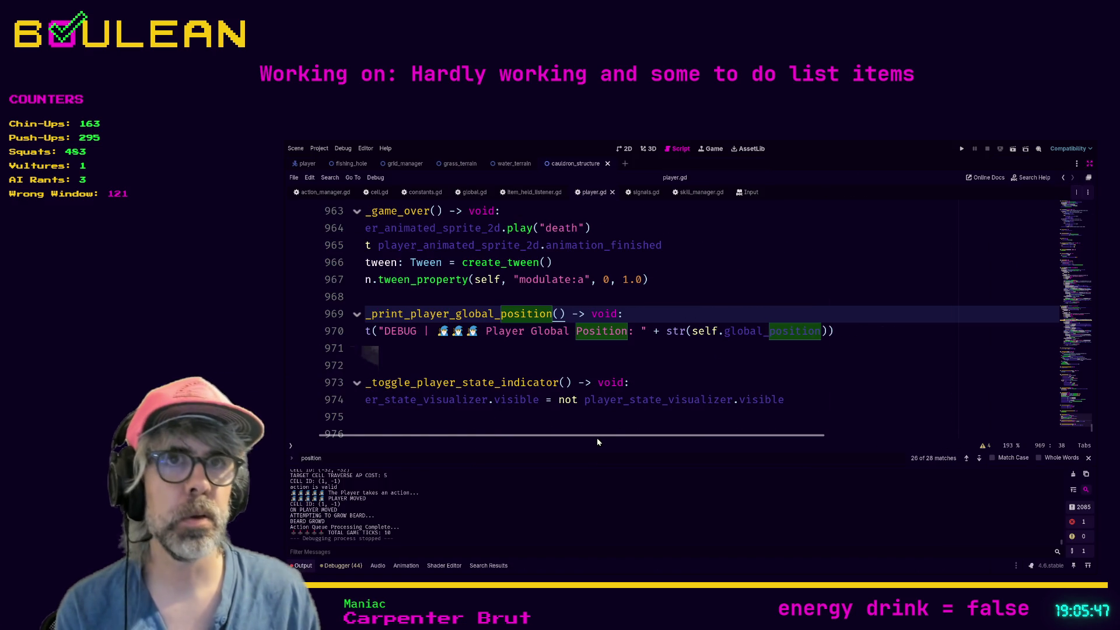
key(Return)
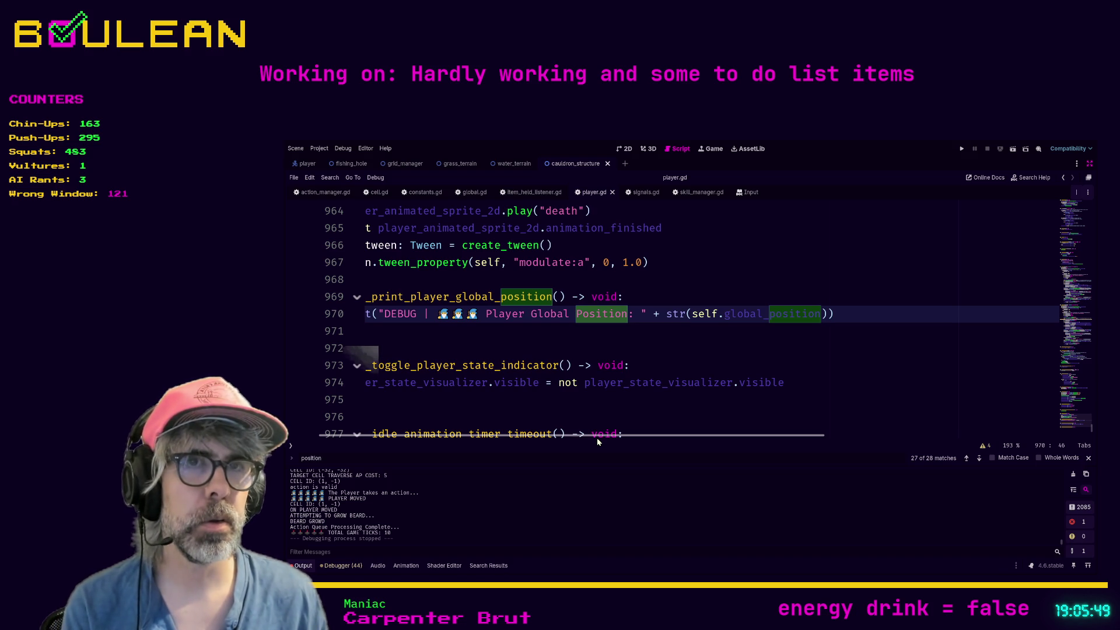
key(Return)
key(Return)
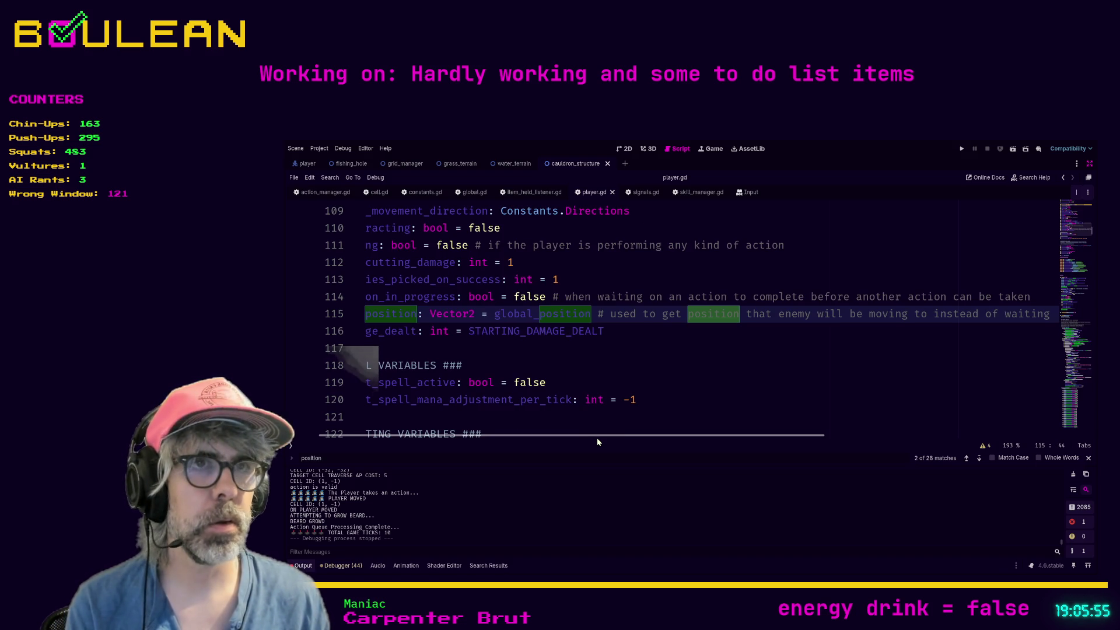
key(Return)
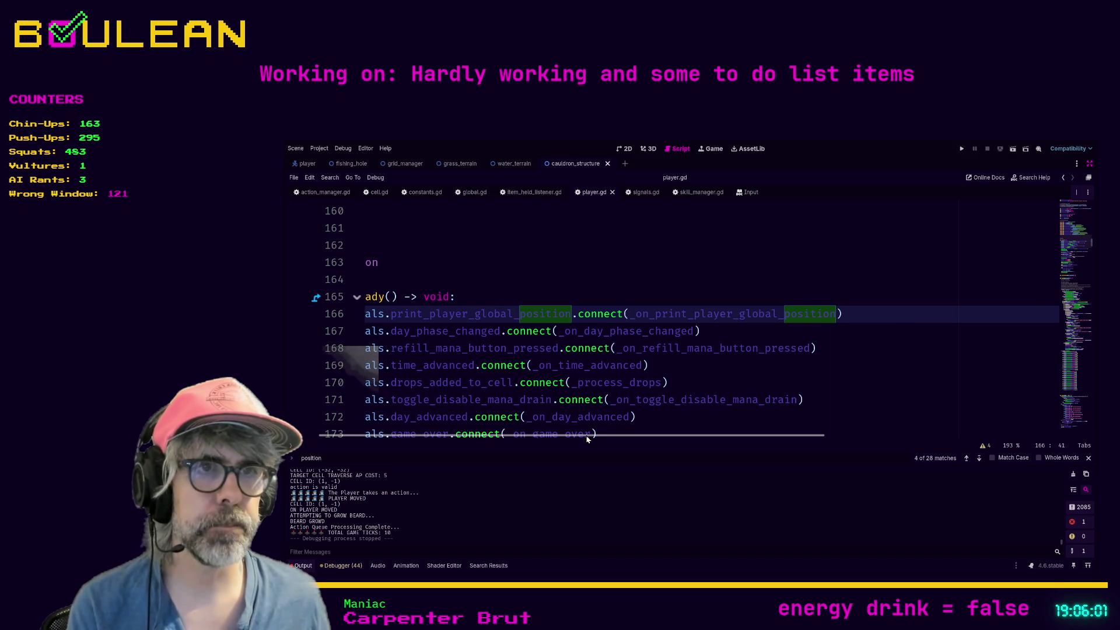
scroll(549, 442, left, 3)
ctrl+scroll(598, 381, down, 4)
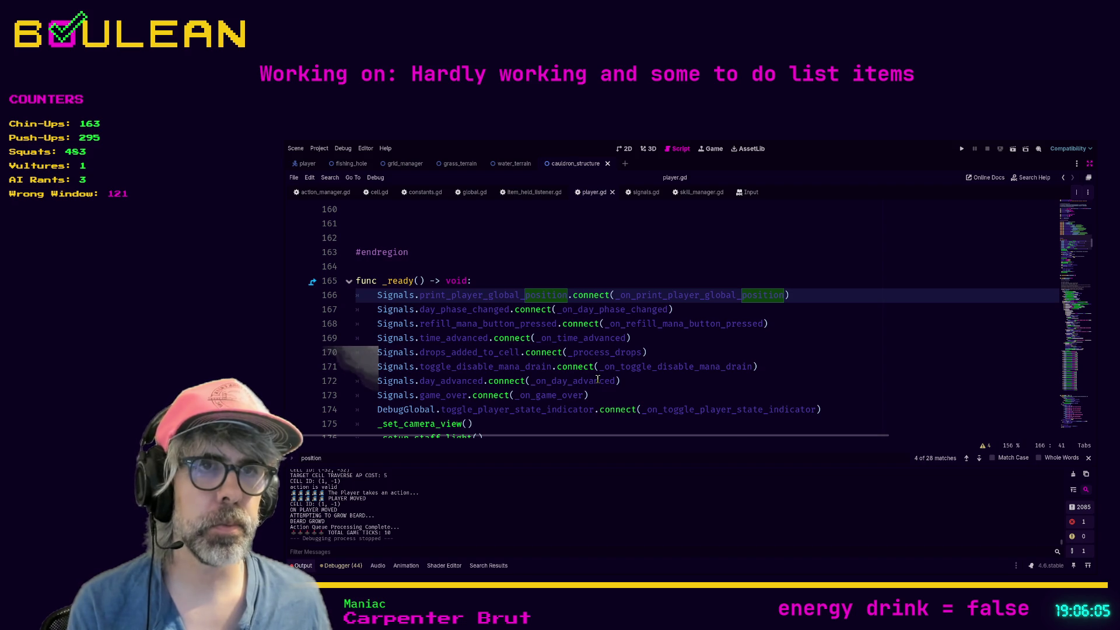
click(980, 459)
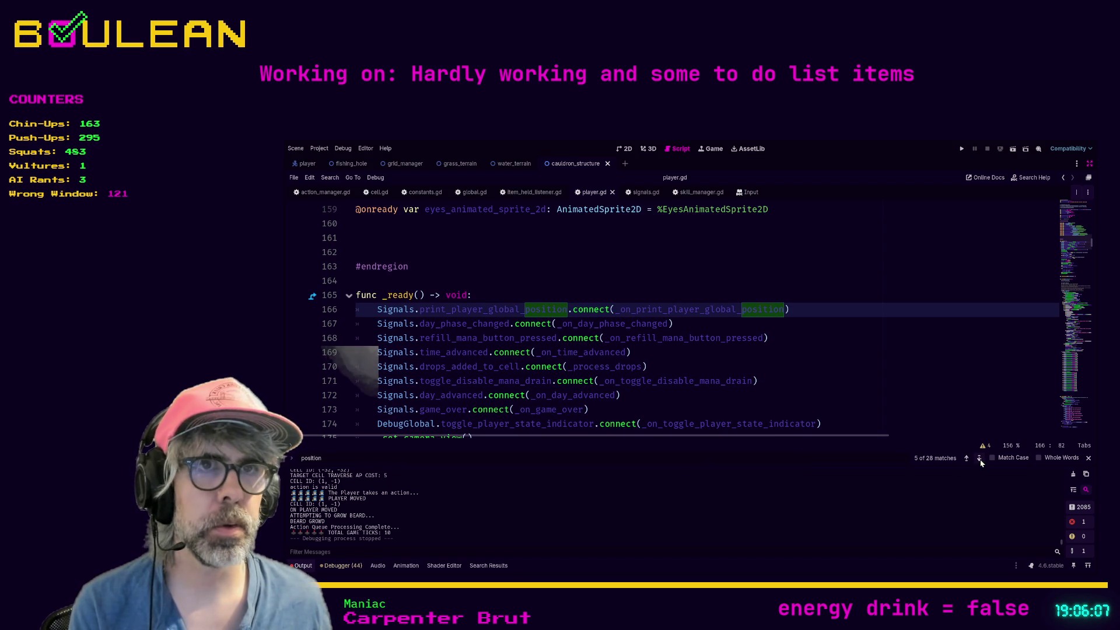
click(980, 459)
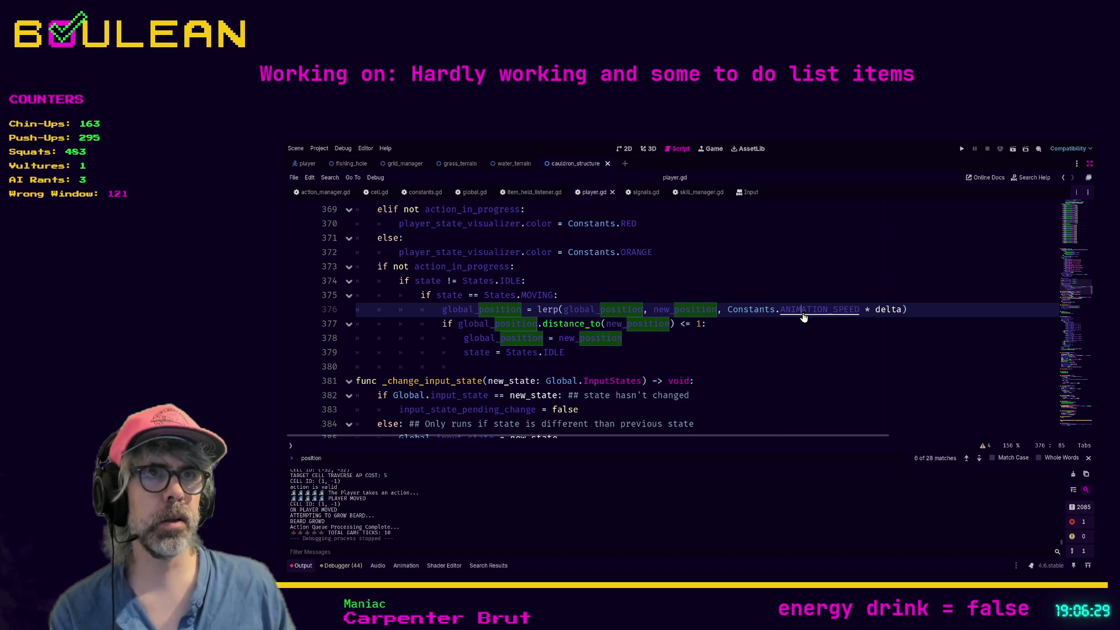
Open ANIMATION_SPEED's definition in constants.gd and run the game with F5.
ctrl+click(803, 314)
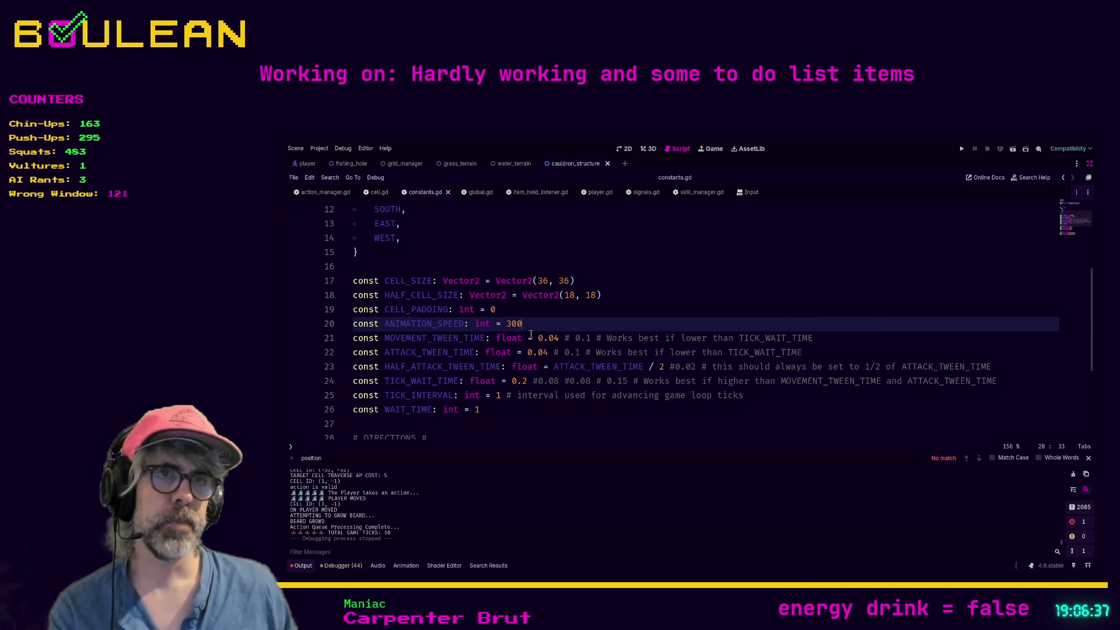
key(F5)
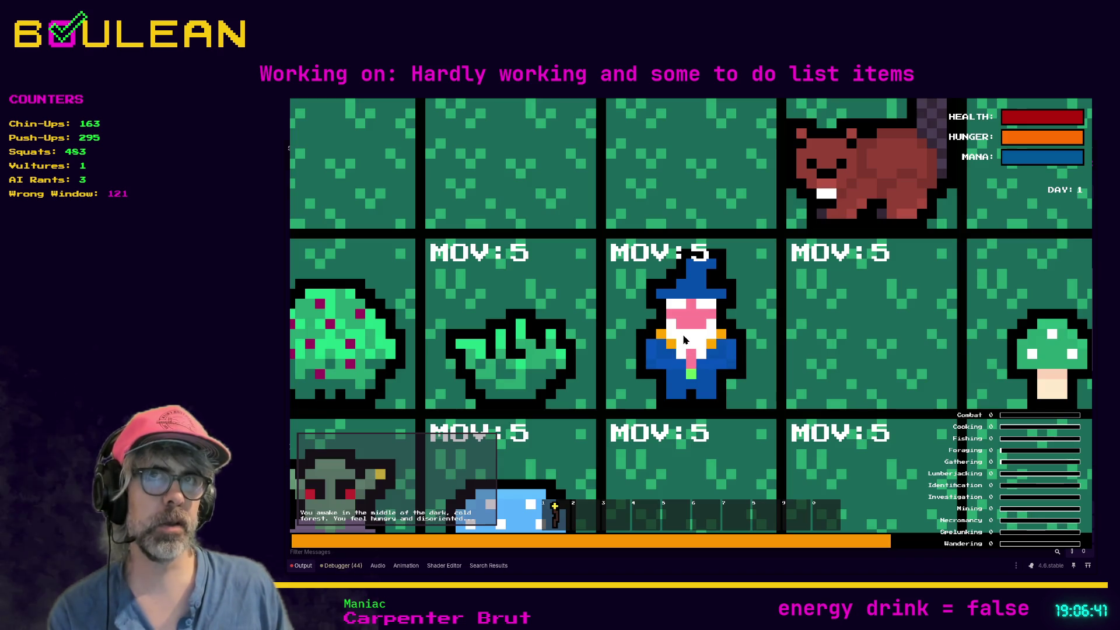
Stop the game, relaunch it with F5, and zoom out the game view.
scroll(685, 340, down, 2)
scroll(685, 340, down, 3)
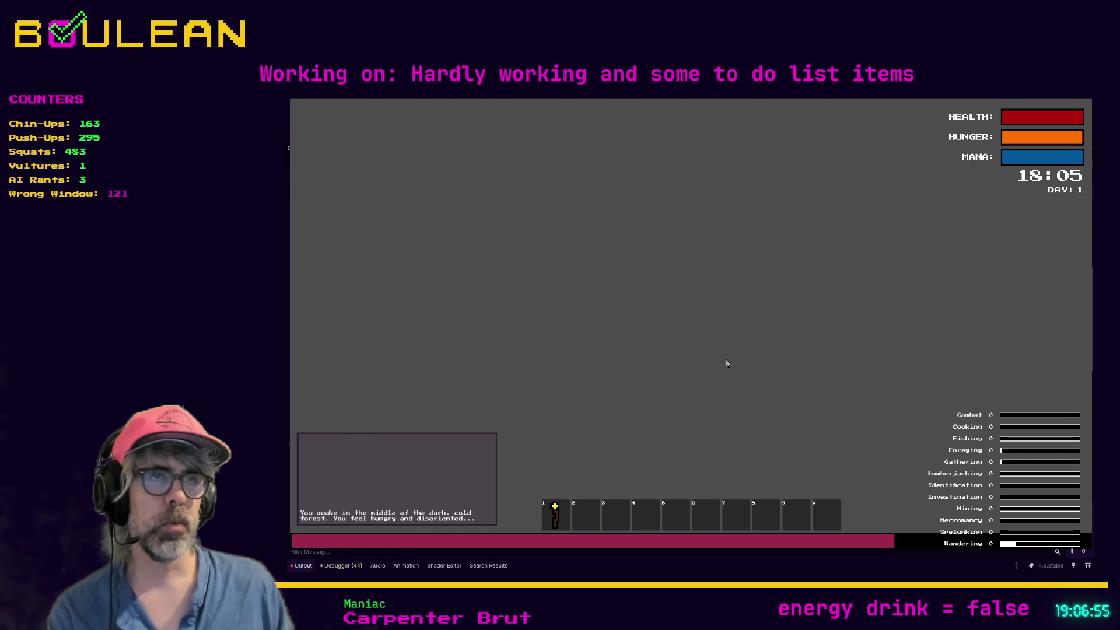
key(F8)
click(496, 309)
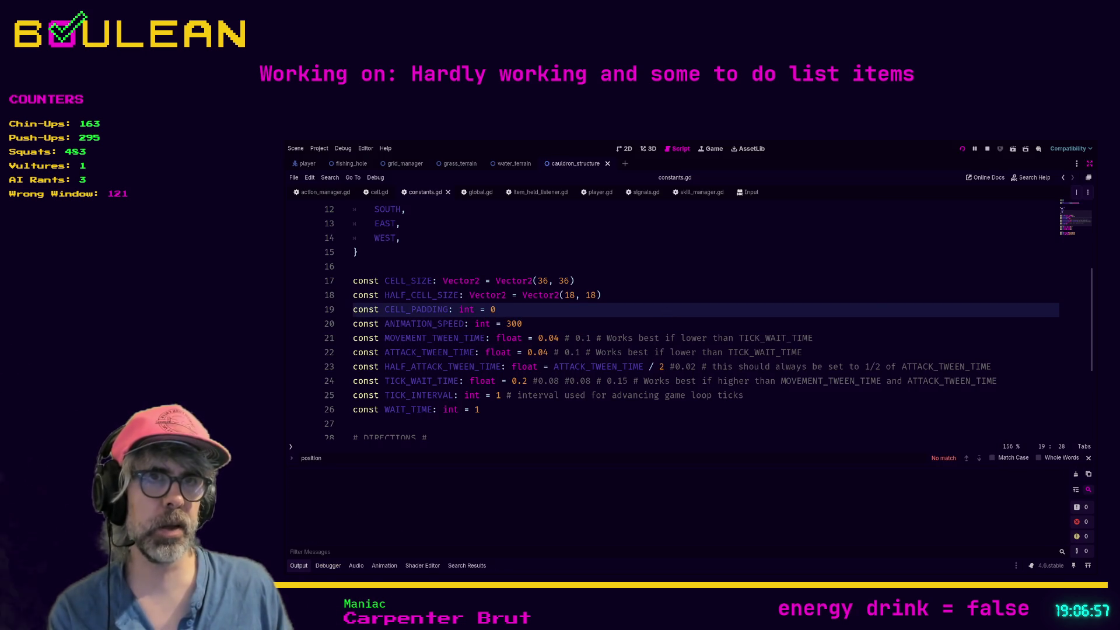
key(F5)
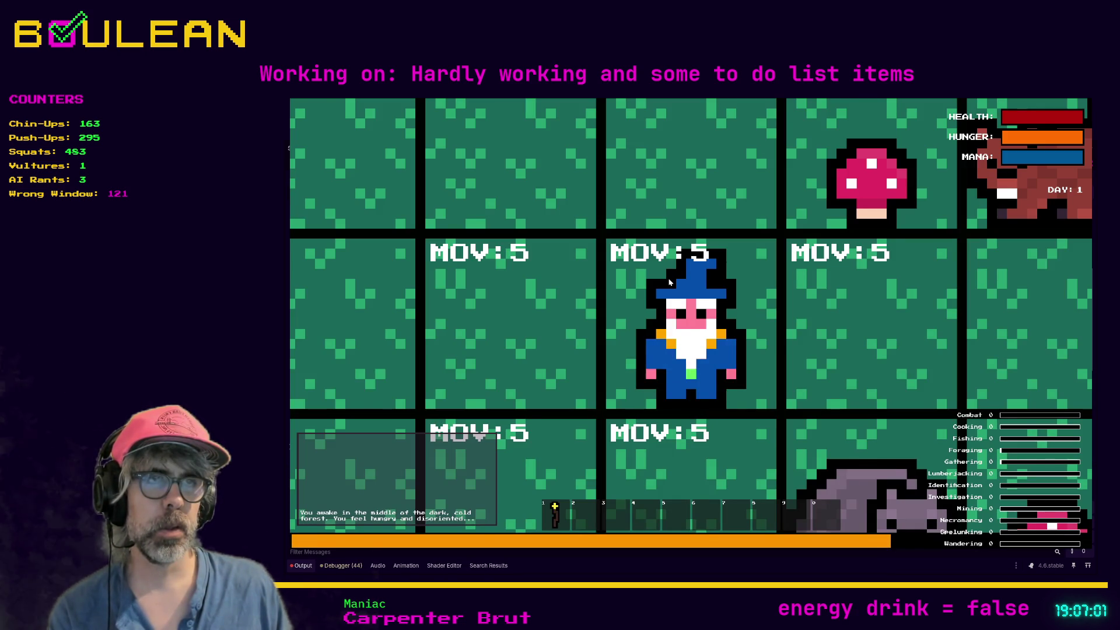
scroll(670, 282, down, 5)
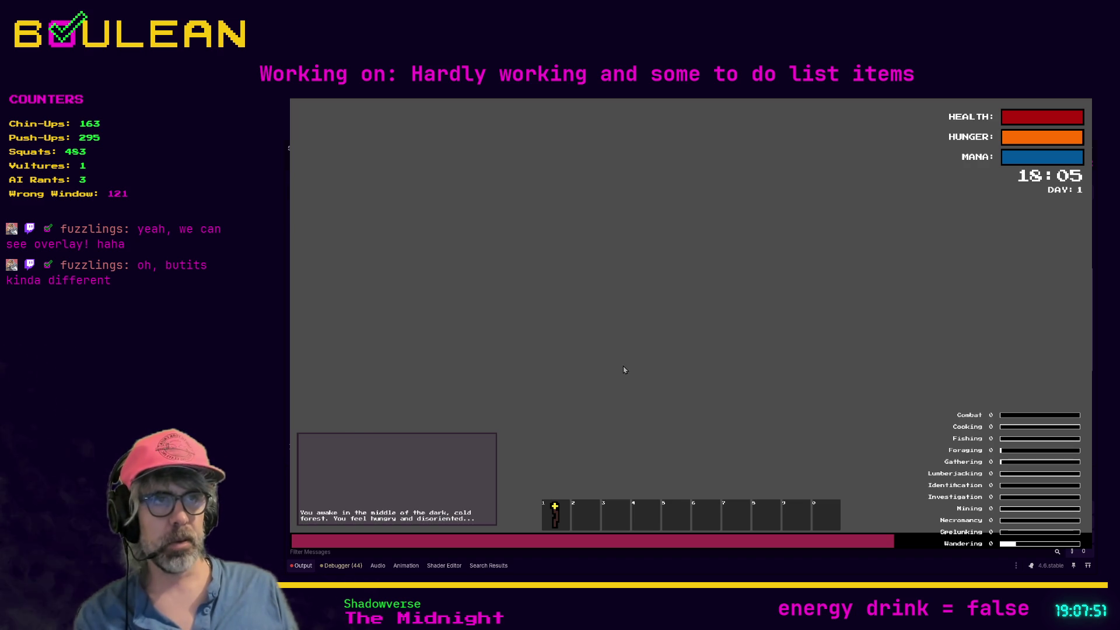
Stop the game, go to ANIMATION_SPEED's value on line 20, and relaunch it zoomed out.
key(F8)
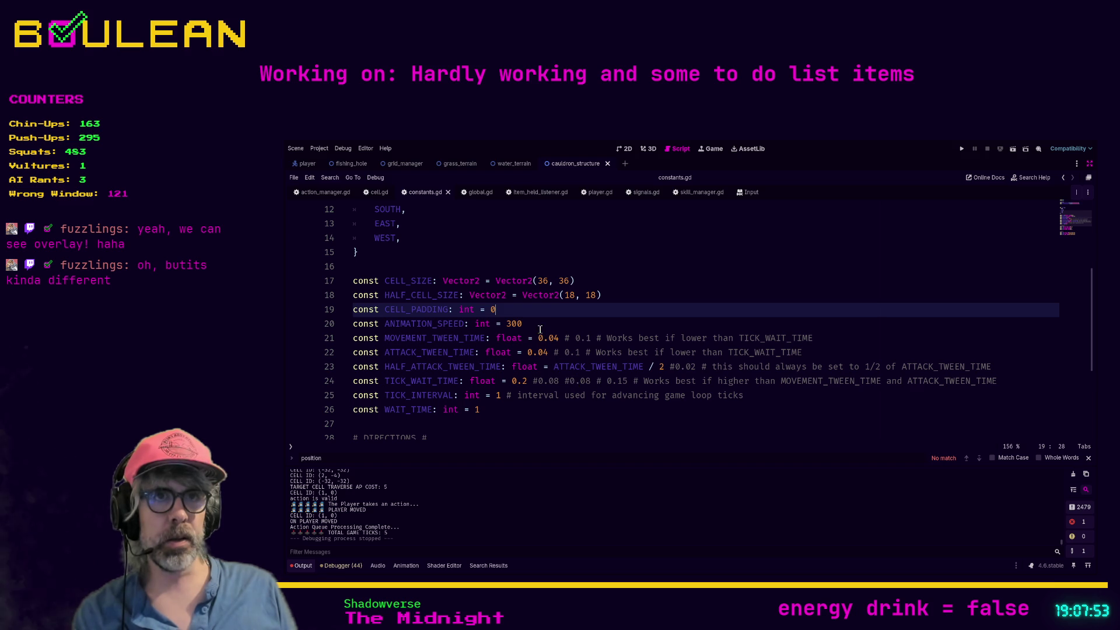
click(538, 325)
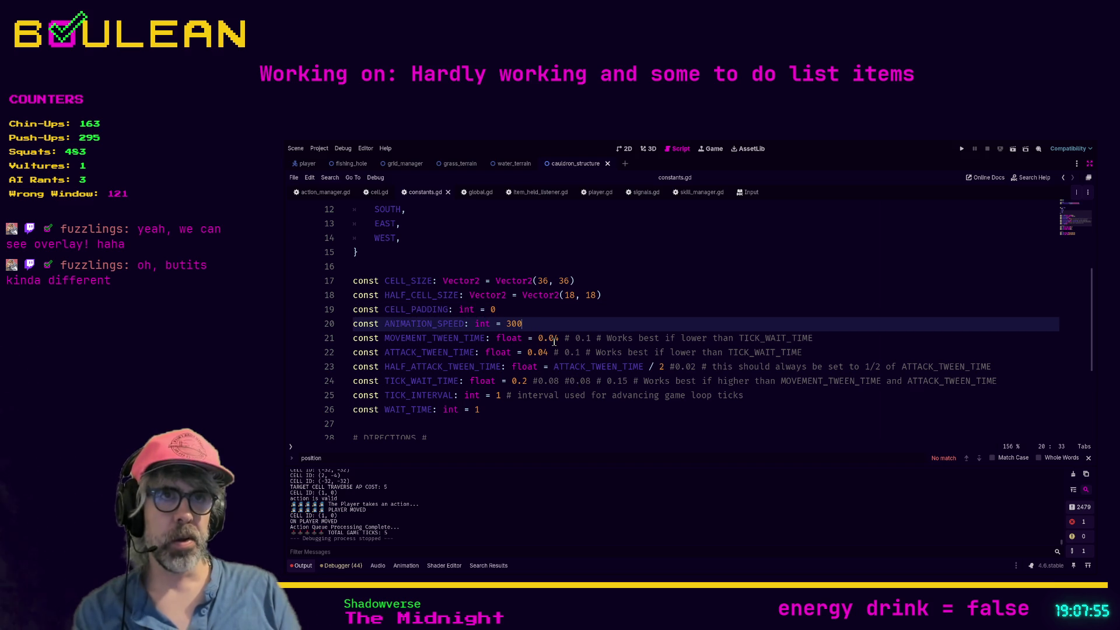
key(F5)
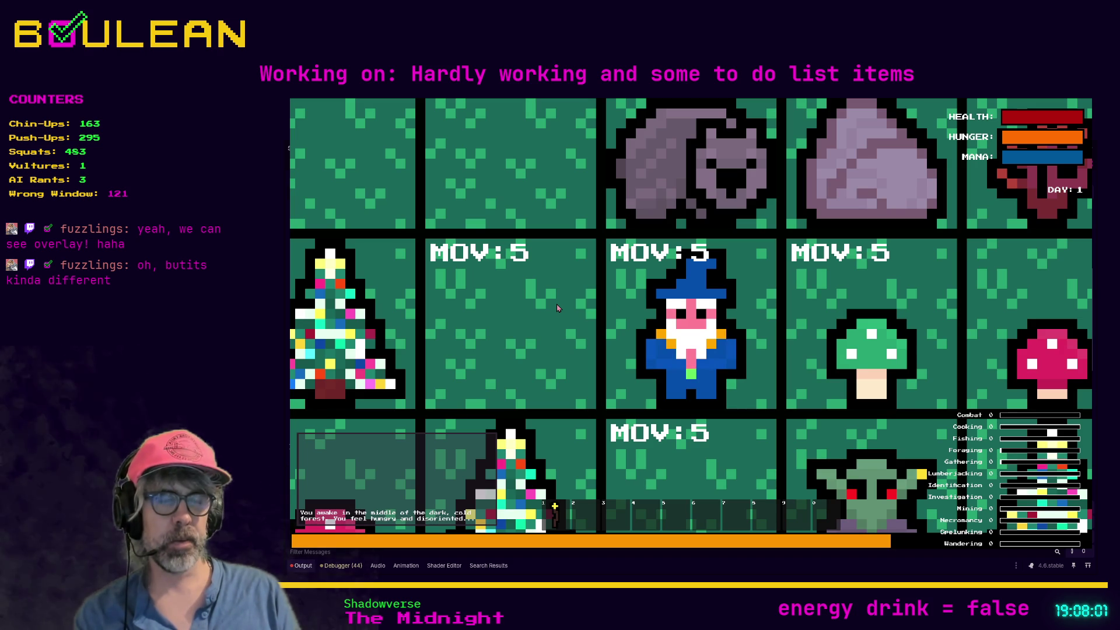
scroll(558, 308, down, 3)
scroll(558, 308, down, 2)
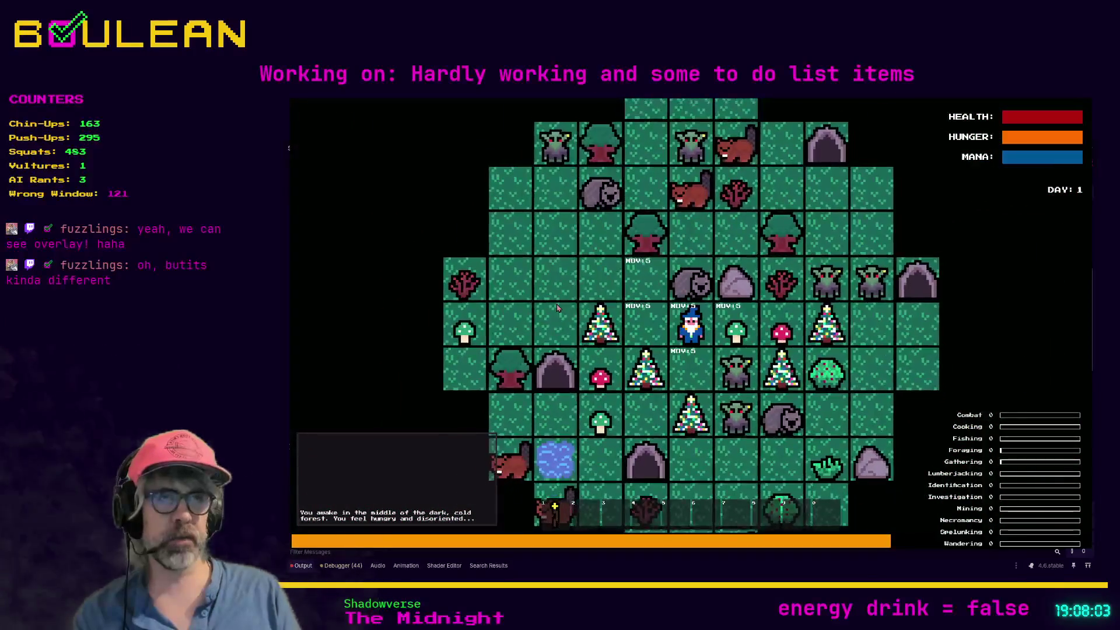
Move the wizard left and up twice, then stop the game and return to the editor.
key(Left)
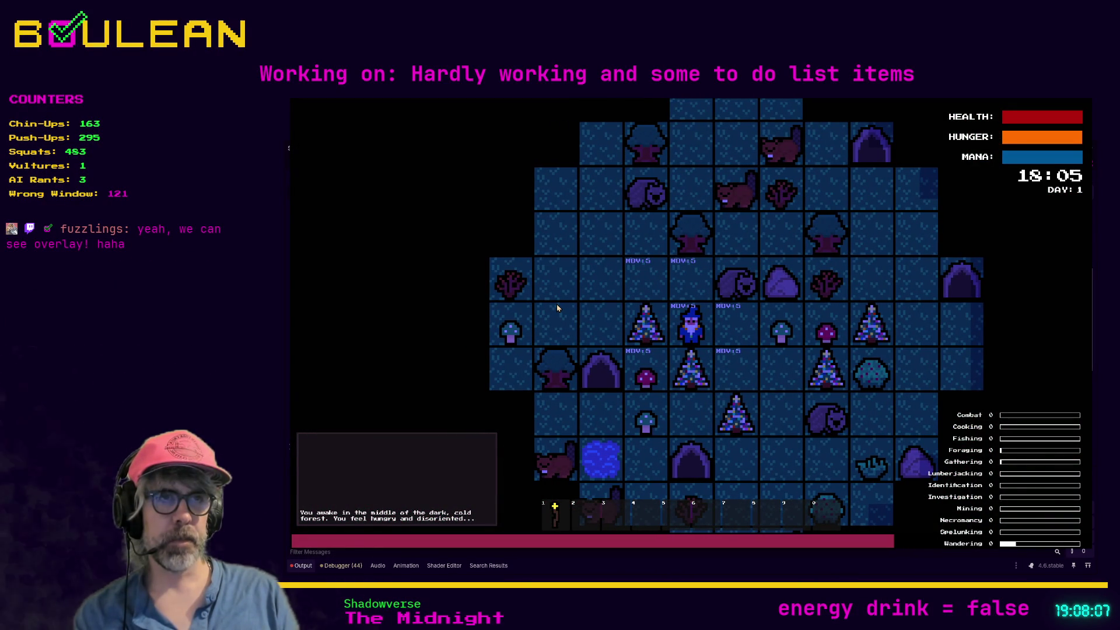
key(Up)
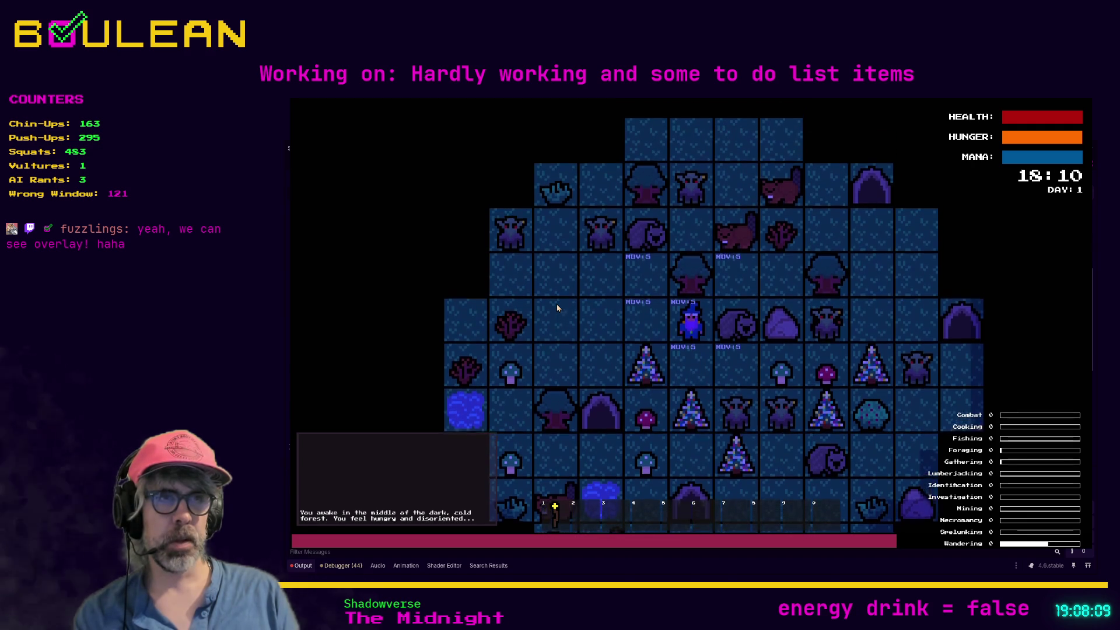
key(Up)
key(F8)
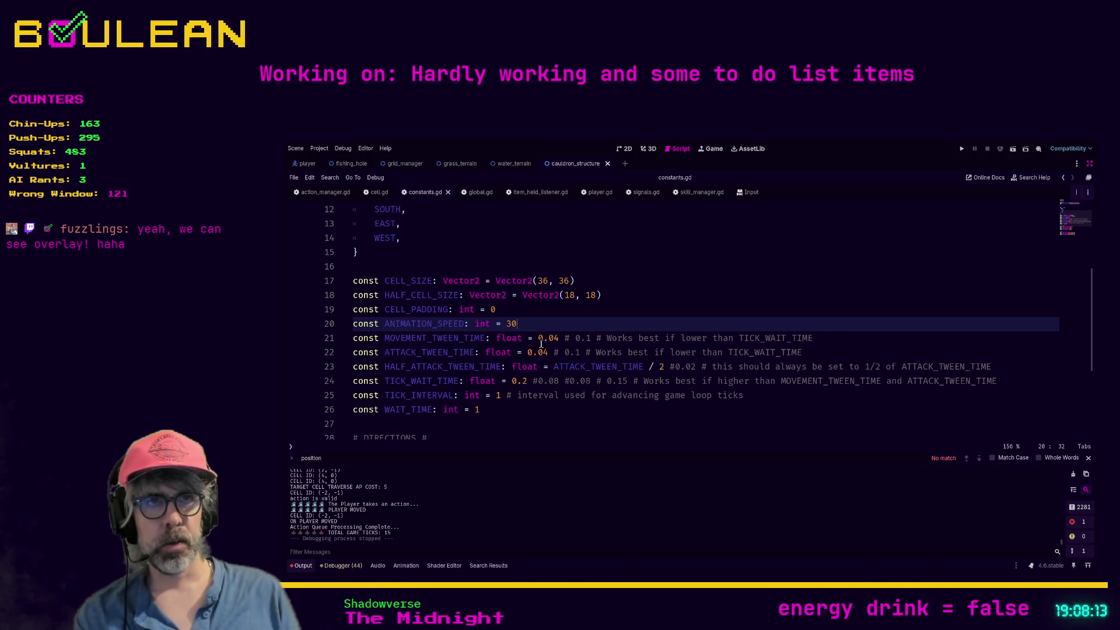
Set ANIMATION_SPEED to 100, test-run the game, then stop it.
text(00)
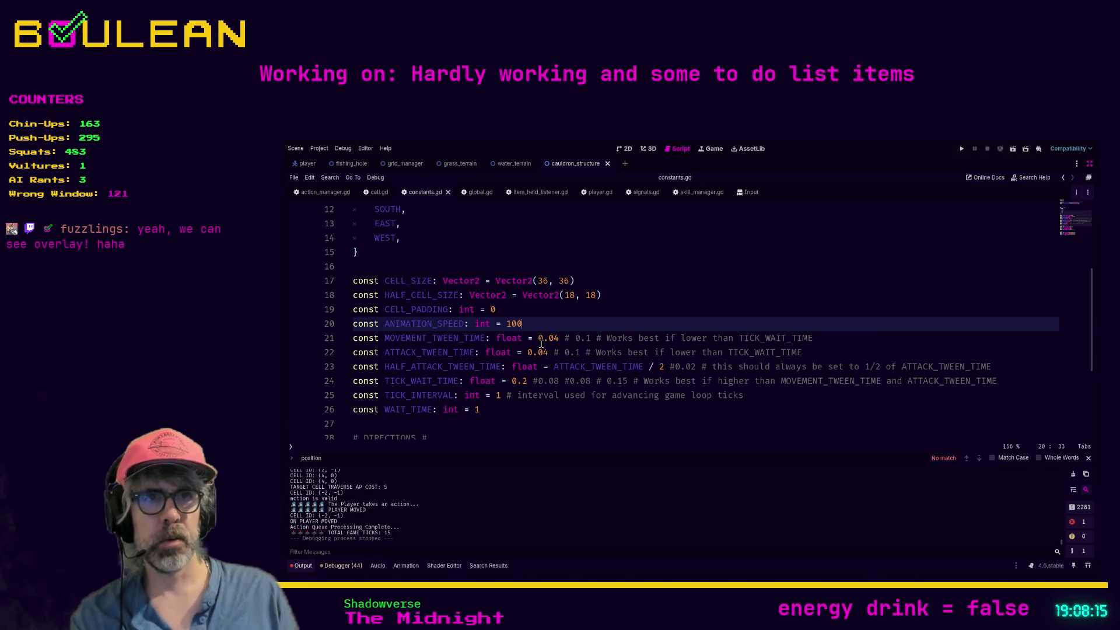
key(F5)
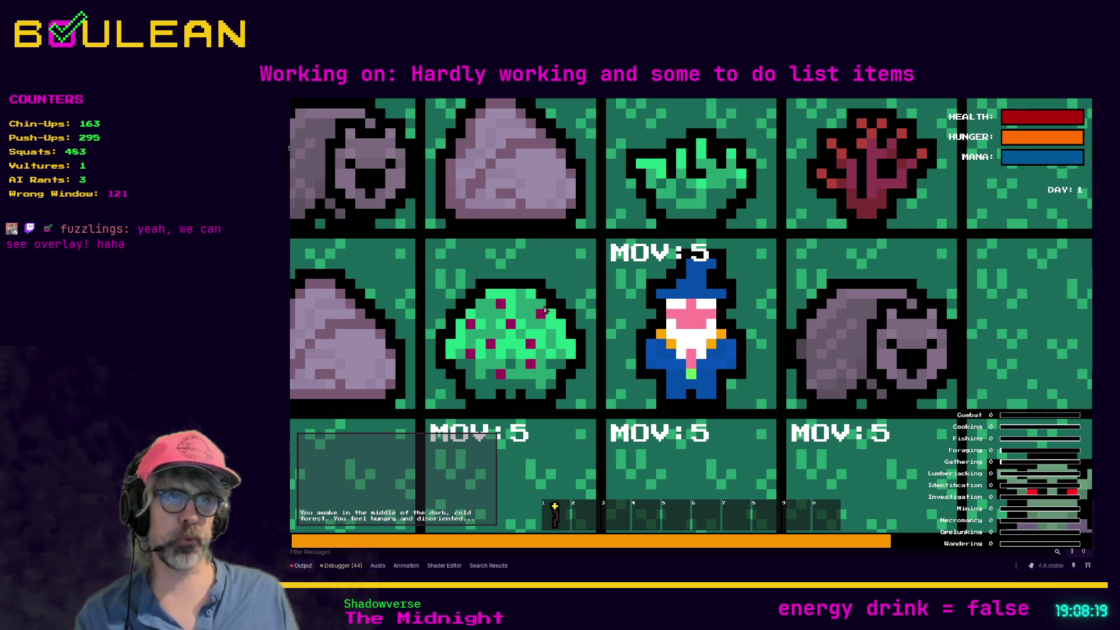
scroll(544, 310, down, 3)
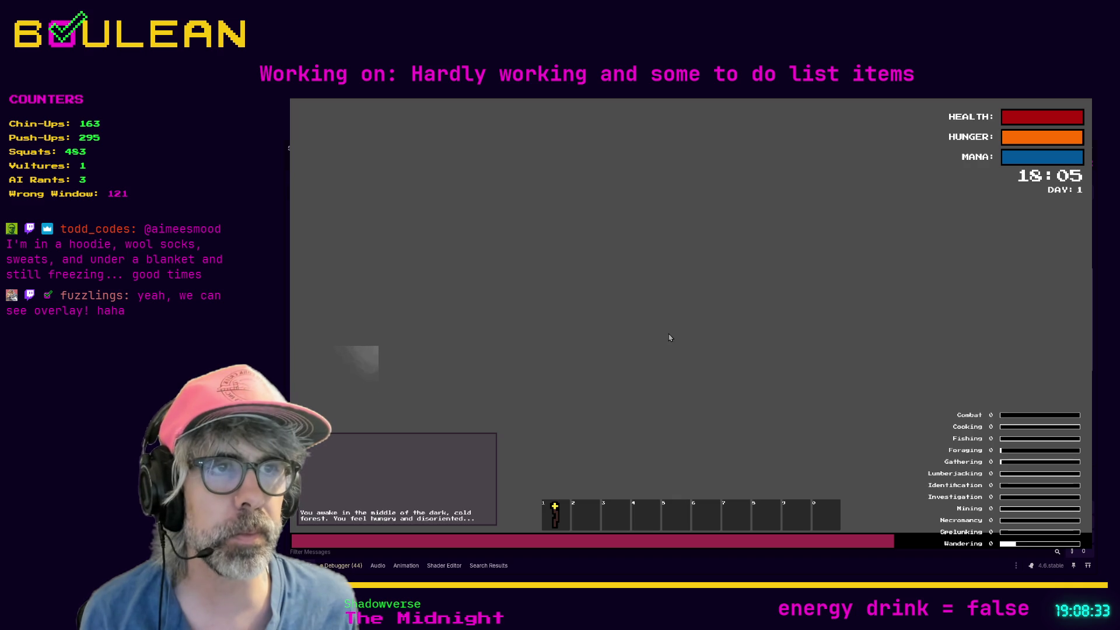
key(Escape)
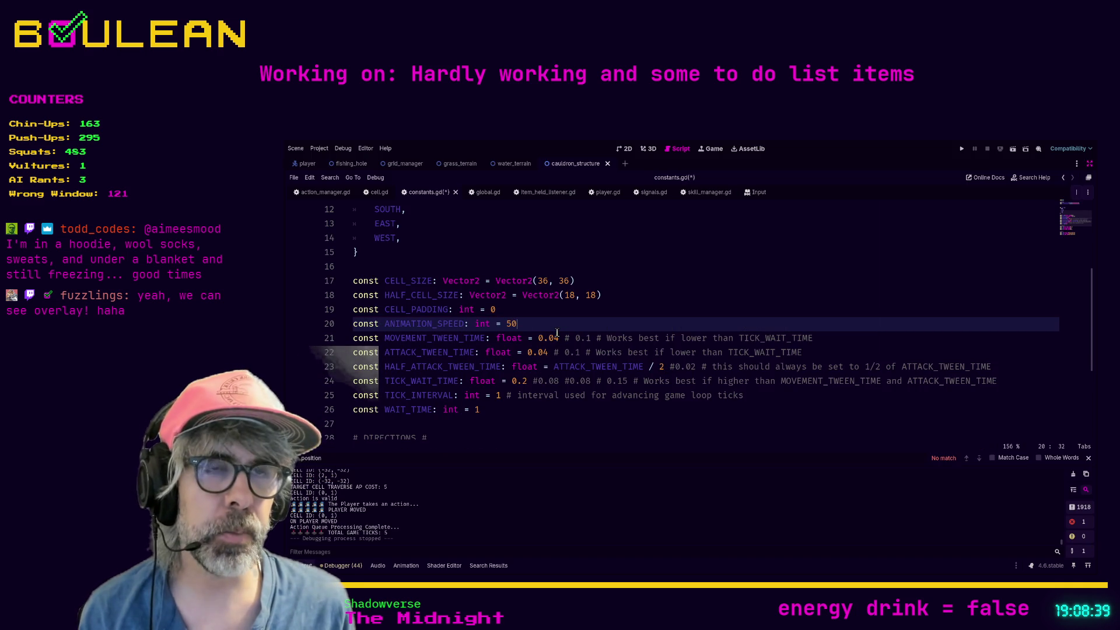
Save constants.gd and test the new speed by moving the wizard two tiles right, then stop.
key(ctrl+s)
key(F5)
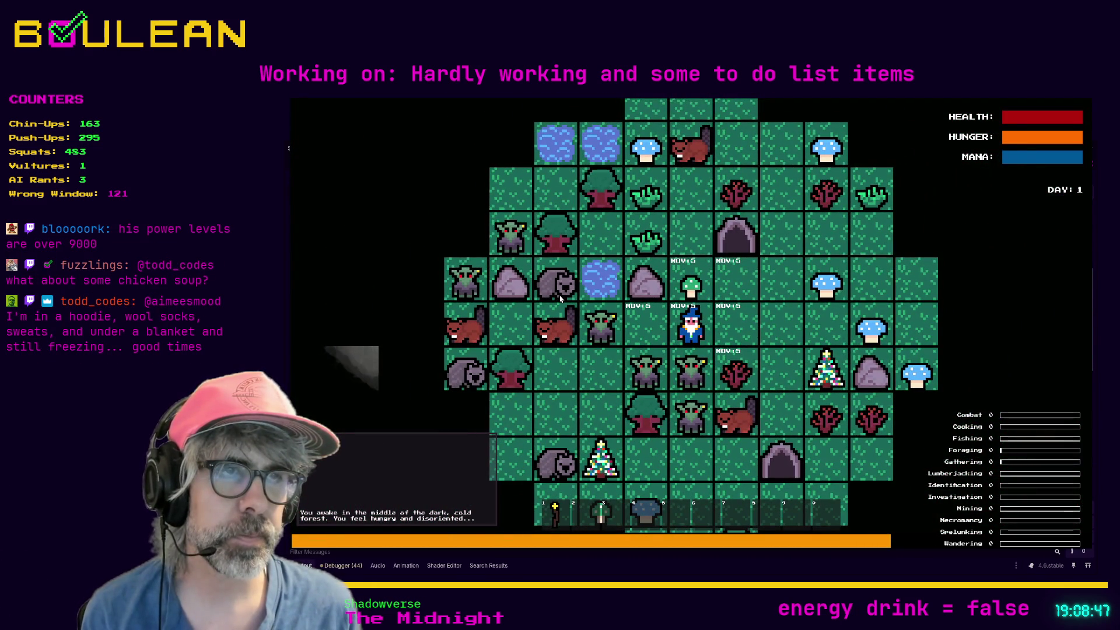
key(Right)
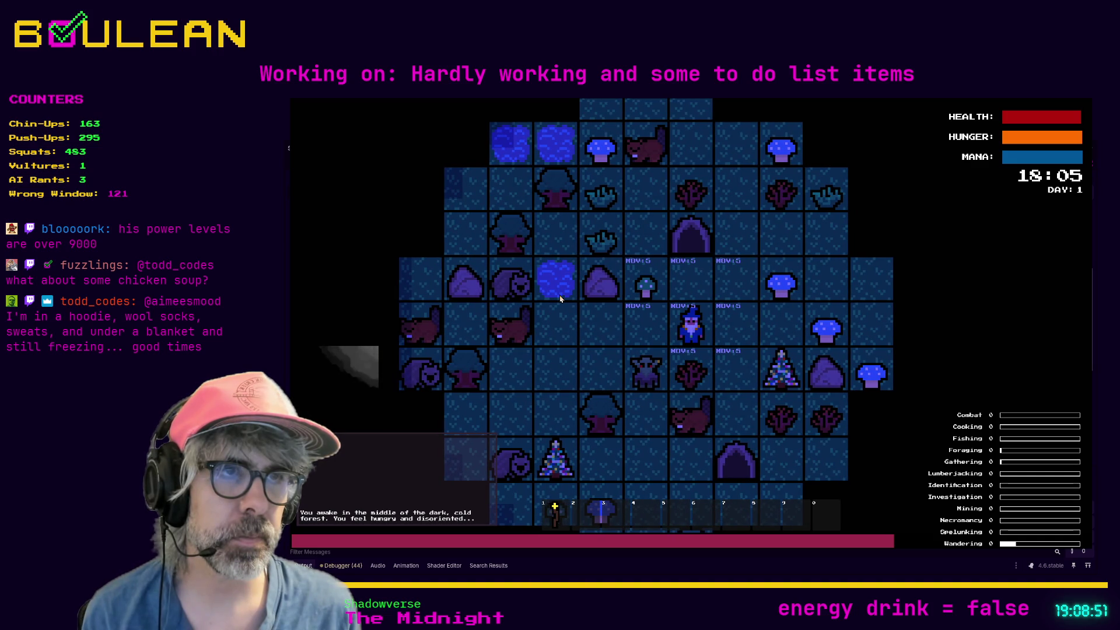
key(Right)
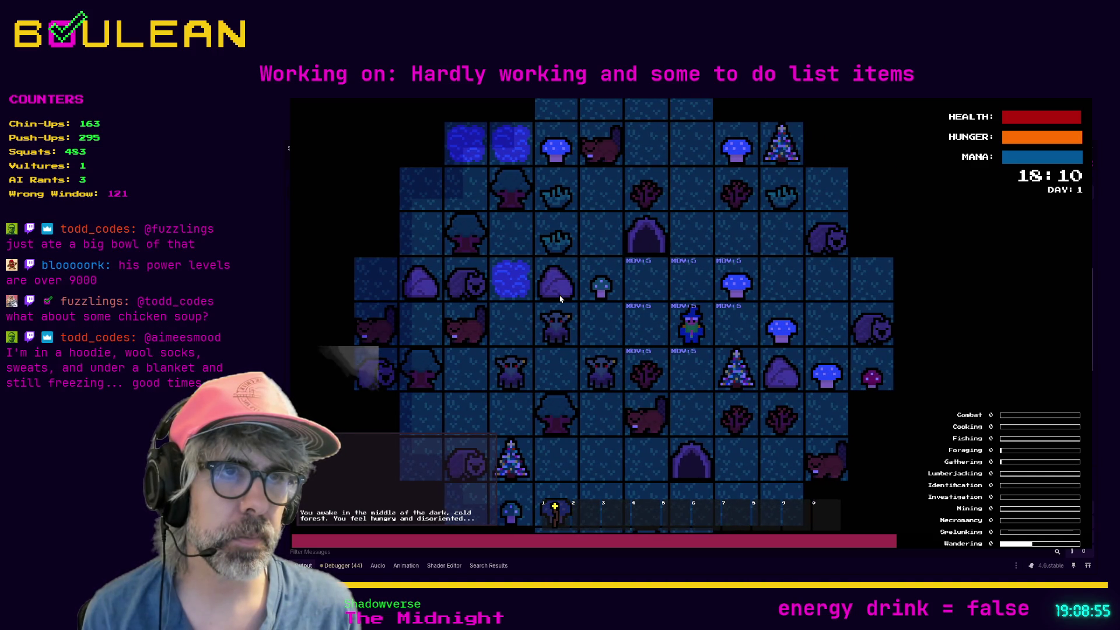
key(F8)
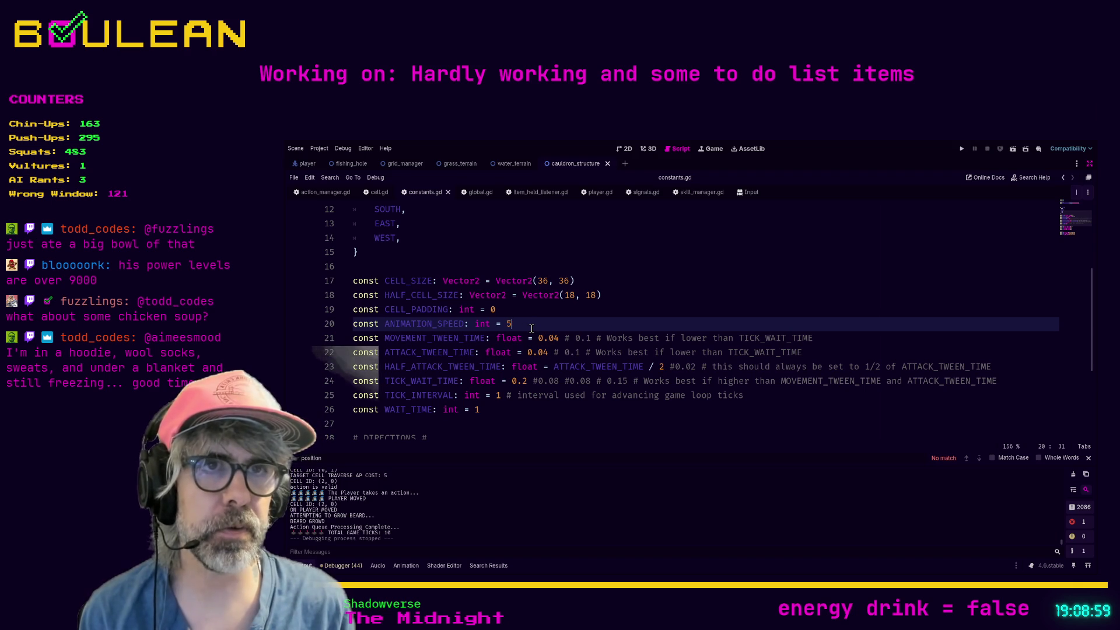
Change ANIMATION_SPEED on line 20 from 5 to 60 and launch the game.
key(BackSpace)
text(60)
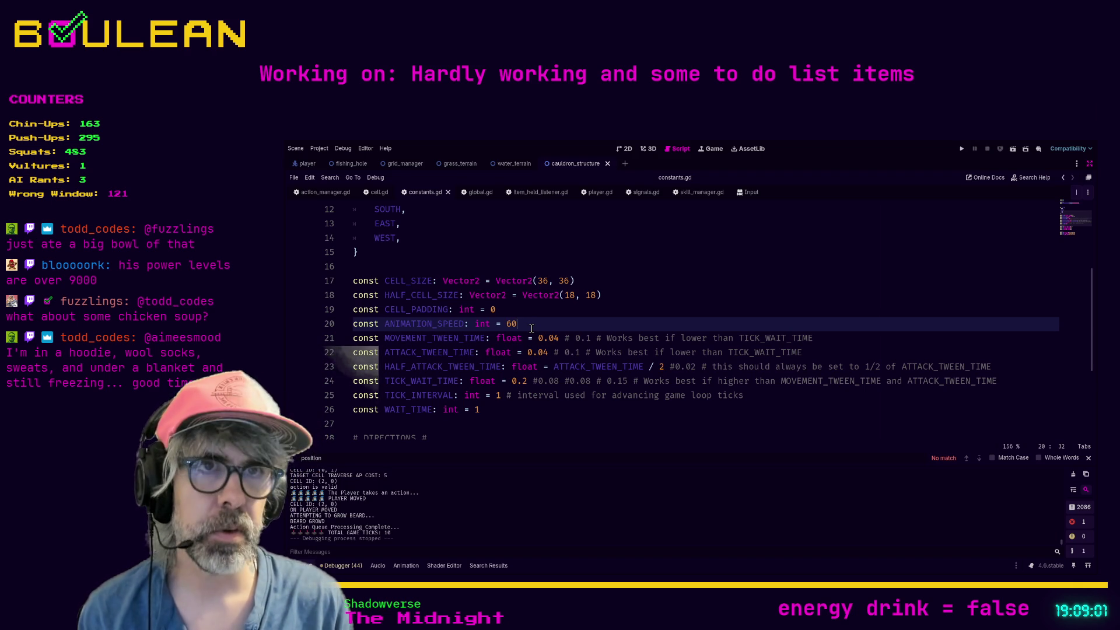
key(F5)
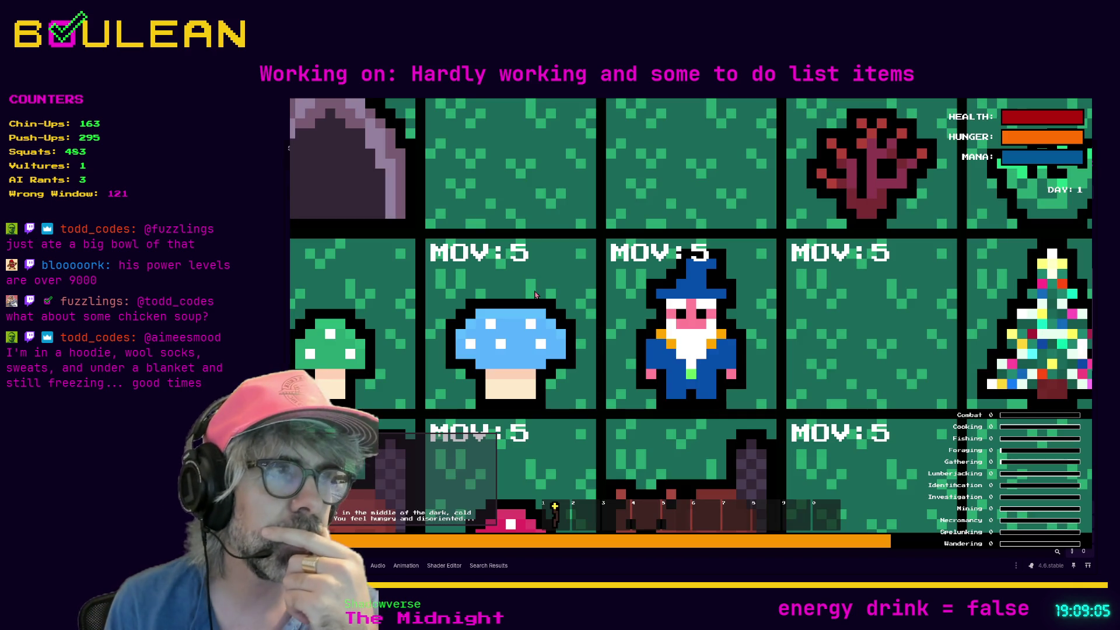
scroll(535, 294, down, 2)
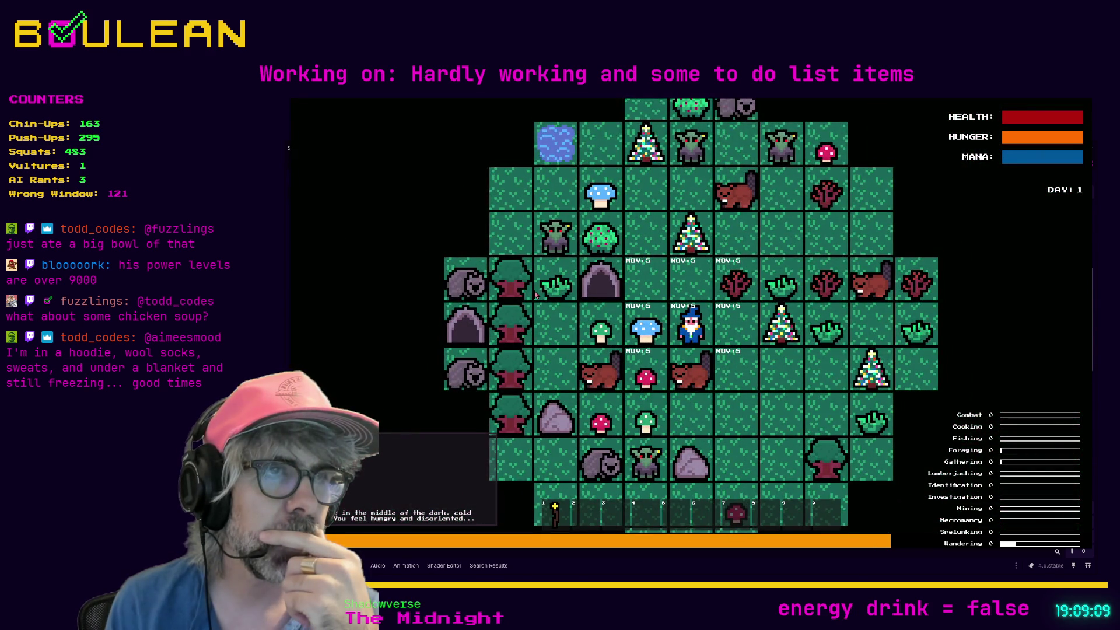
Move the wizard one tile right and three tiles down, then open the debug panel.
key(Right)
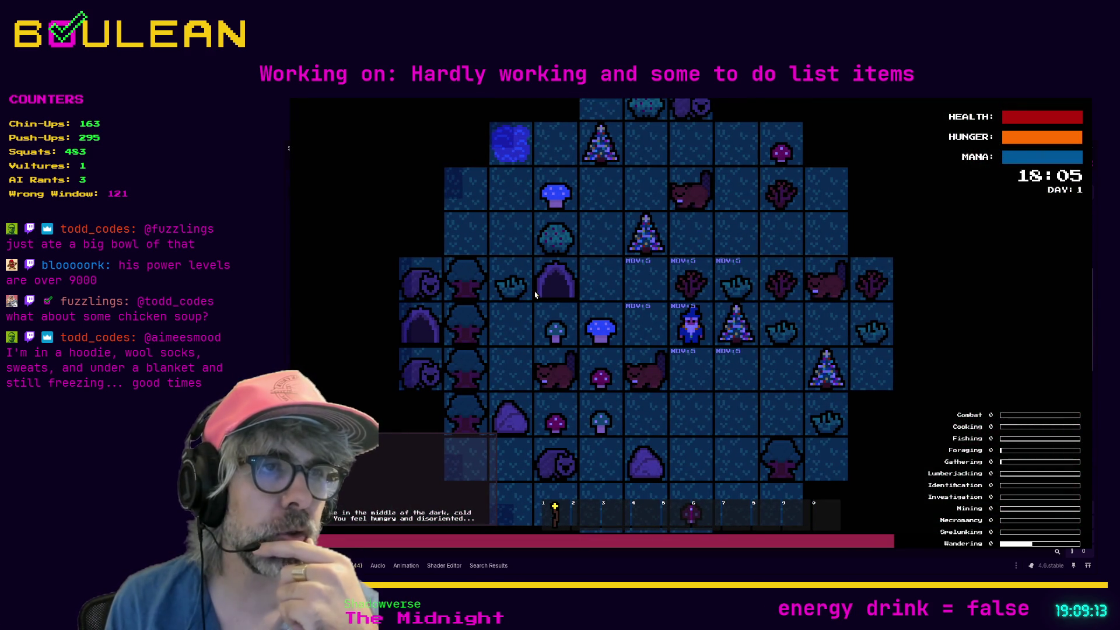
key(Down)
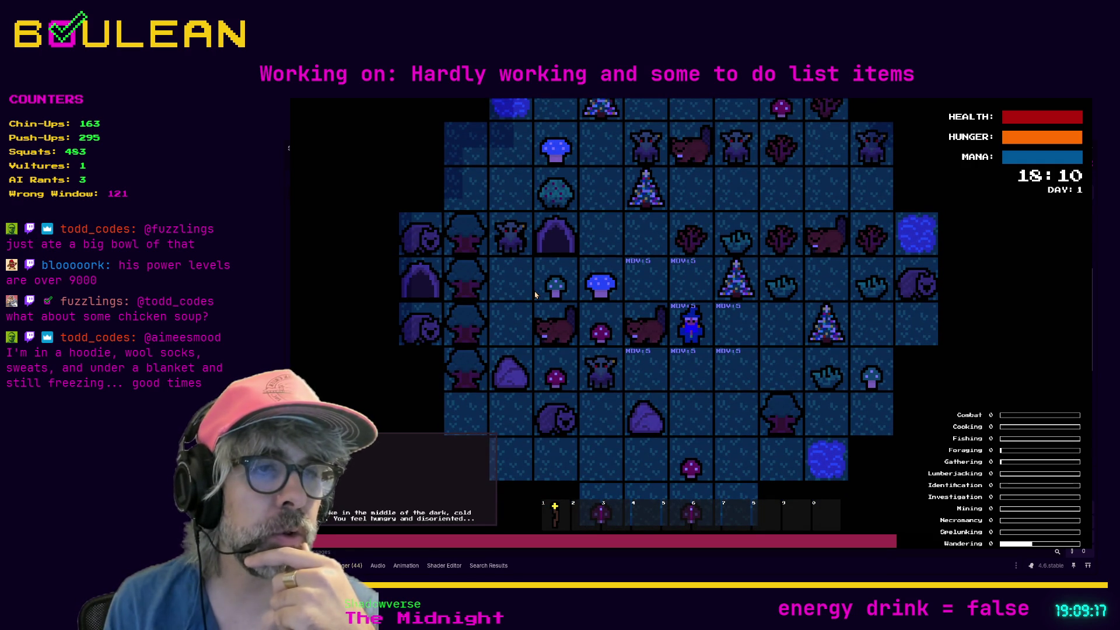
key(Down)
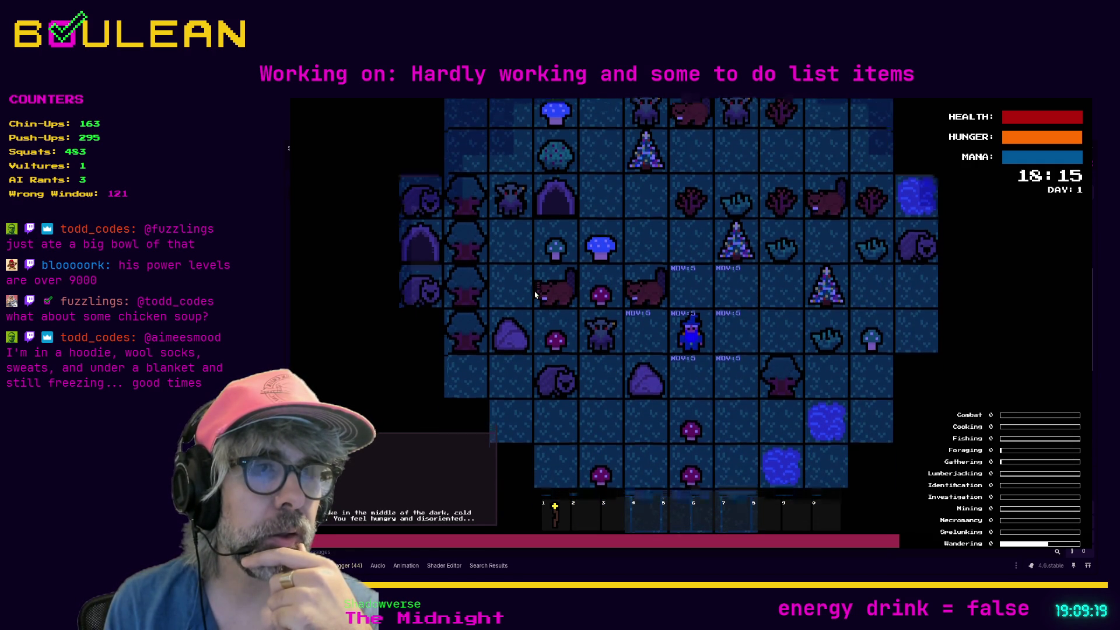
key(Down)
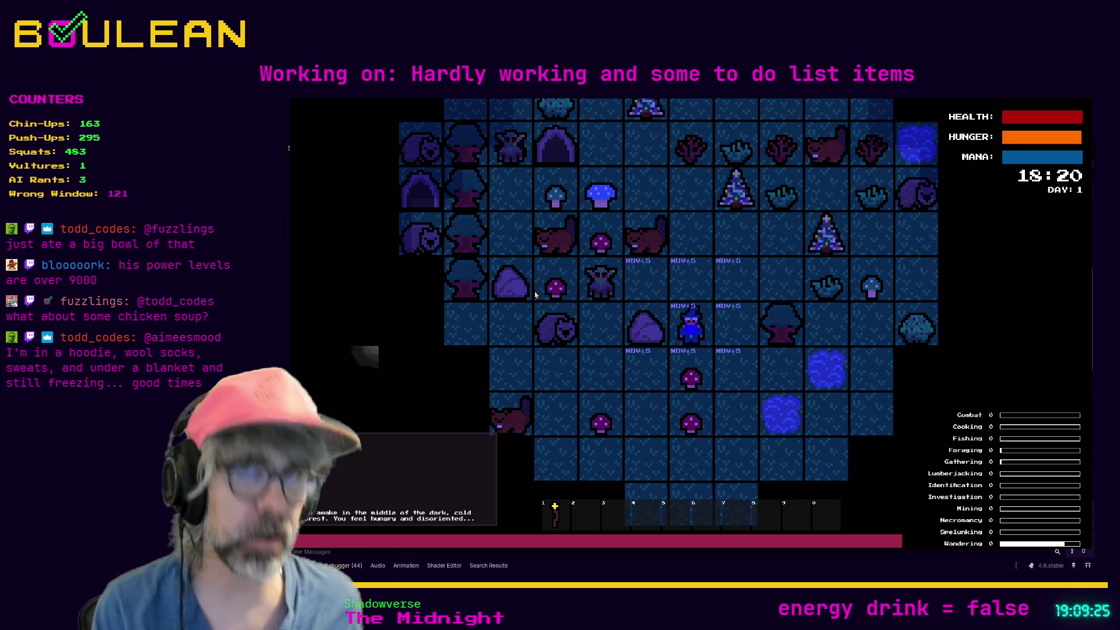
key(grave)
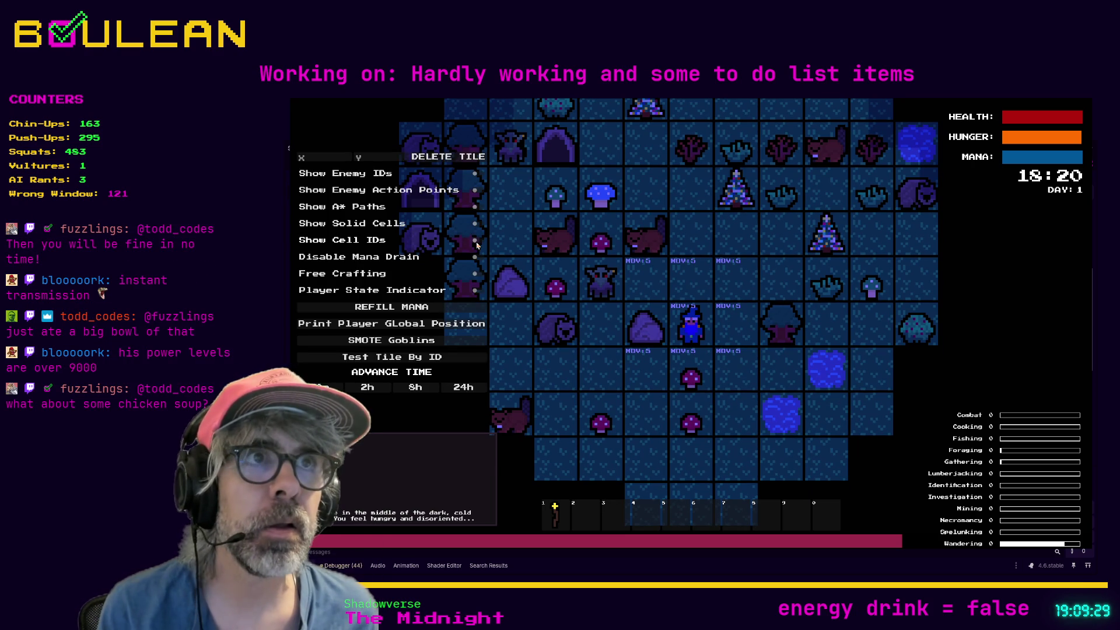
Turn on Show Cell IDs and walk the player one tile down and seven tiles left.
click(477, 241)
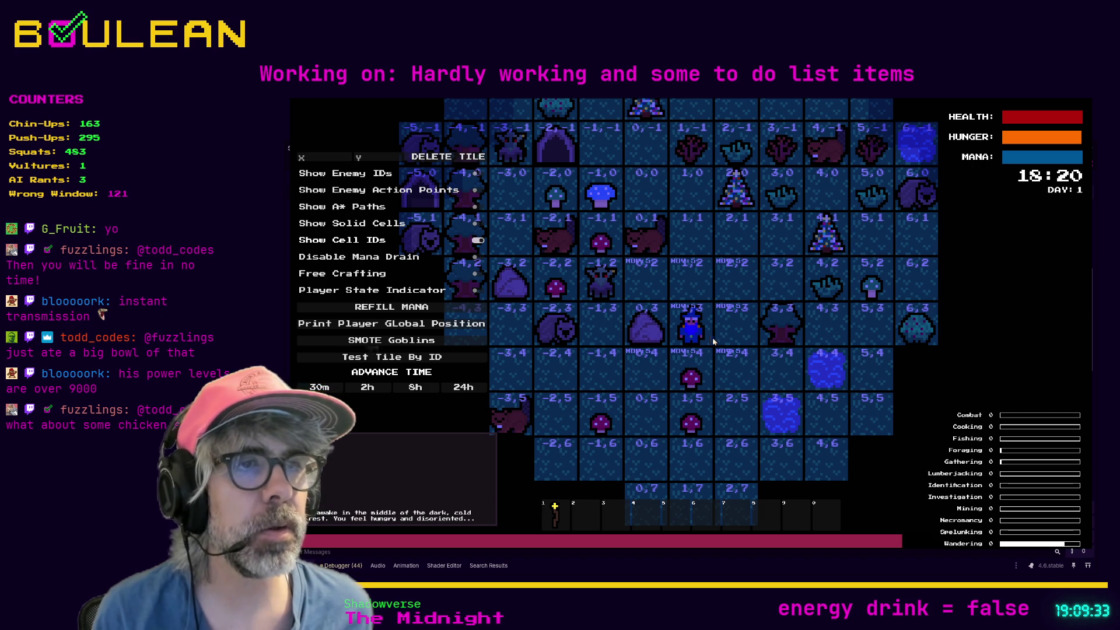
key(Down)
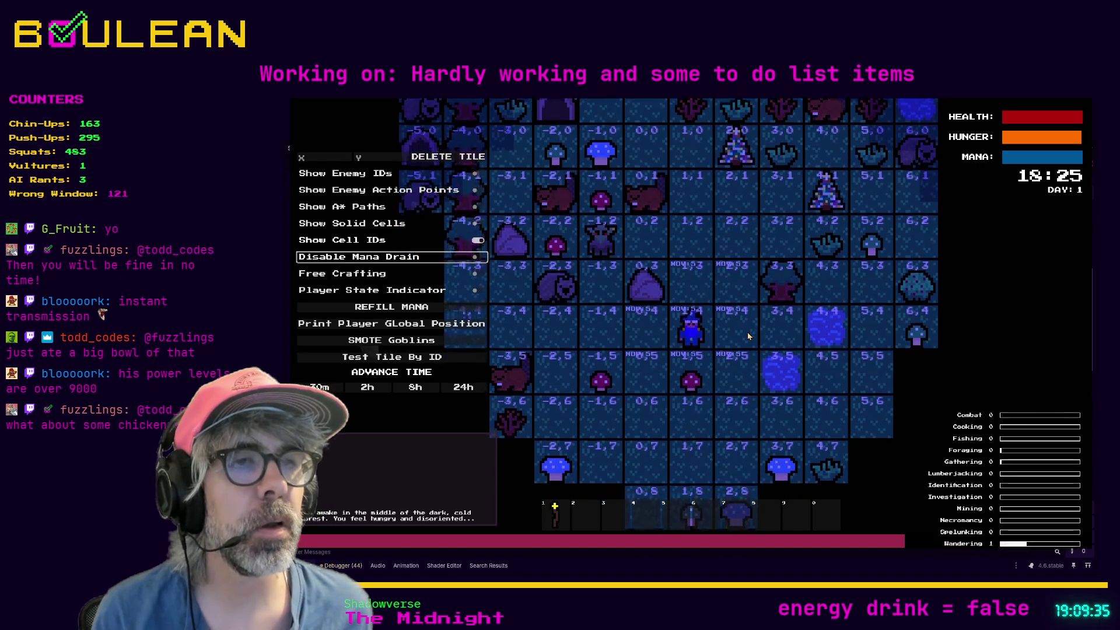
key(Left)
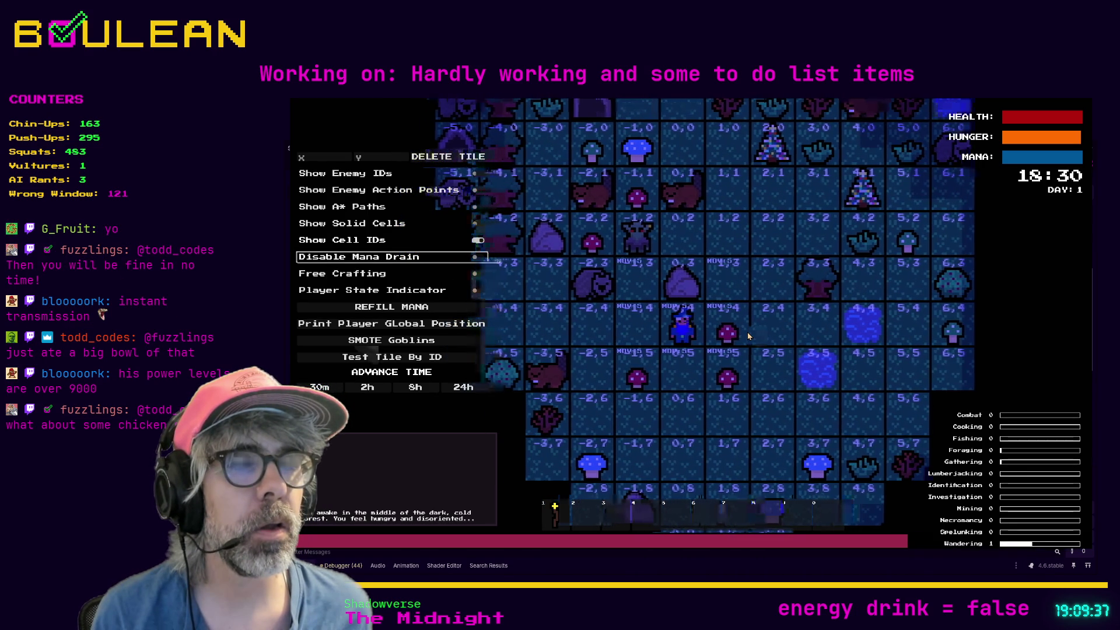
key(Left)
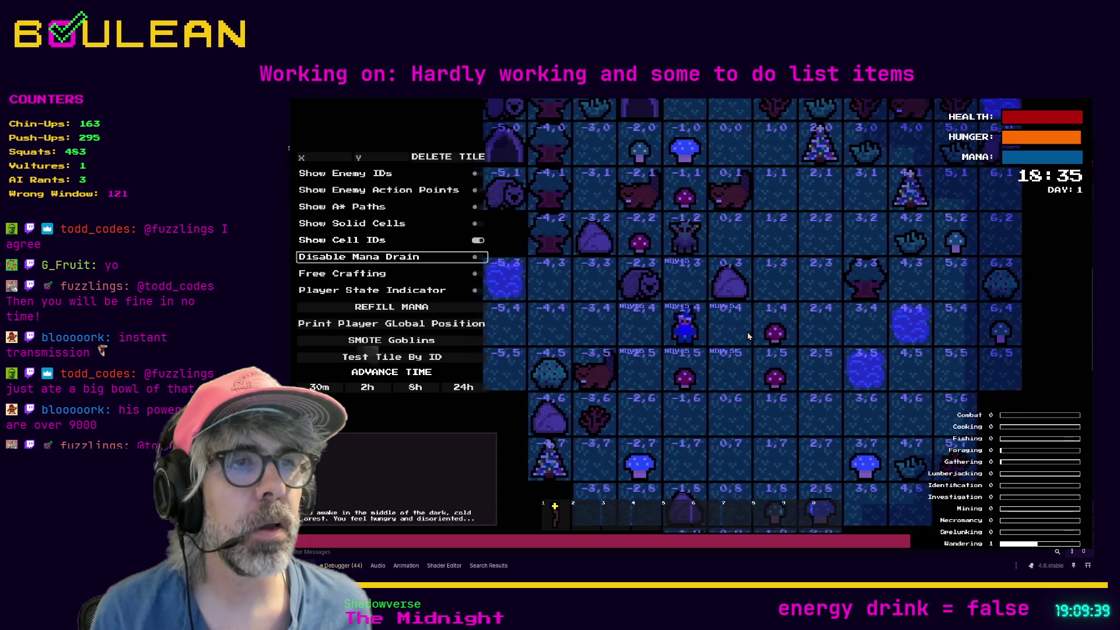
key(Left)
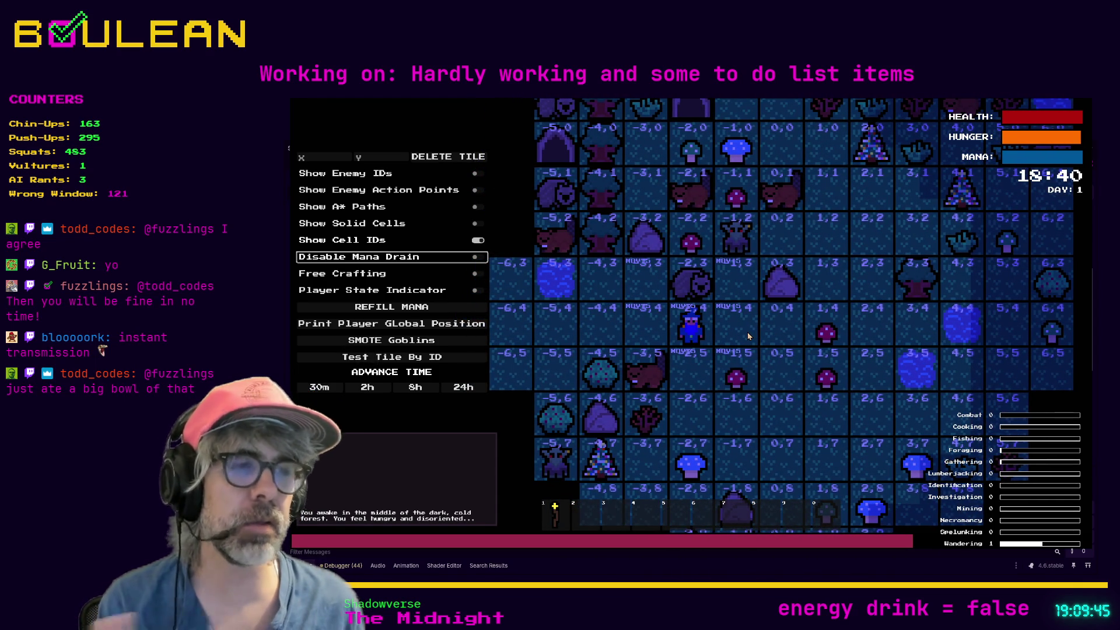
key(Left)
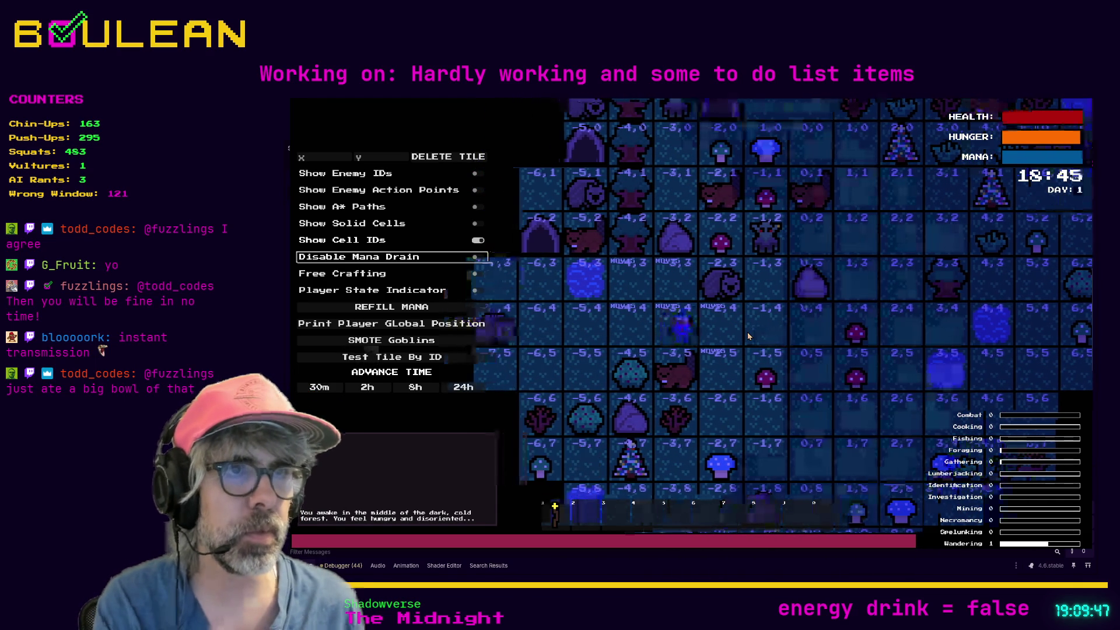
key(Left)
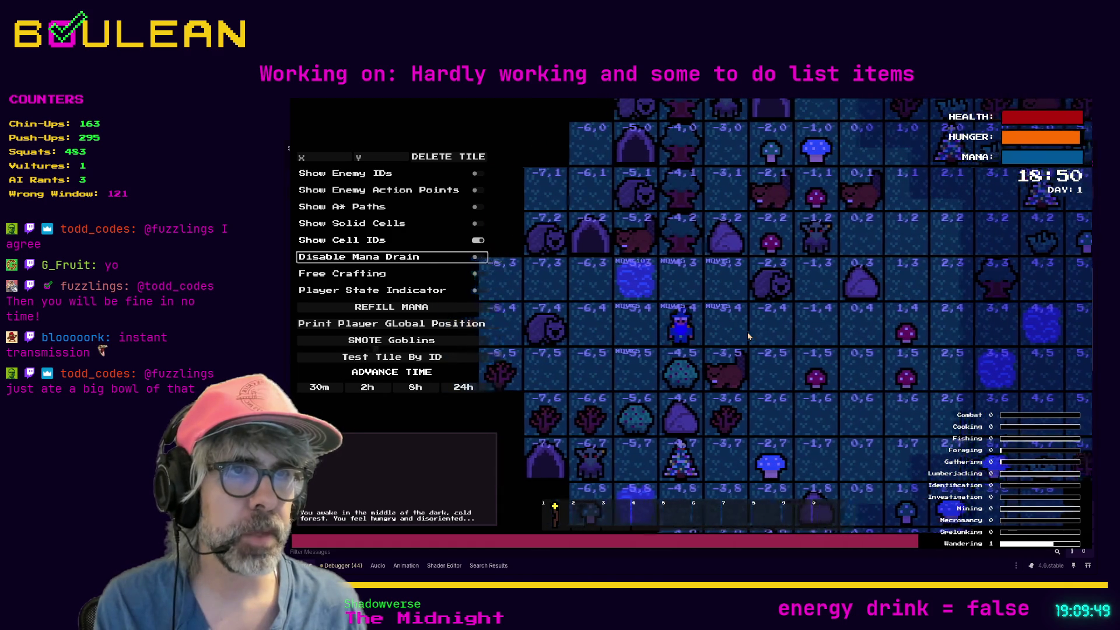
key(Left)
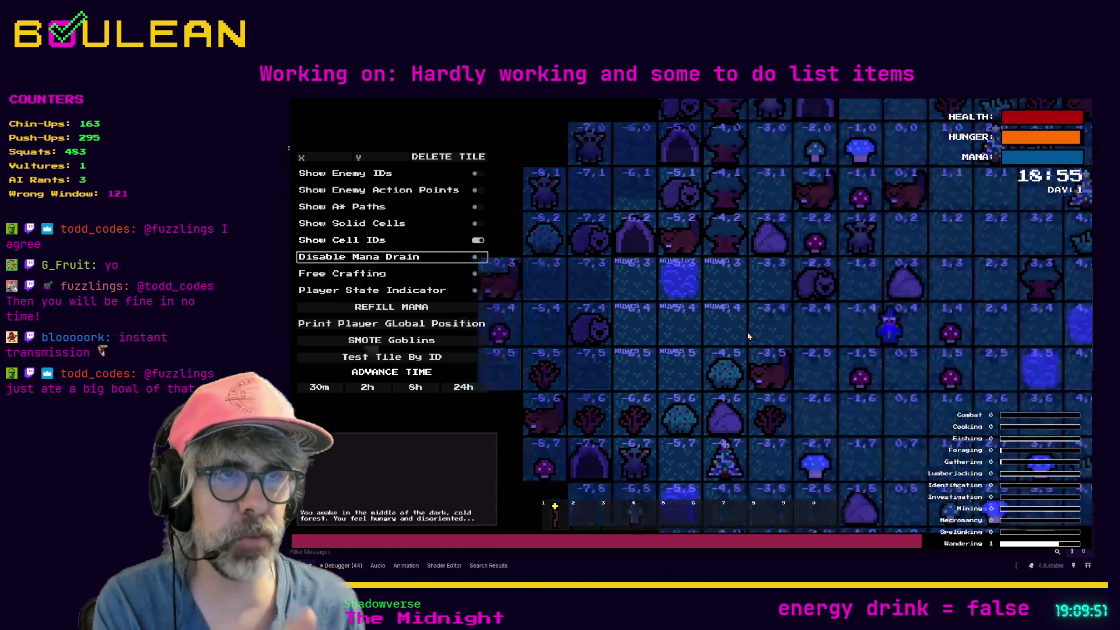
key(Left)
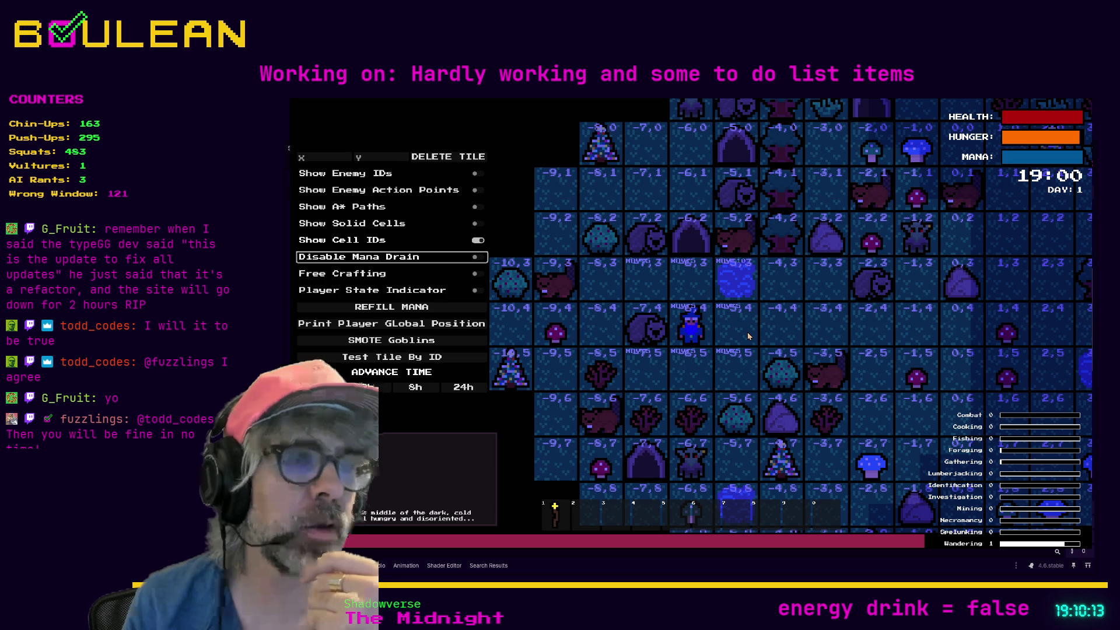
Click to move the player right until it reaches tile -3,4.
click(747, 332)
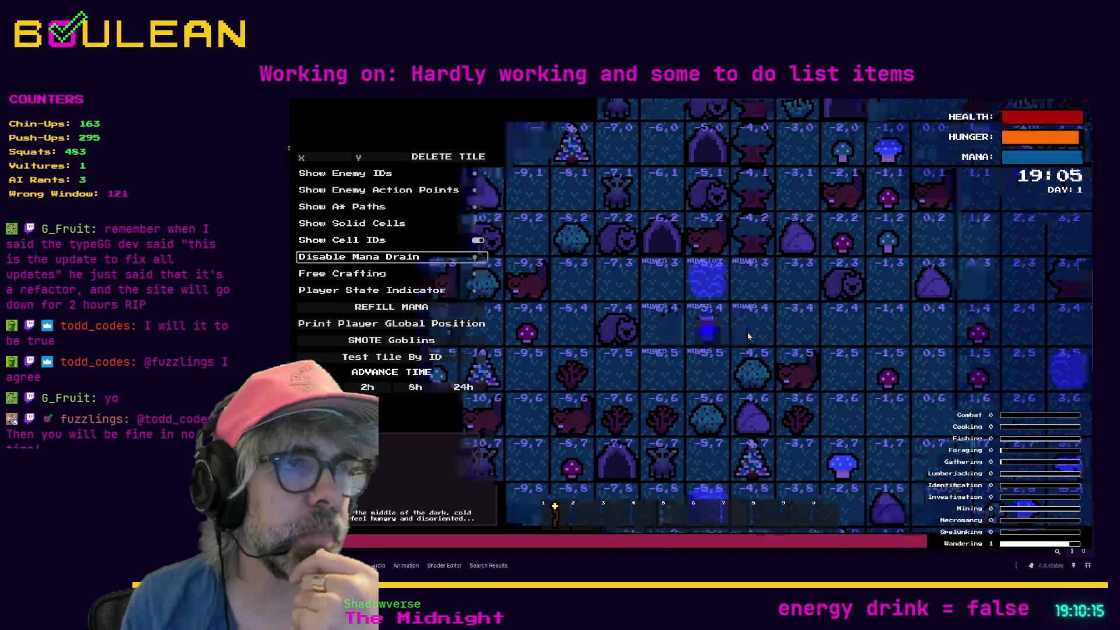
click(748, 332)
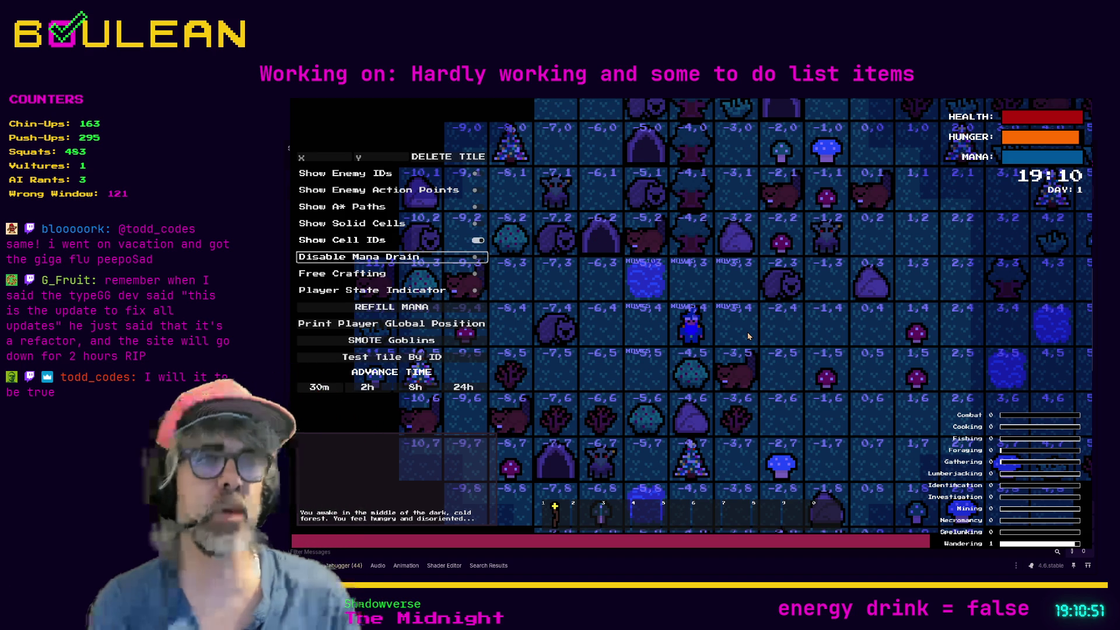
click(748, 334)
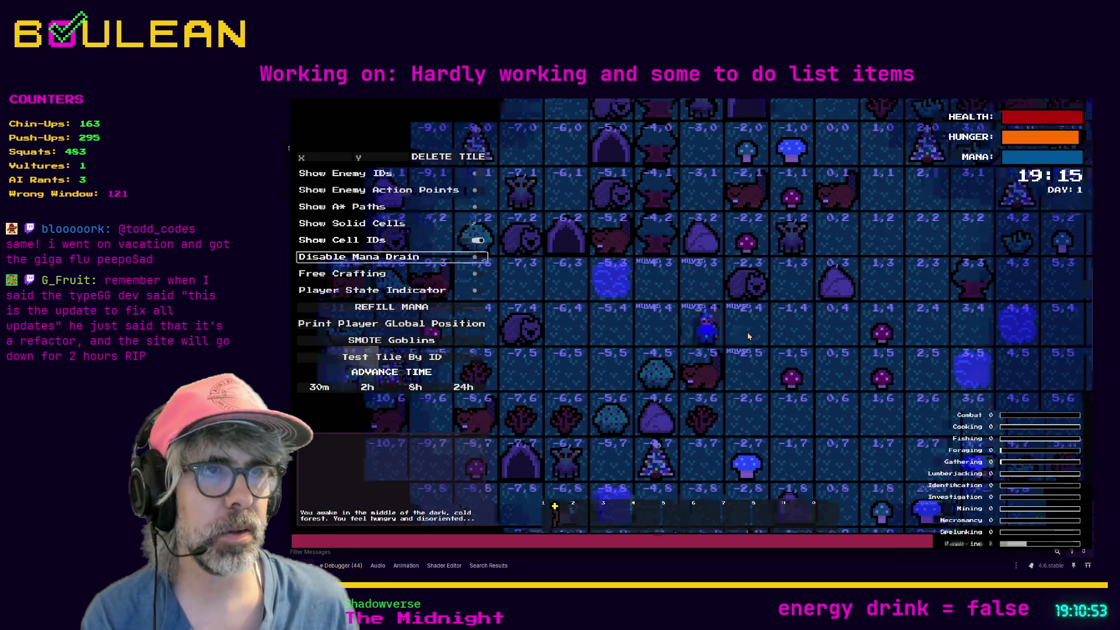
Stop the game, add '# 2026-02-09 was 30 prior to change' after 60, and save.
key(F8)
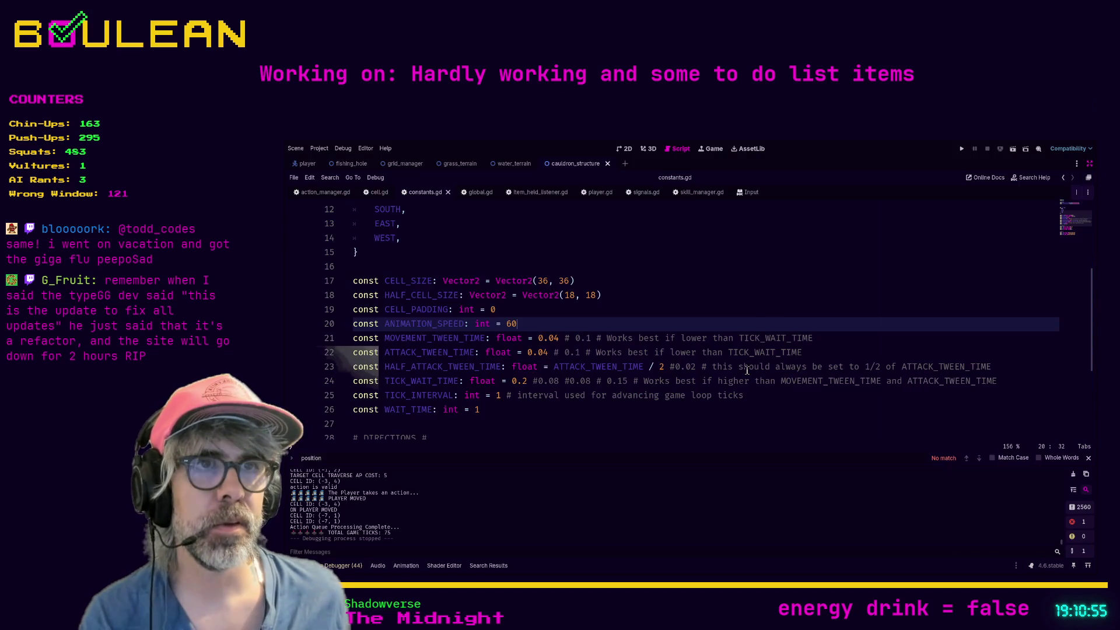
click(506, 324)
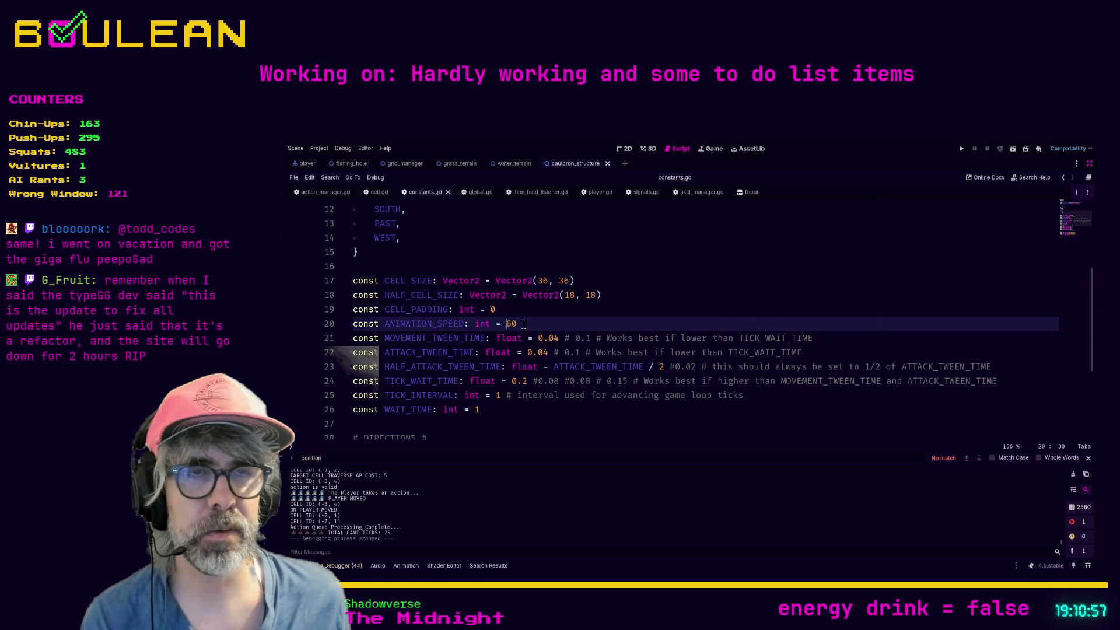
text(# was)
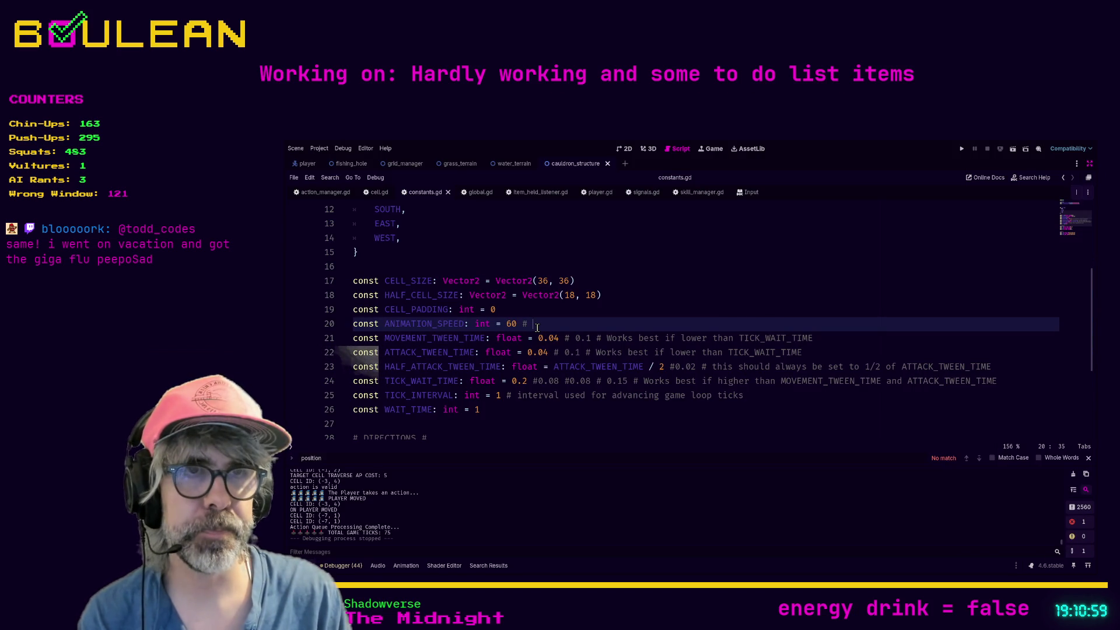
key(BackSpace)
key(BackSpace)
key(BackSpace)
text(2)
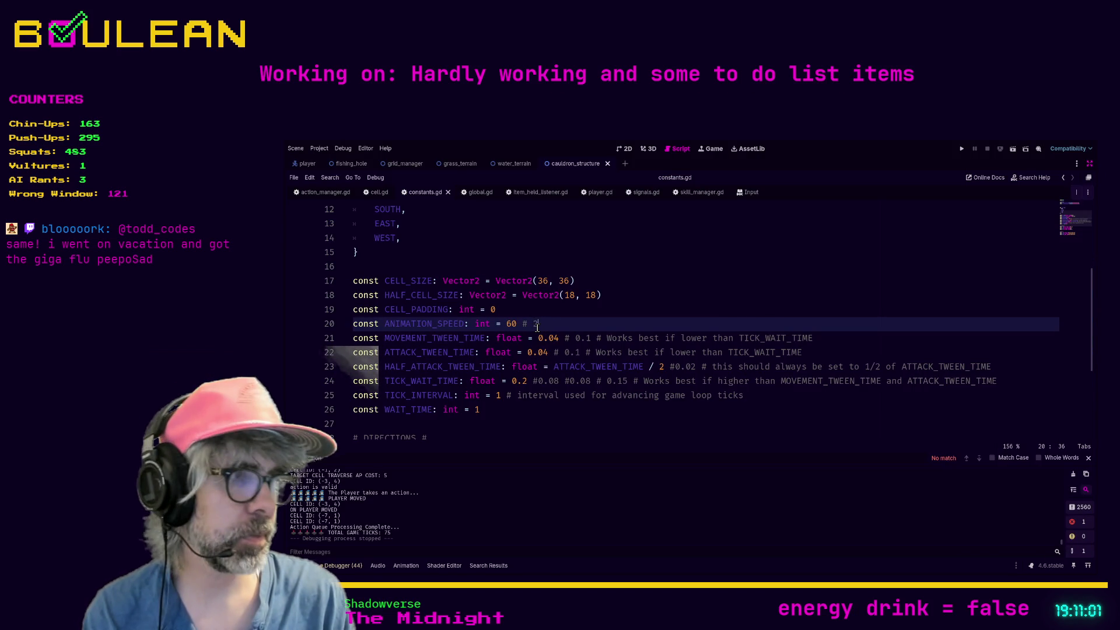
text(026-02-09 was 3o prio)
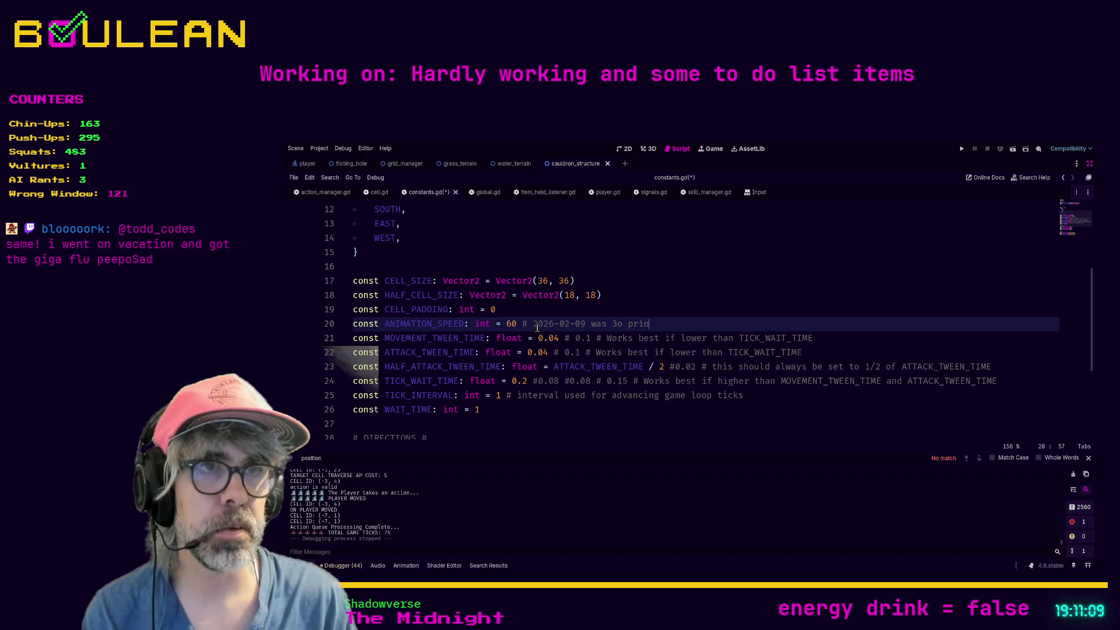
key(BackSpace)
key(BackSpace)
key(BackSpace)
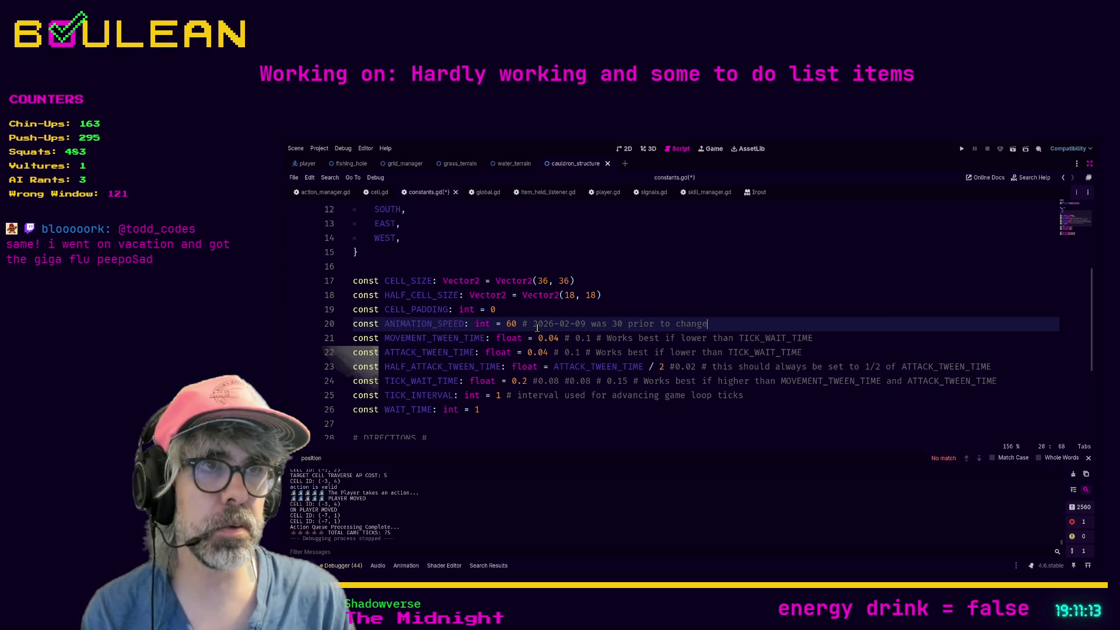
key(ctrl+s)
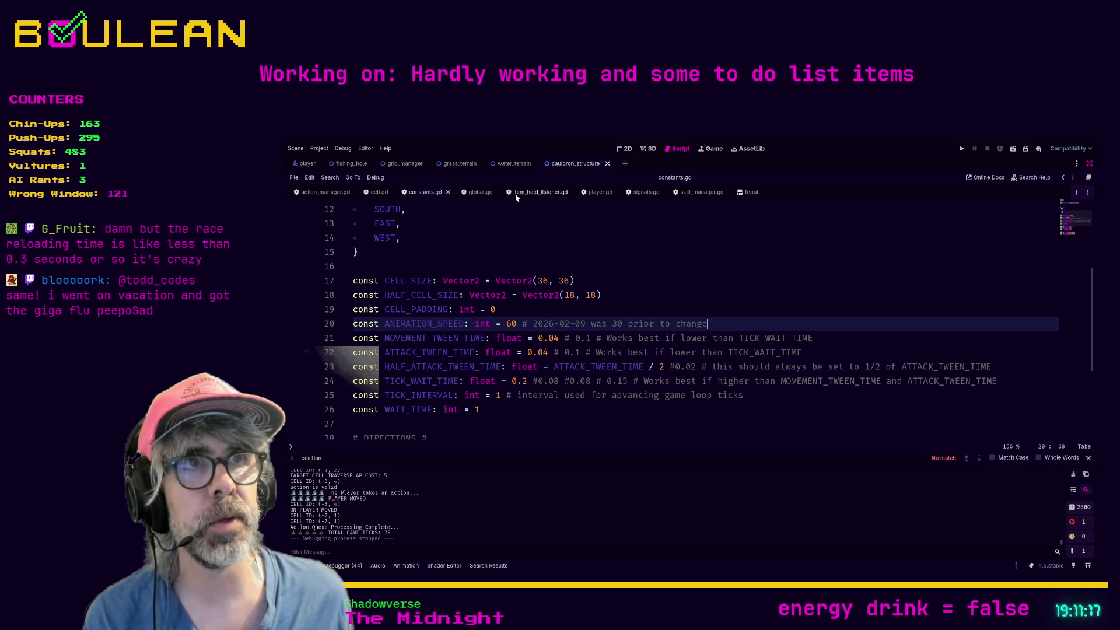
In player.gd, comment out lerp movement lines 376–379 and insert a blank line above them.
click(599, 193)
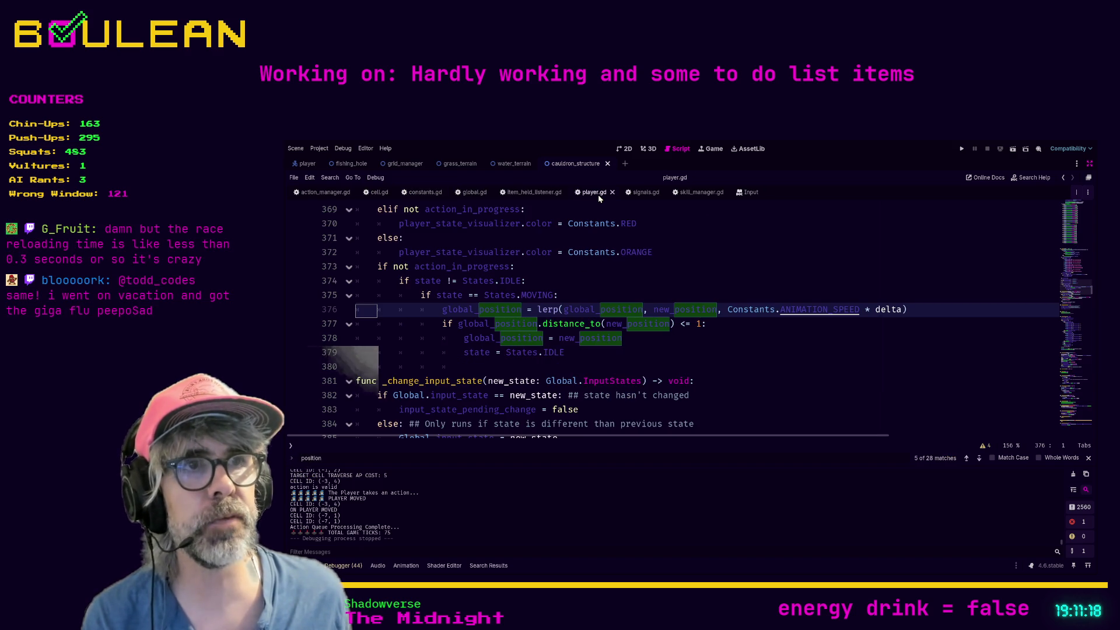
click(638, 349)
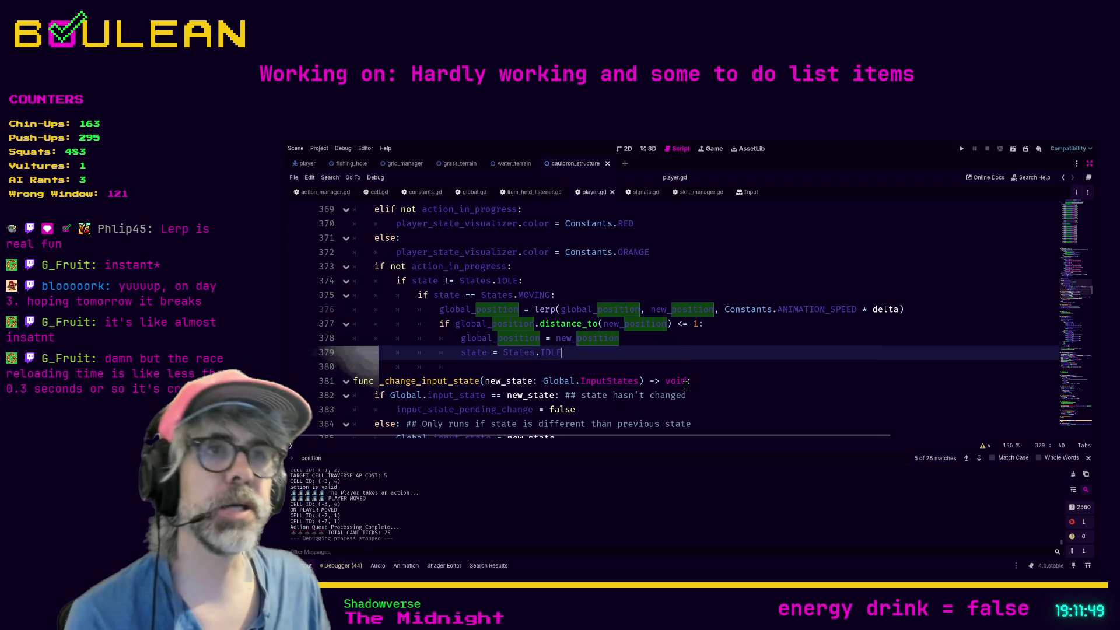
mouse_move(585, 357)
mouse_down()
mouse_move(420, 340)
mouse_move(352, 312)
mouse_up()
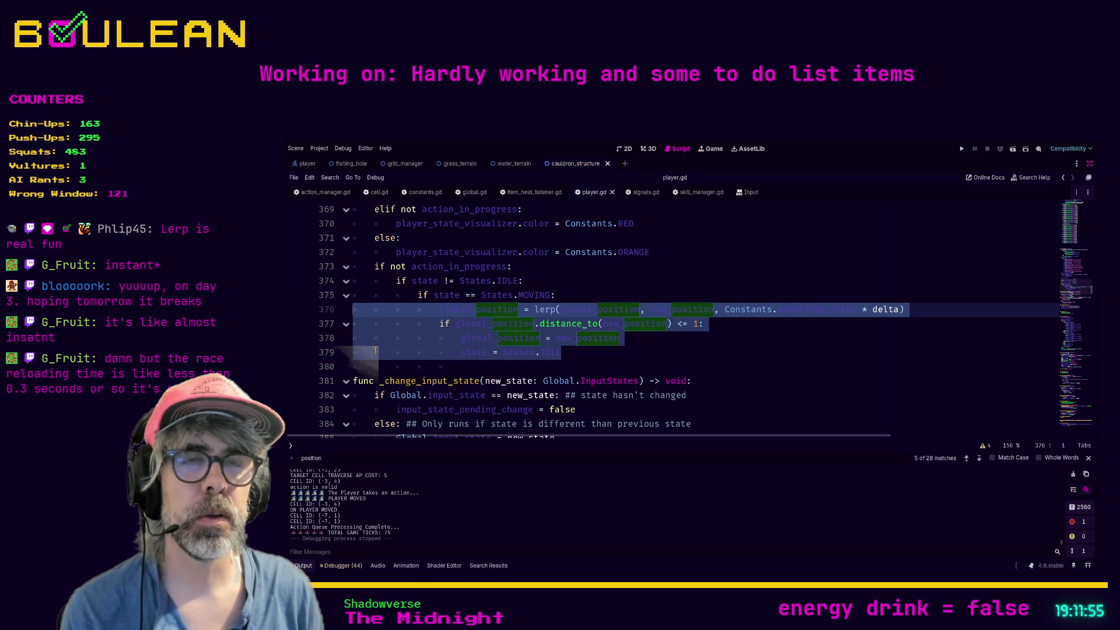
key(ctrl+k)
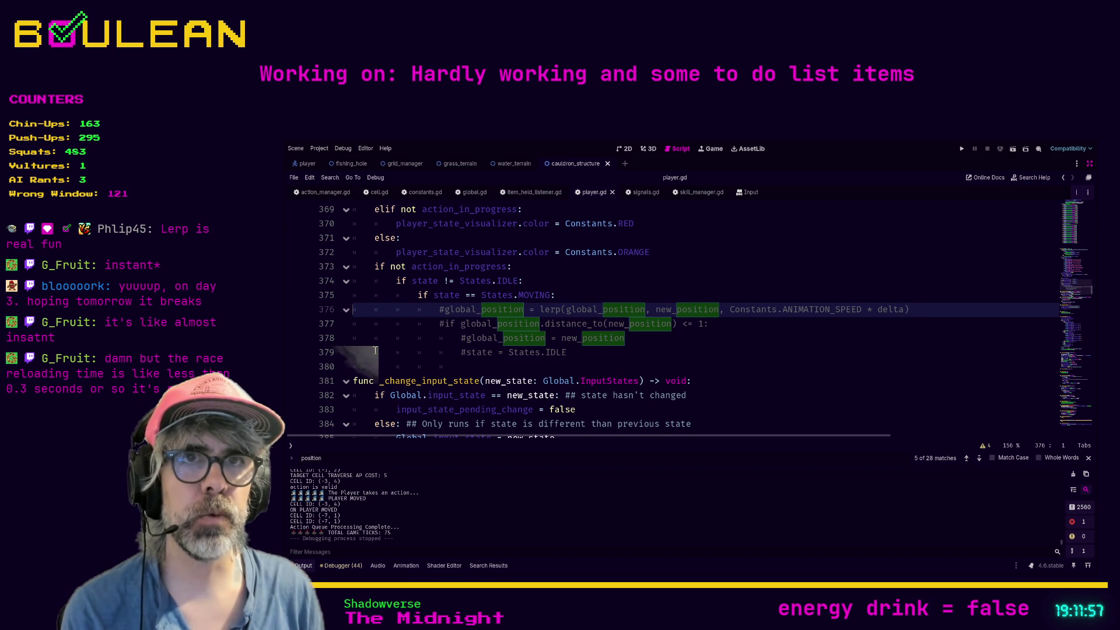
key(ctrl+shift+Return)
Write global_position = new_position on line 376, then begin state = States.IDLE below it.
key(Tab)
key(Tab)
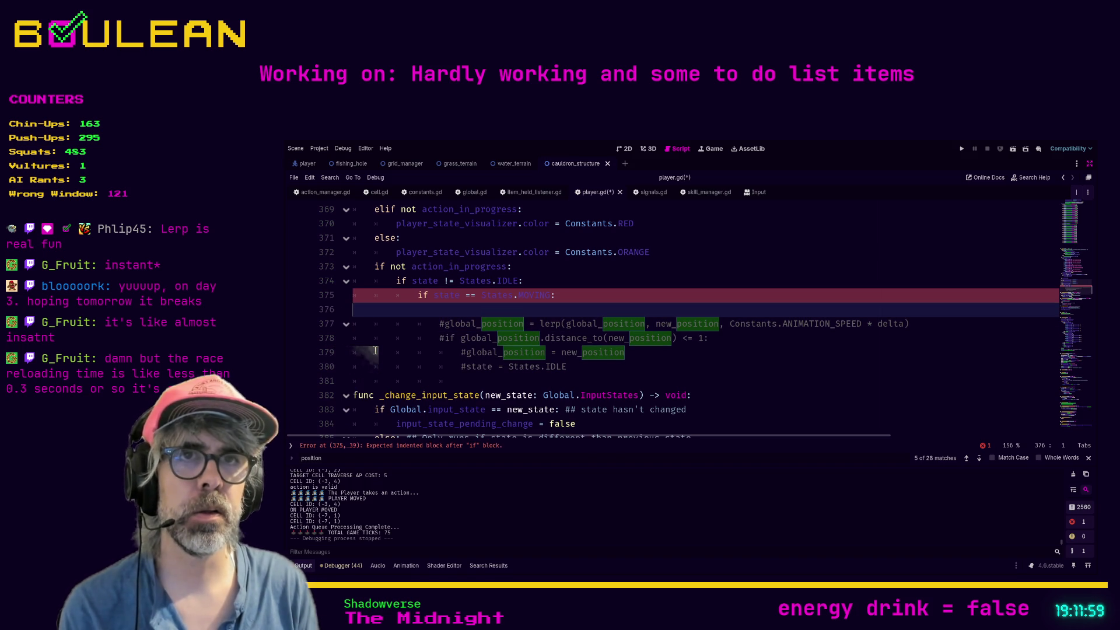
text(global)
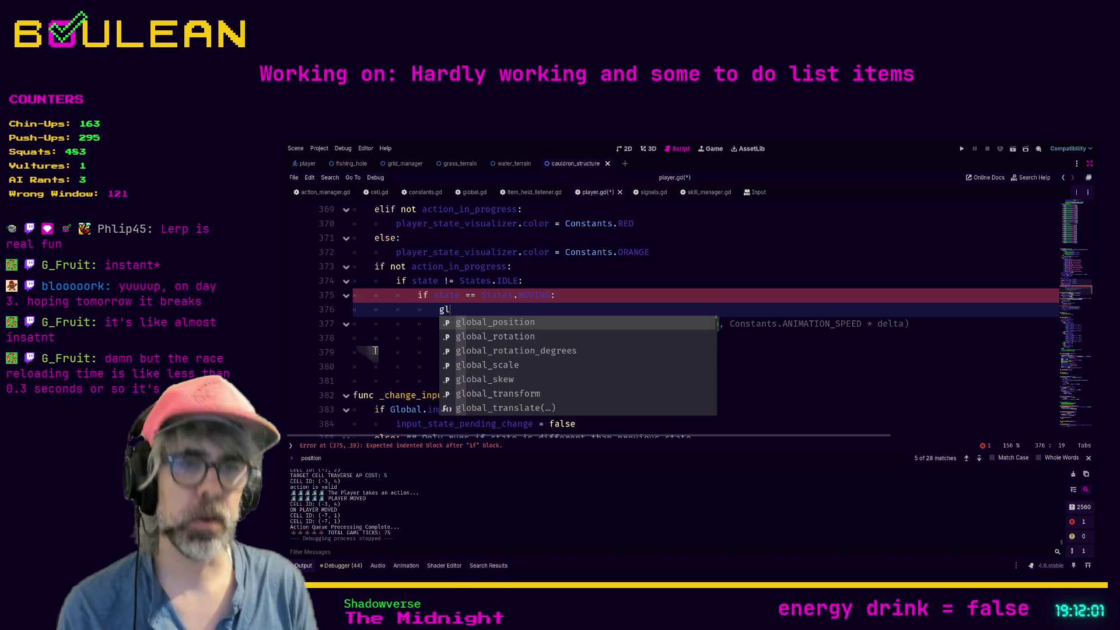
key(Return)
text(= new)
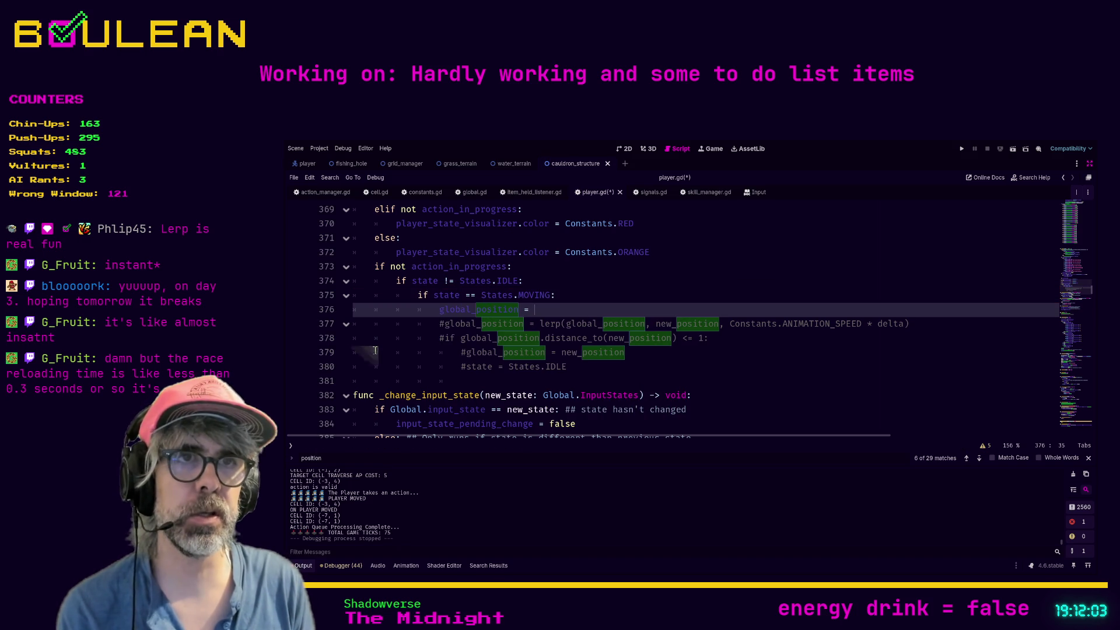
key(Return)
key(Return)
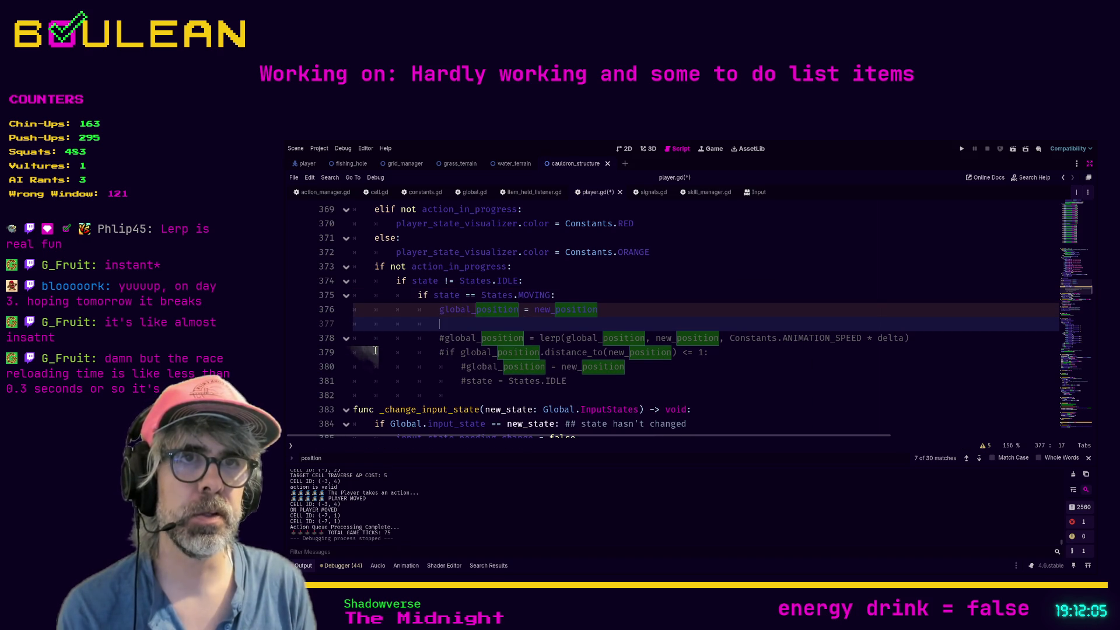
text(States.)
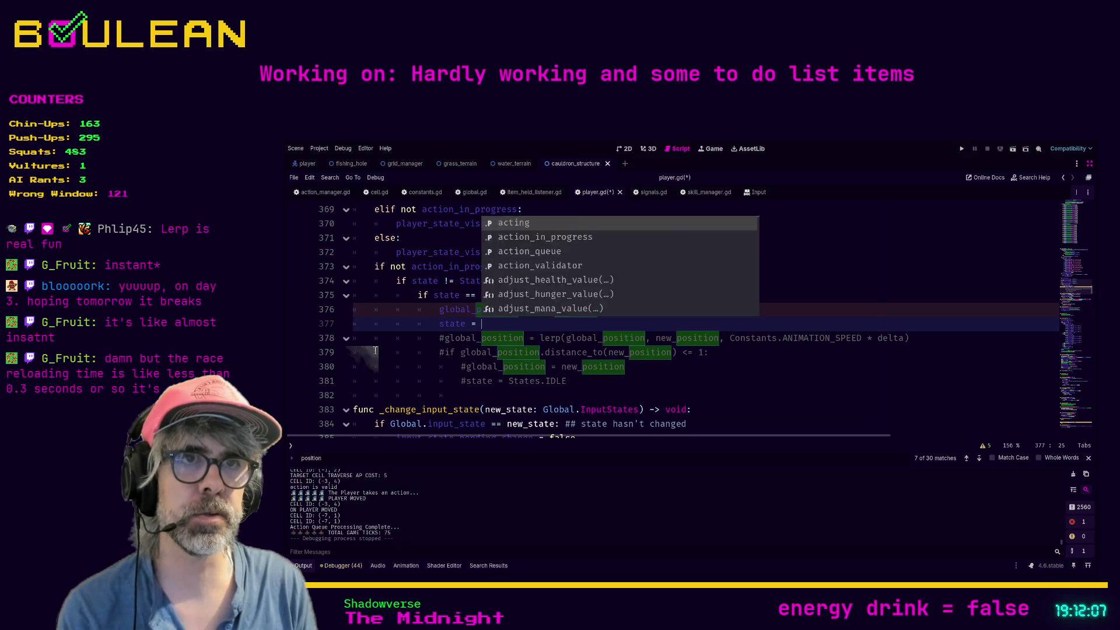
text(IDLE)
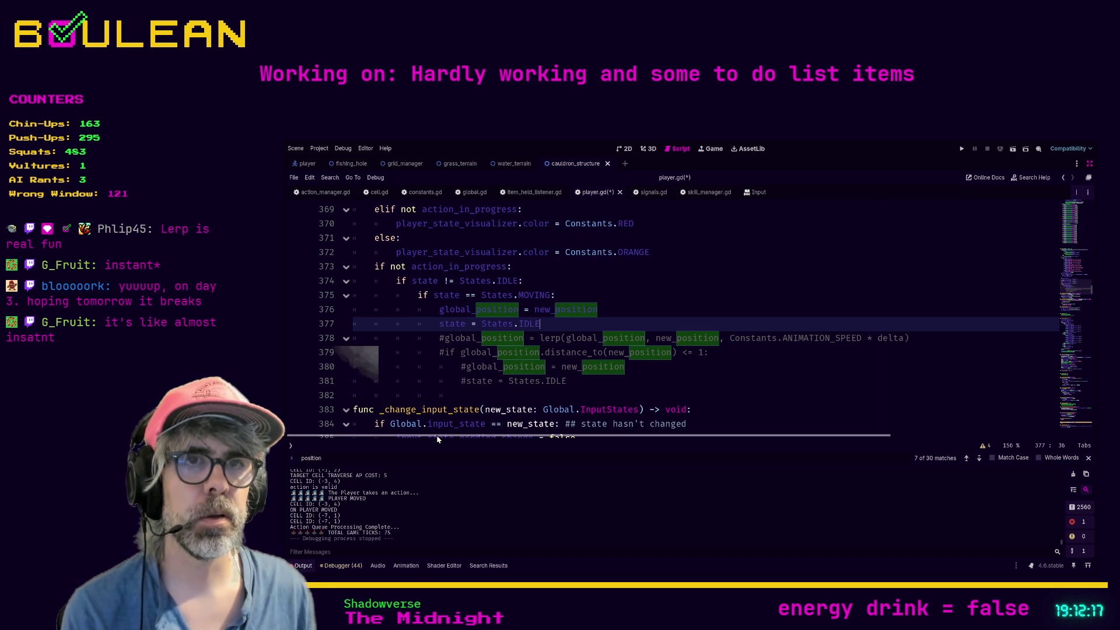
Review the _process code, then save player.gd and run the project.
scroll(380, 380, up, 6)
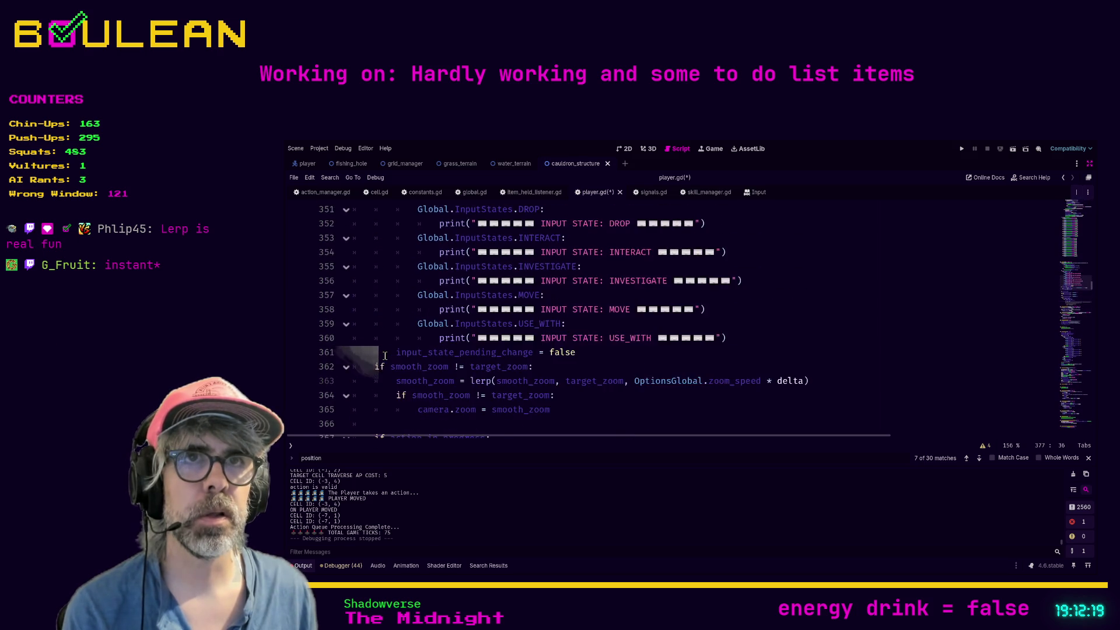
scroll(385, 356, up, 7)
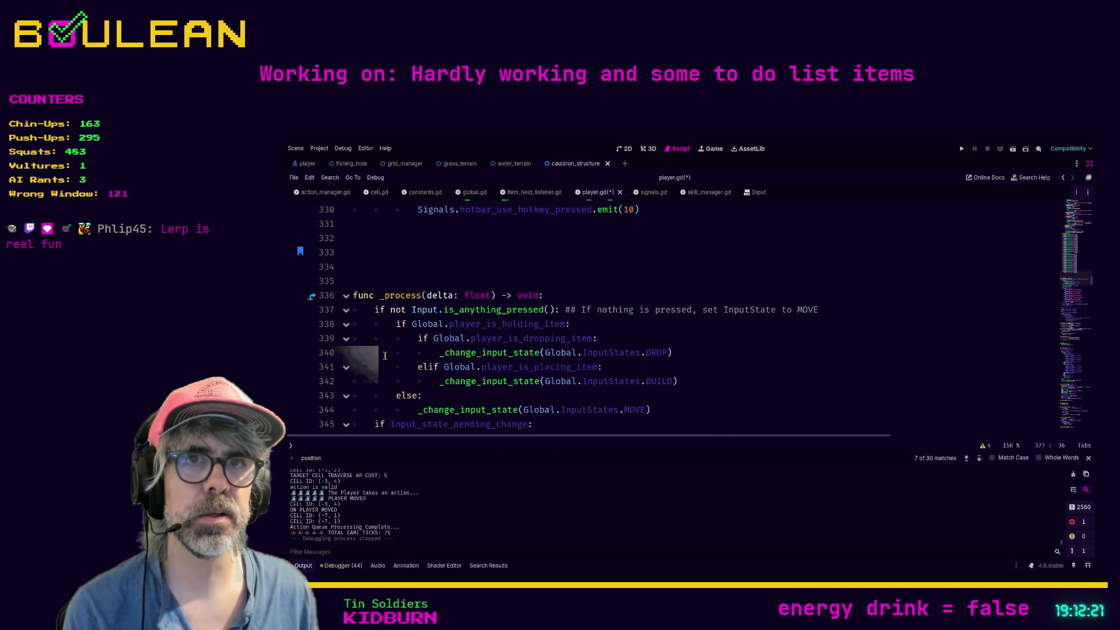
scroll(385, 356, down, 8)
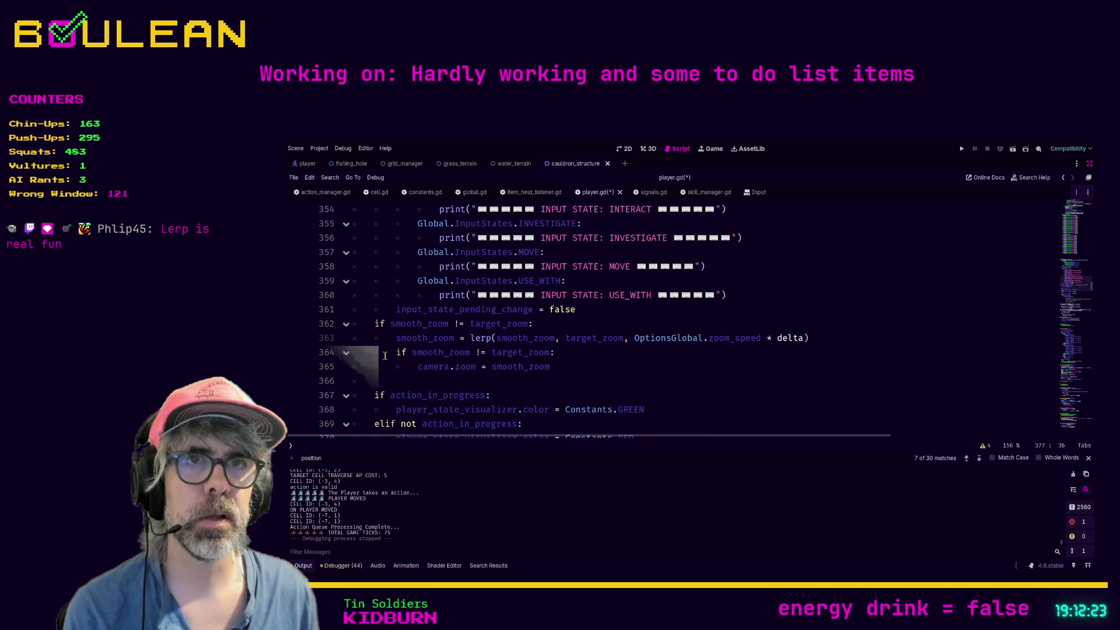
scroll(385, 356, down, 6)
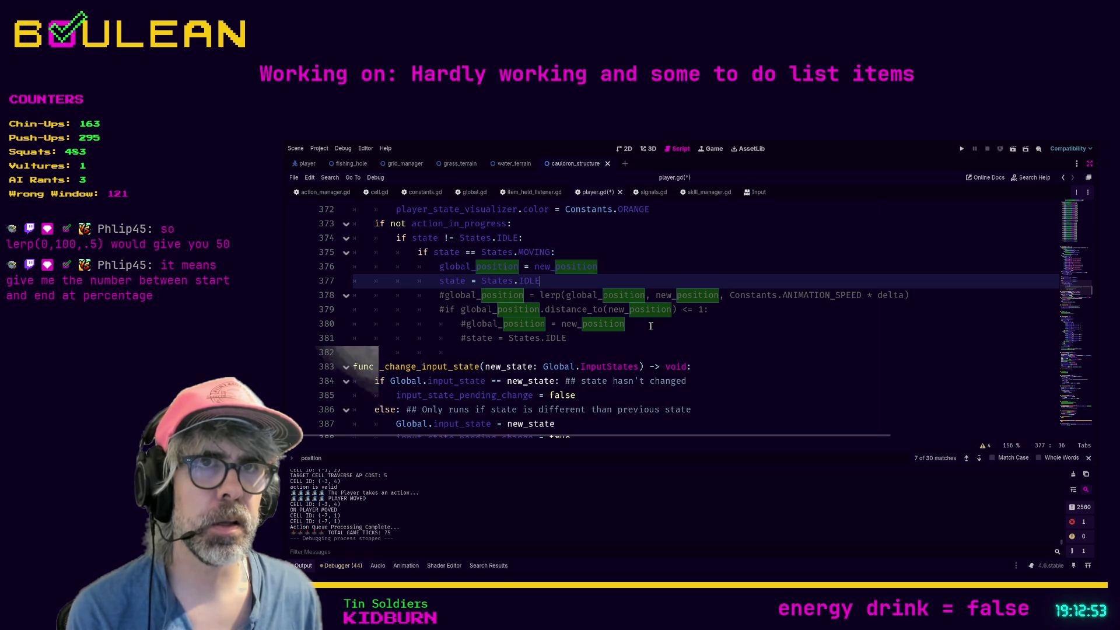
click(579, 340)
key(ctrl+s)
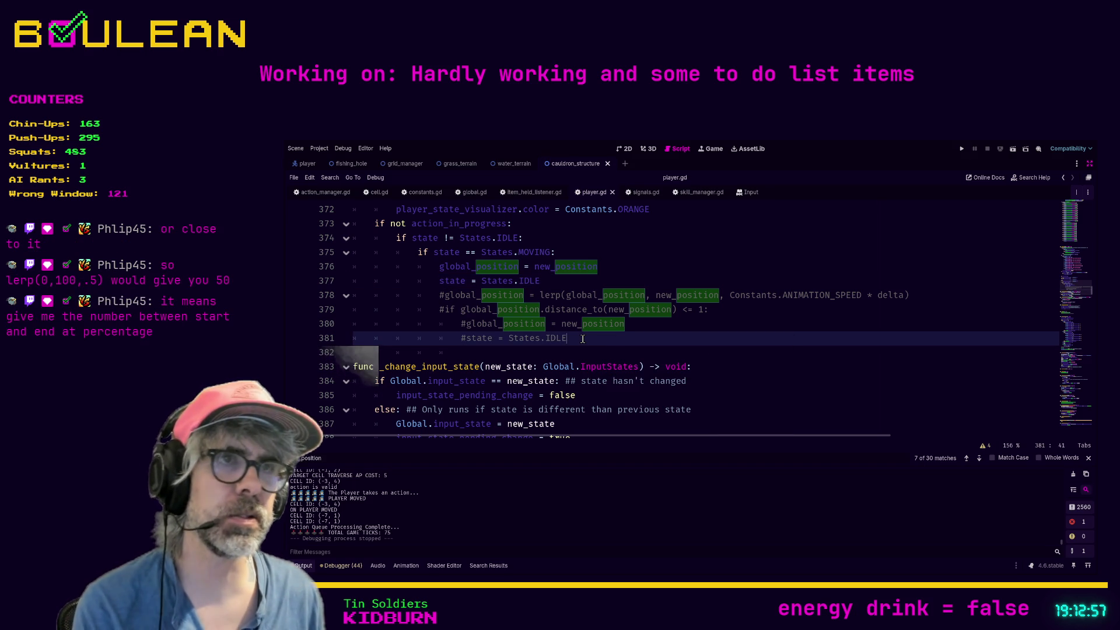
key(F5)
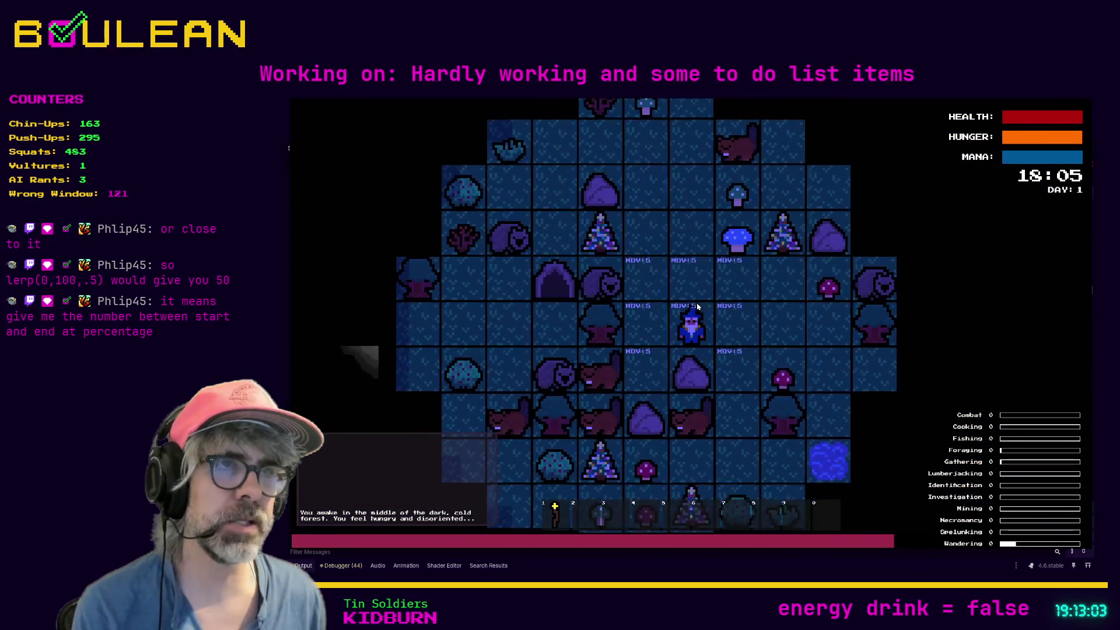
Move the wizard two tiles right, two tiles left, then three tiles up.
click(799, 325)
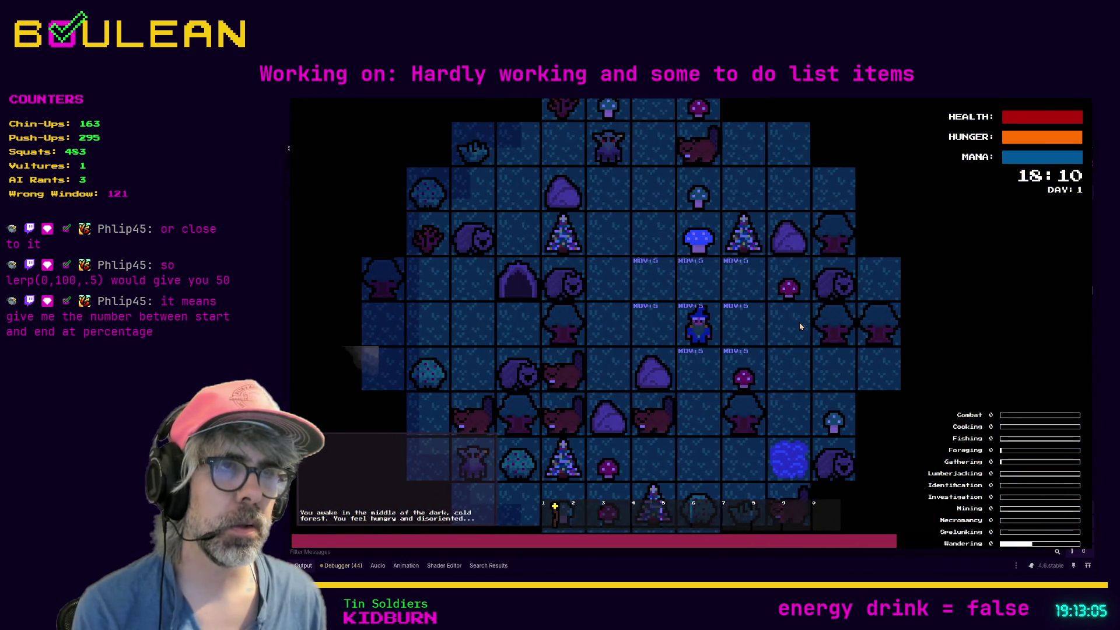
scroll(748, 325, up, 5)
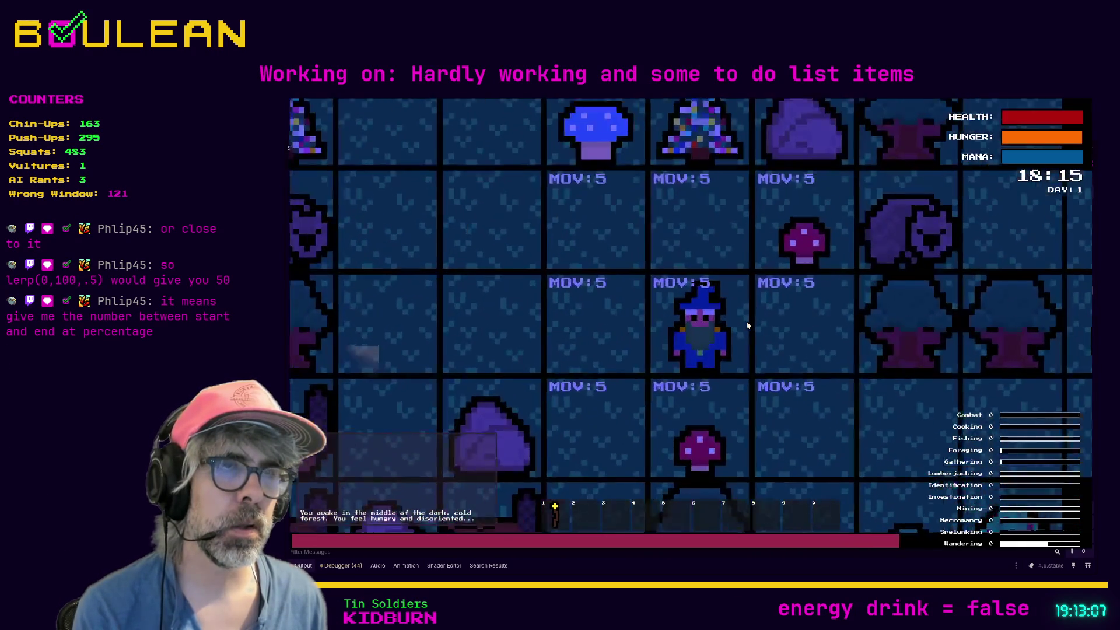
key(Left)
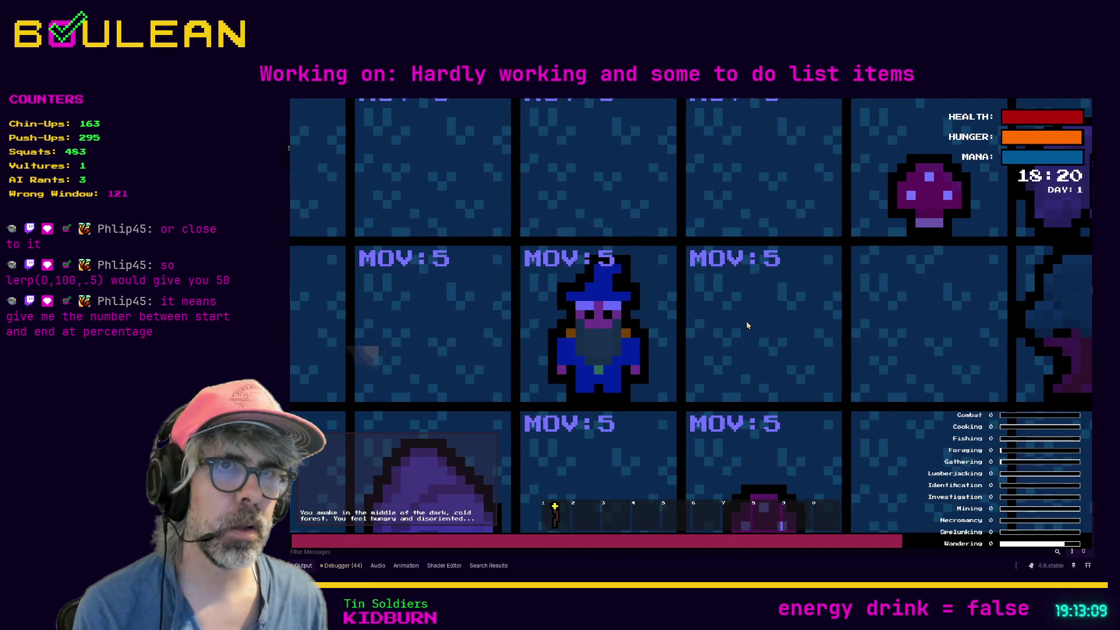
key(Left)
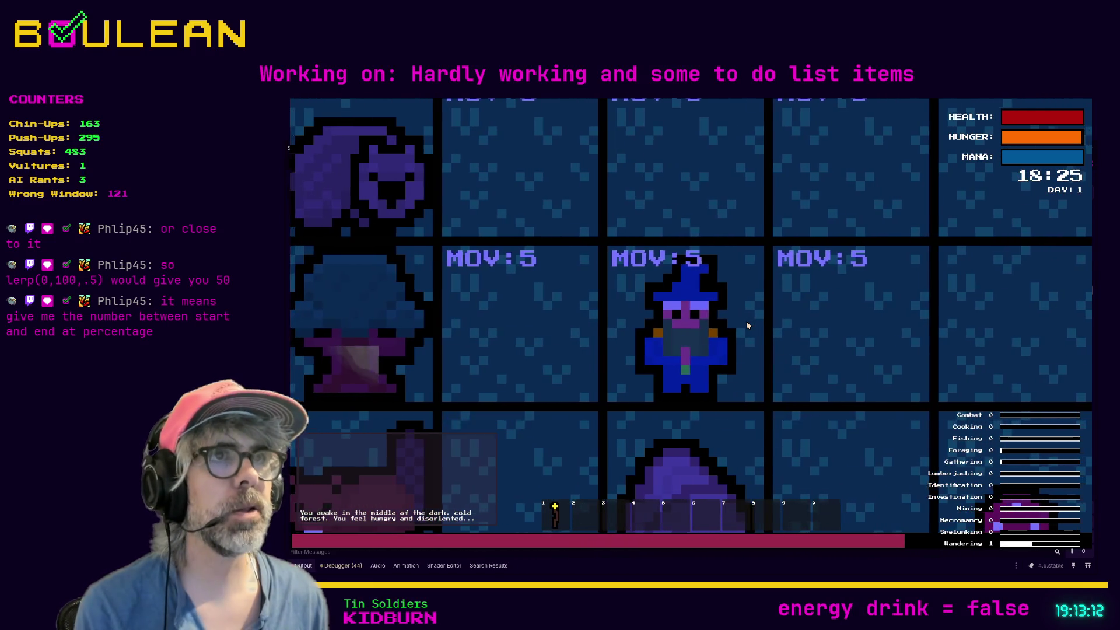
key(Up)
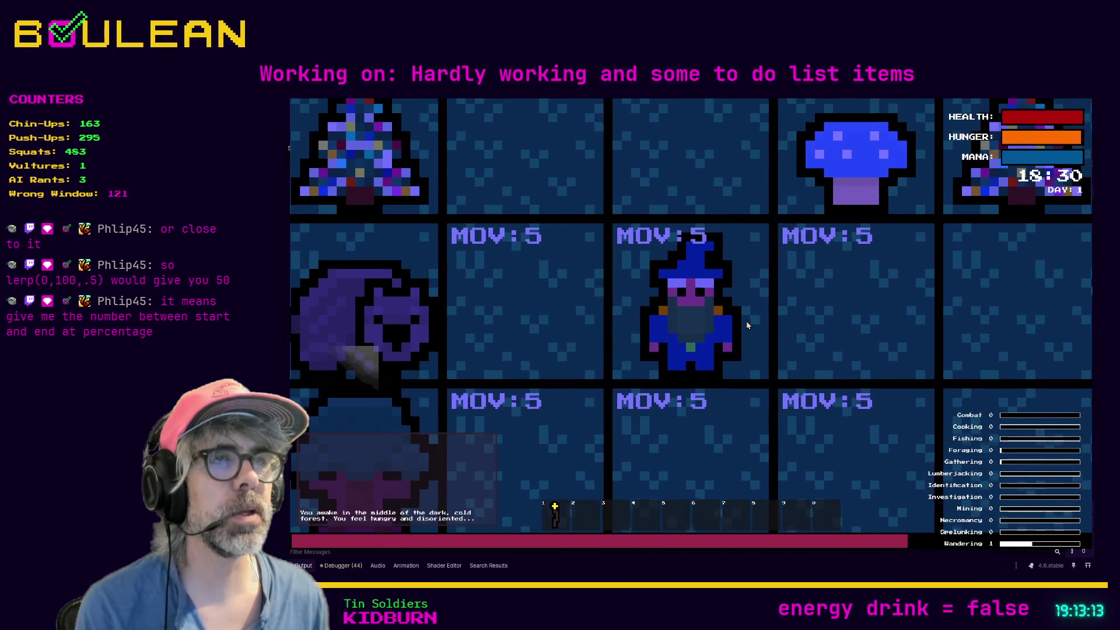
key(Up)
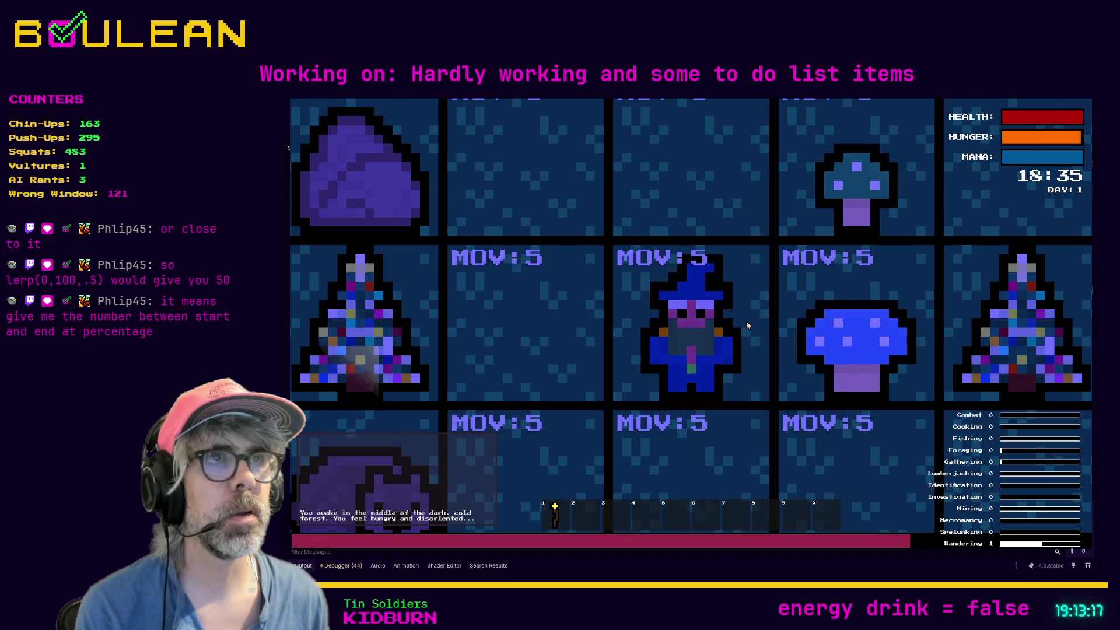
key(Up)
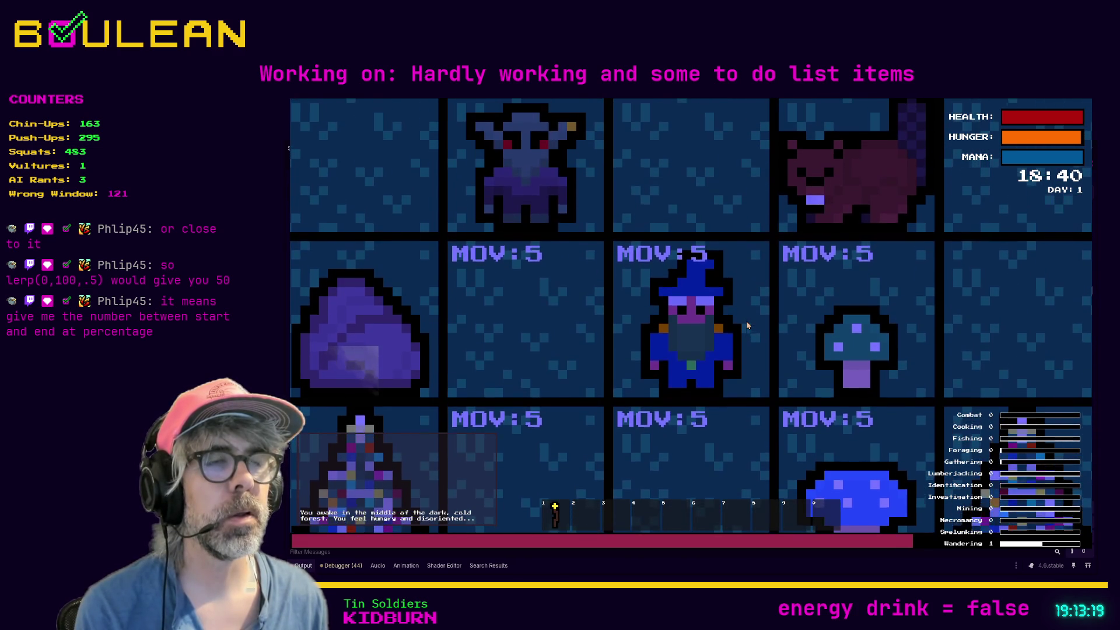
Walk the wizard down, left, down, then right under the mushroom, off and back.
scroll(748, 326, down, 1)
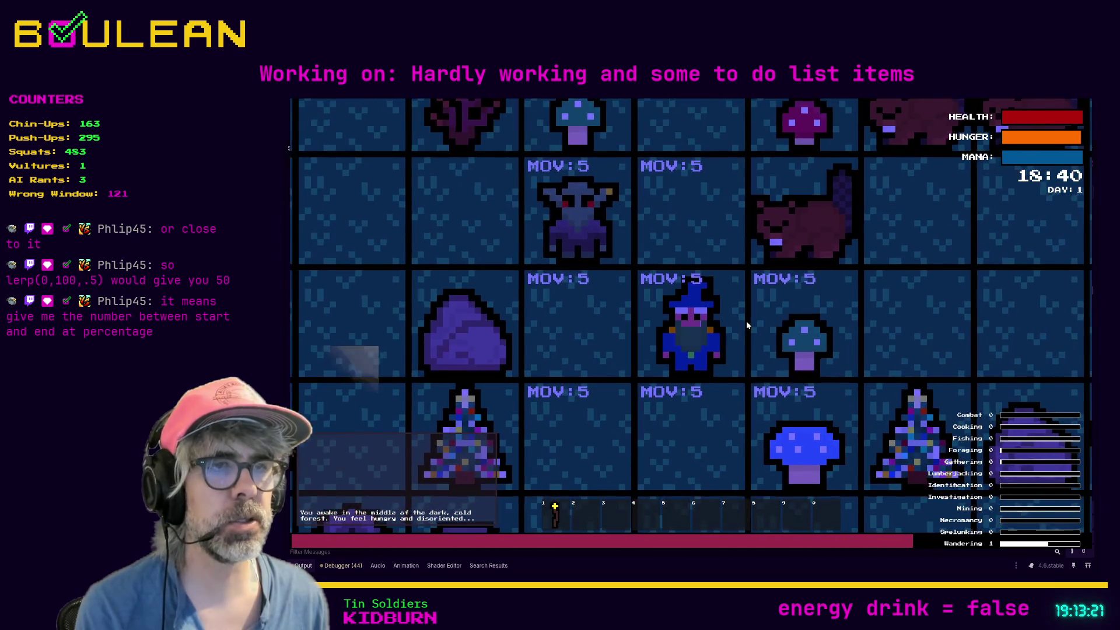
key(Down)
key(Left)
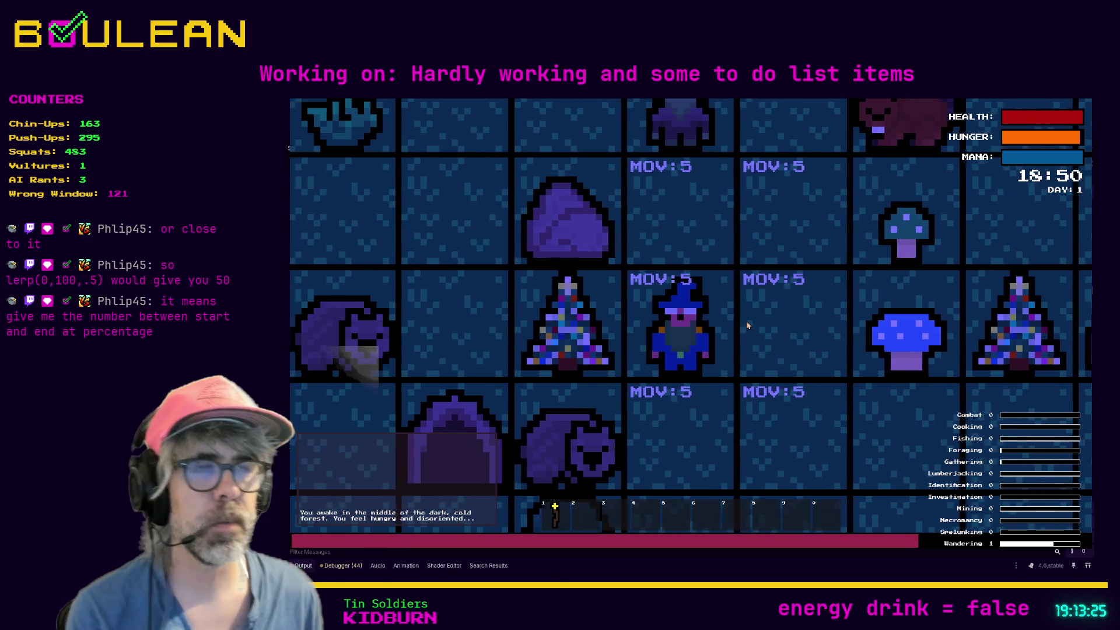
key(Down)
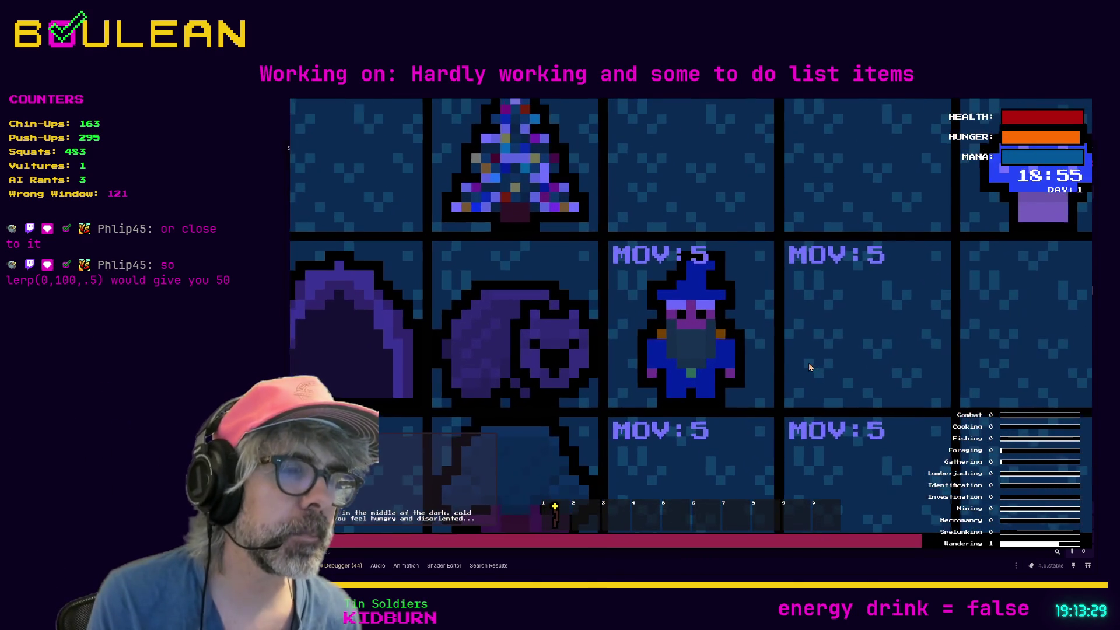
key(Right)
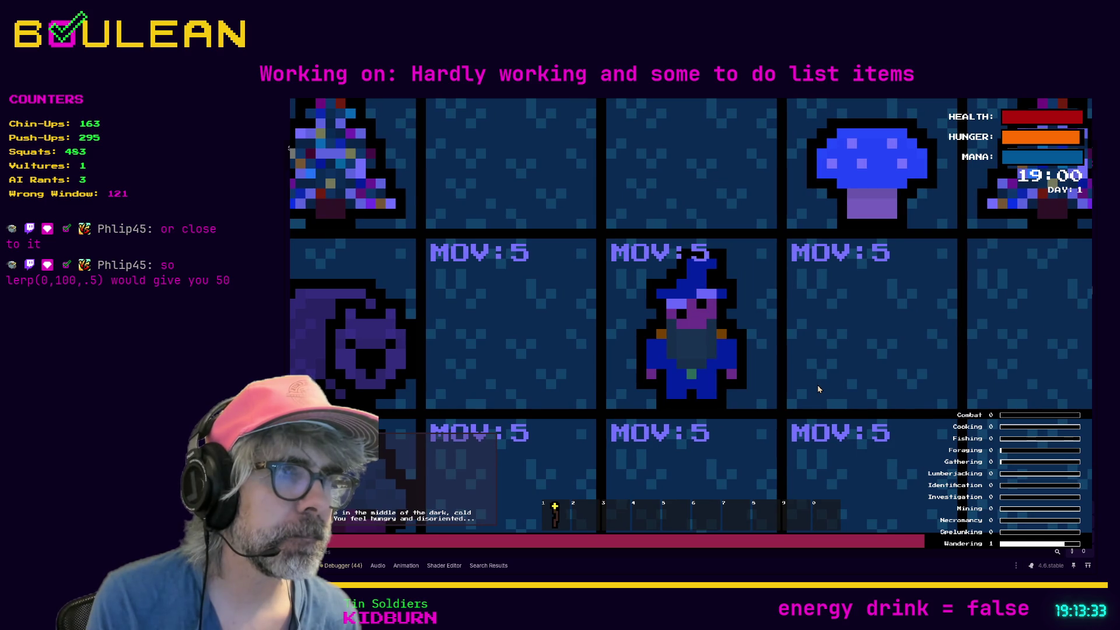
key(Right)
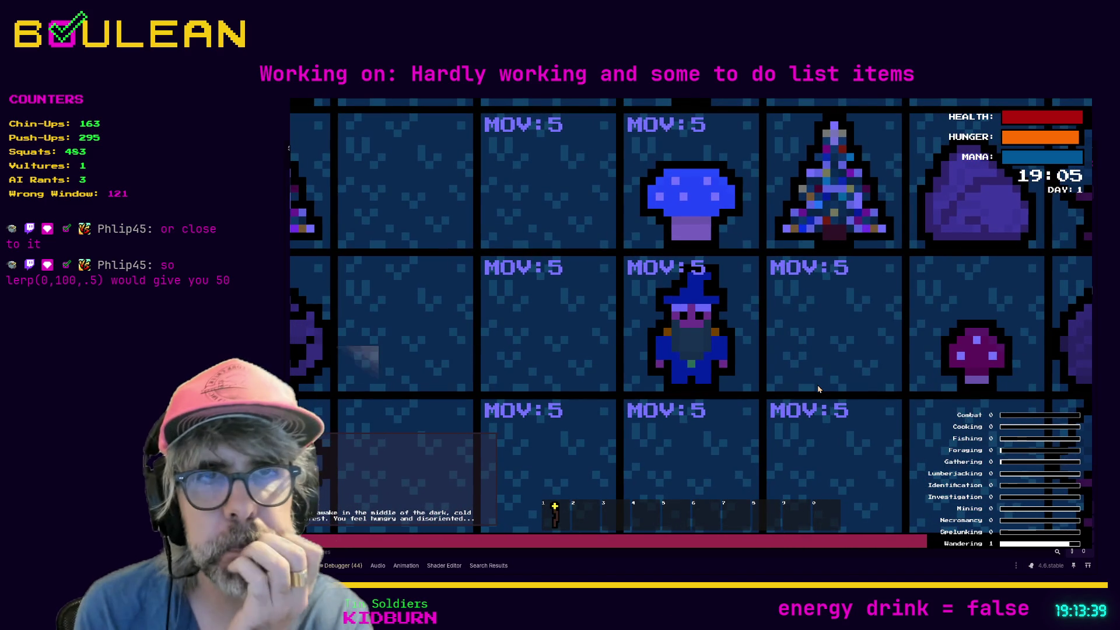
key(Left)
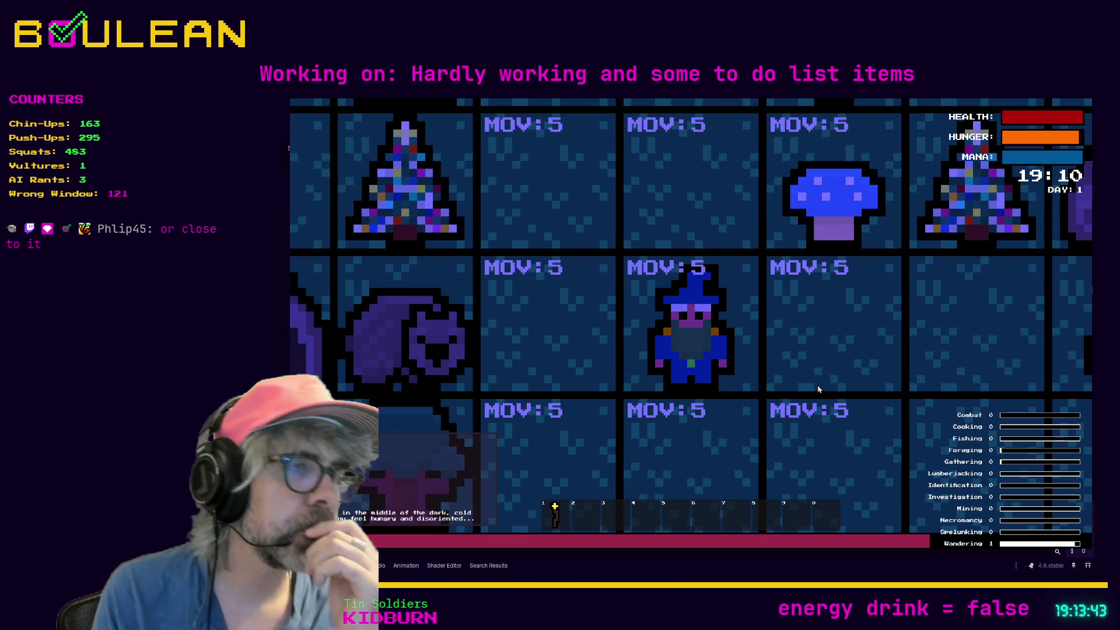
key(Right)
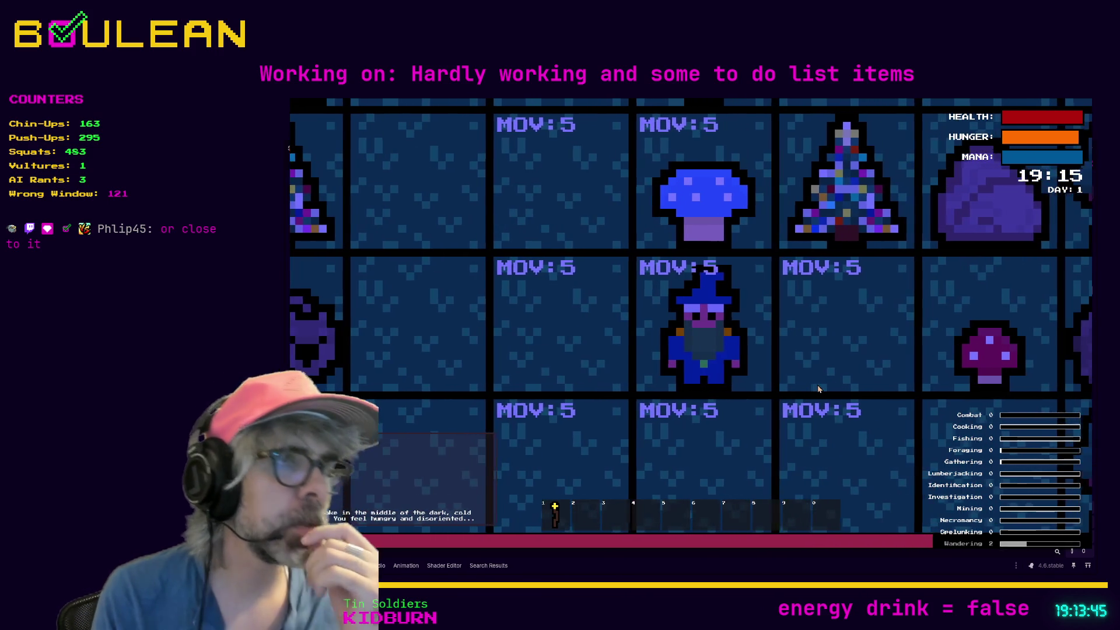
Walk the wizard down, left, right, down, then right onto the mushroom tile and one beyond.
scroll(819, 389, down, 3)
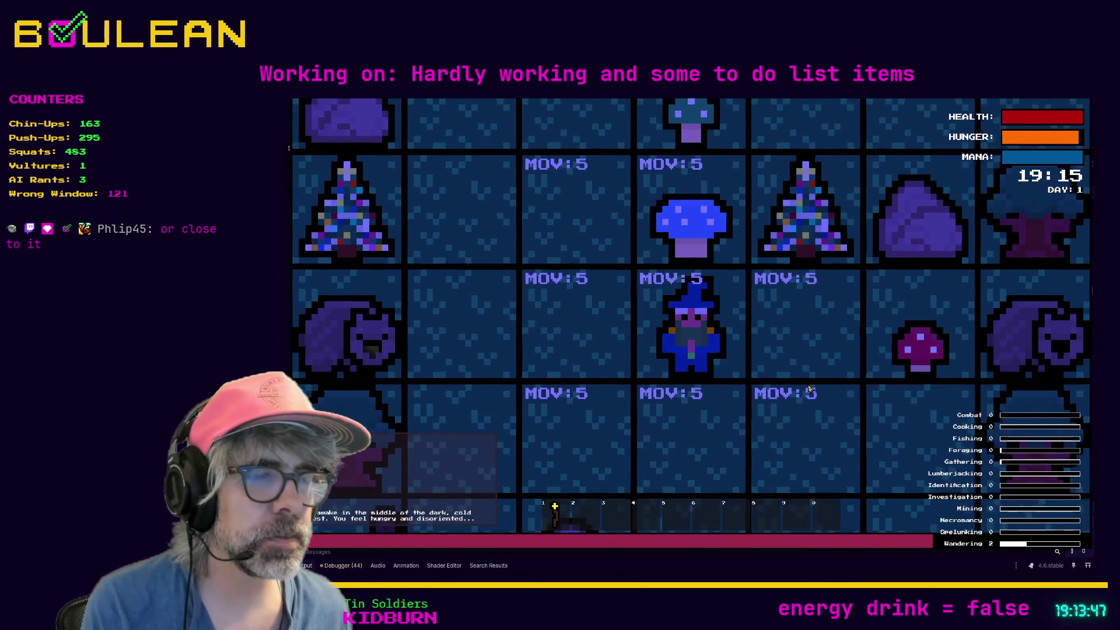
scroll(808, 387, down, 2)
key(Down)
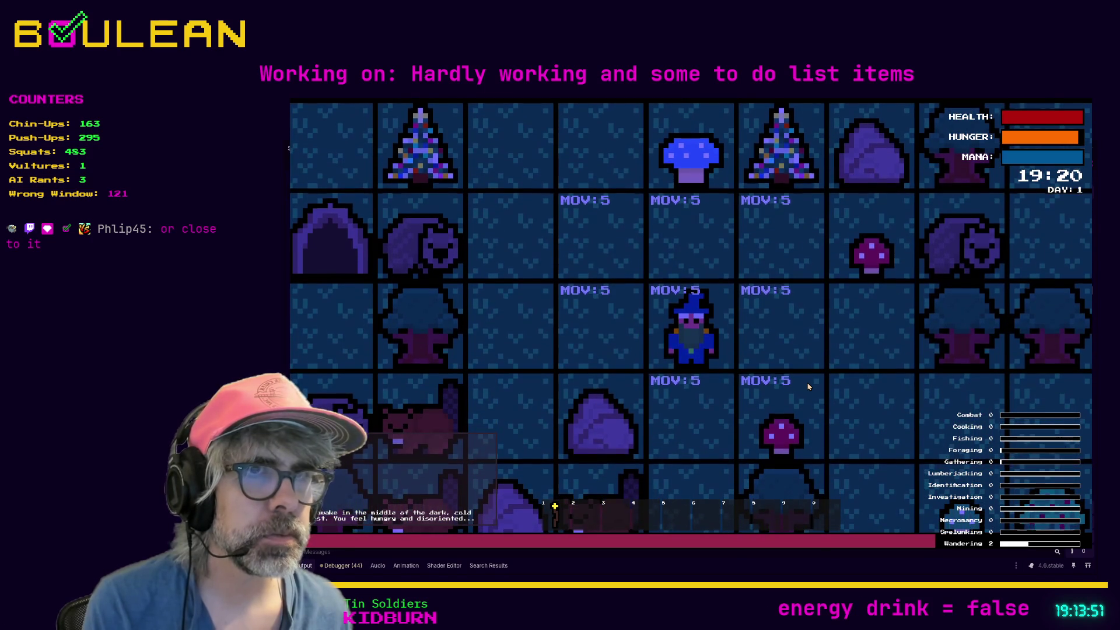
key(Left)
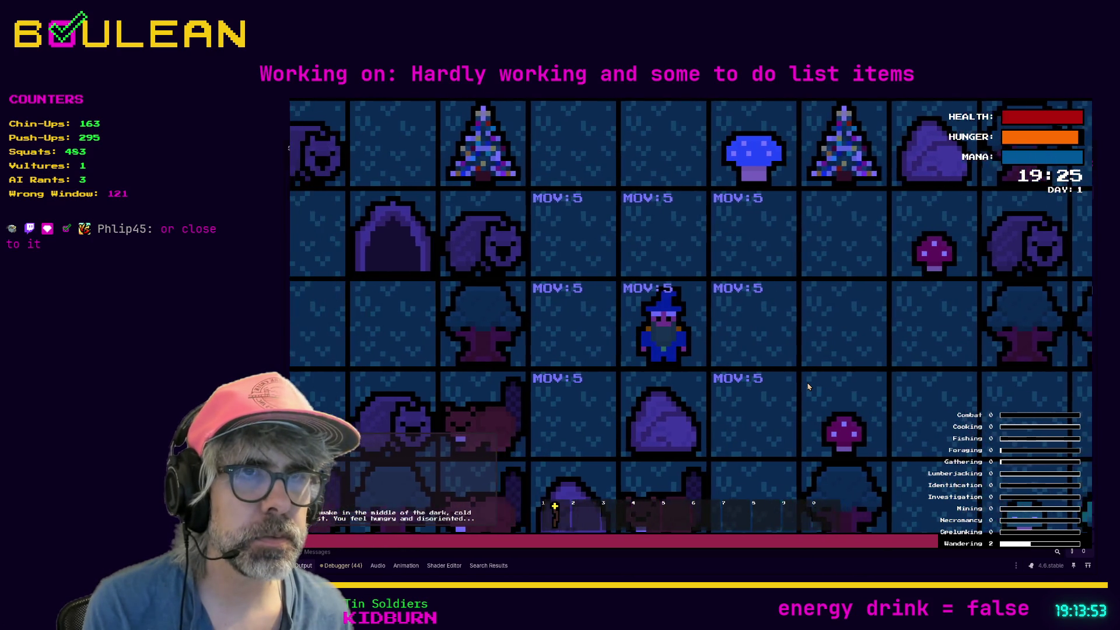
key(Right)
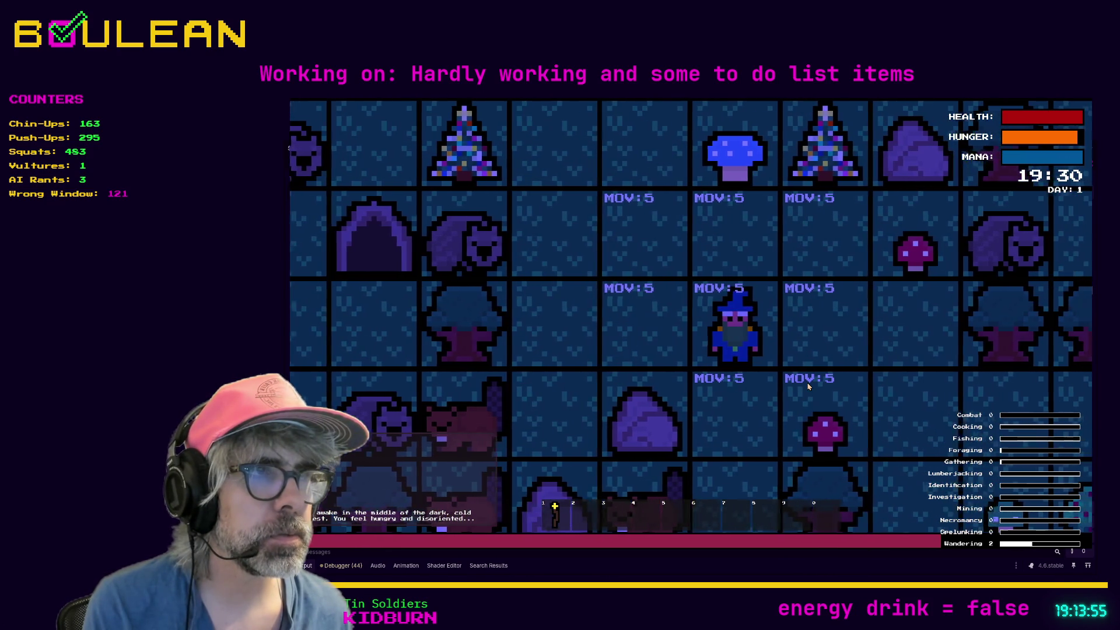
key(Down)
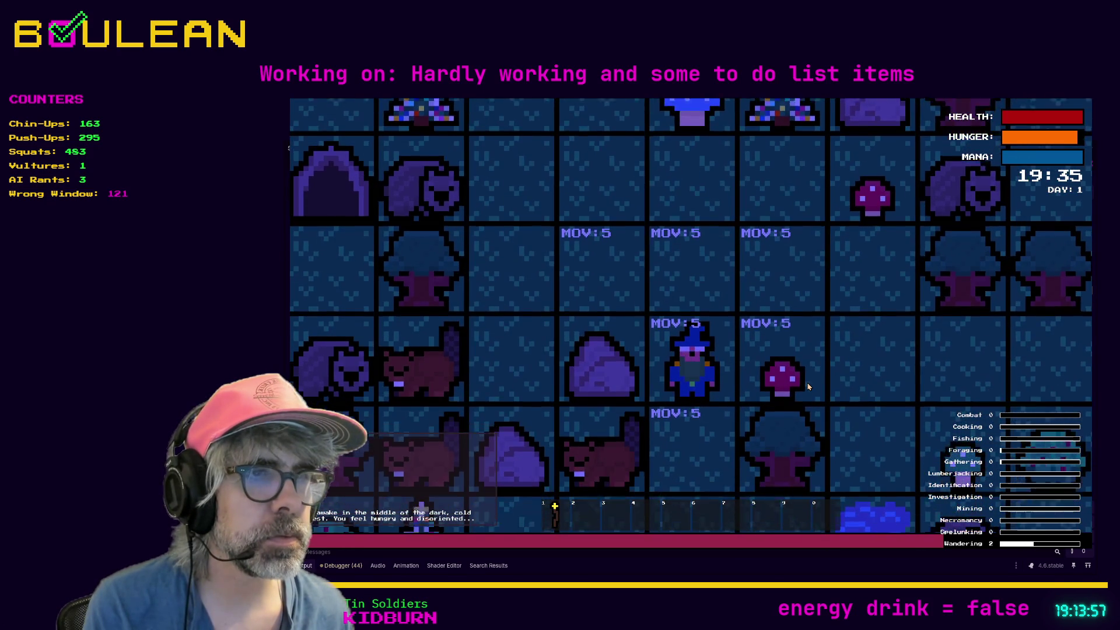
key(Right)
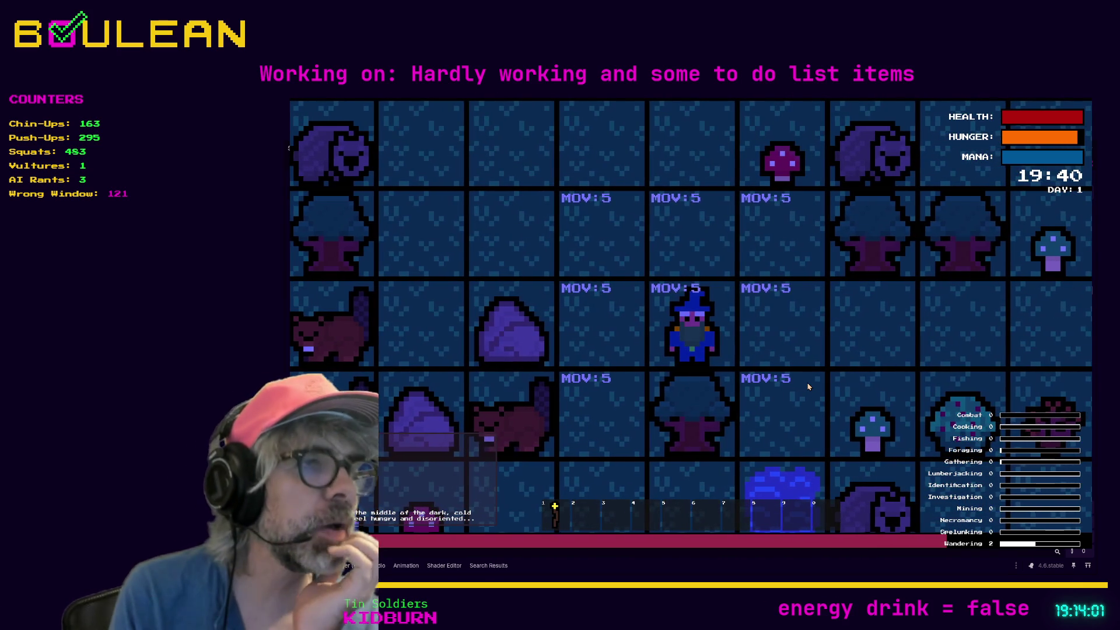
key(Right)
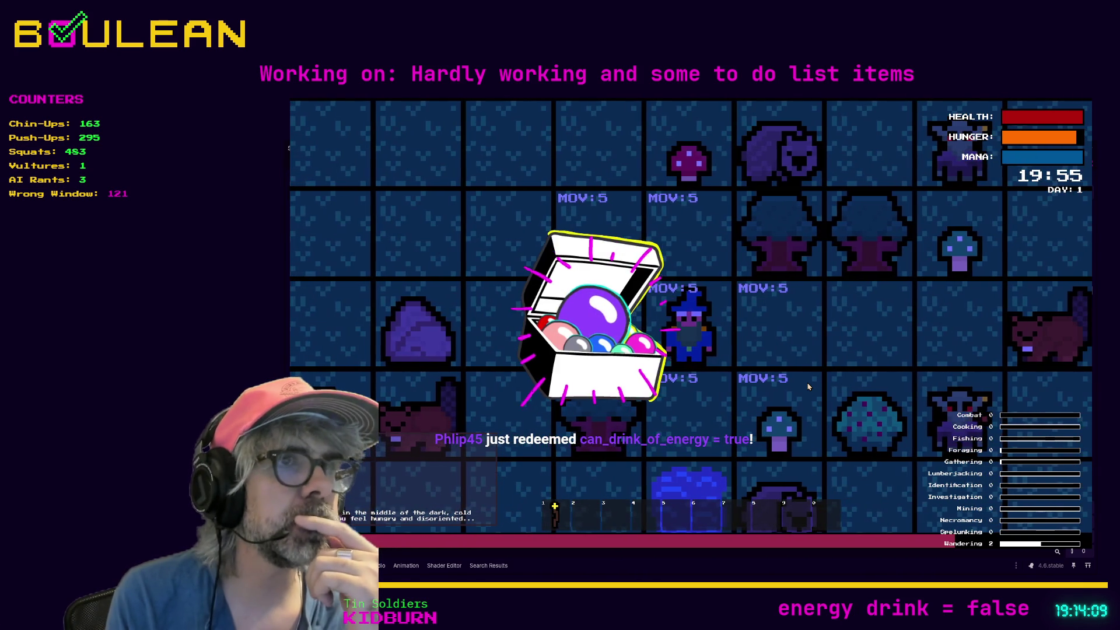
Step the wizard up one tile, then left one tile, in the running game.
key(Up)
key(Left)
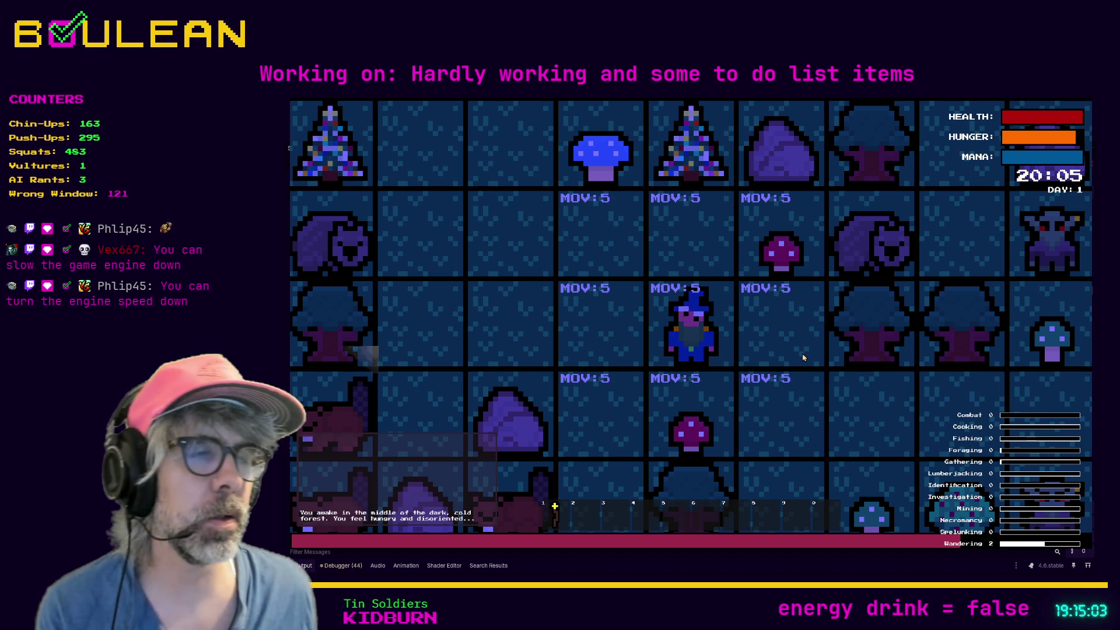
Stop the running game with F8 and return to player.gd's movement code.
key(F8)
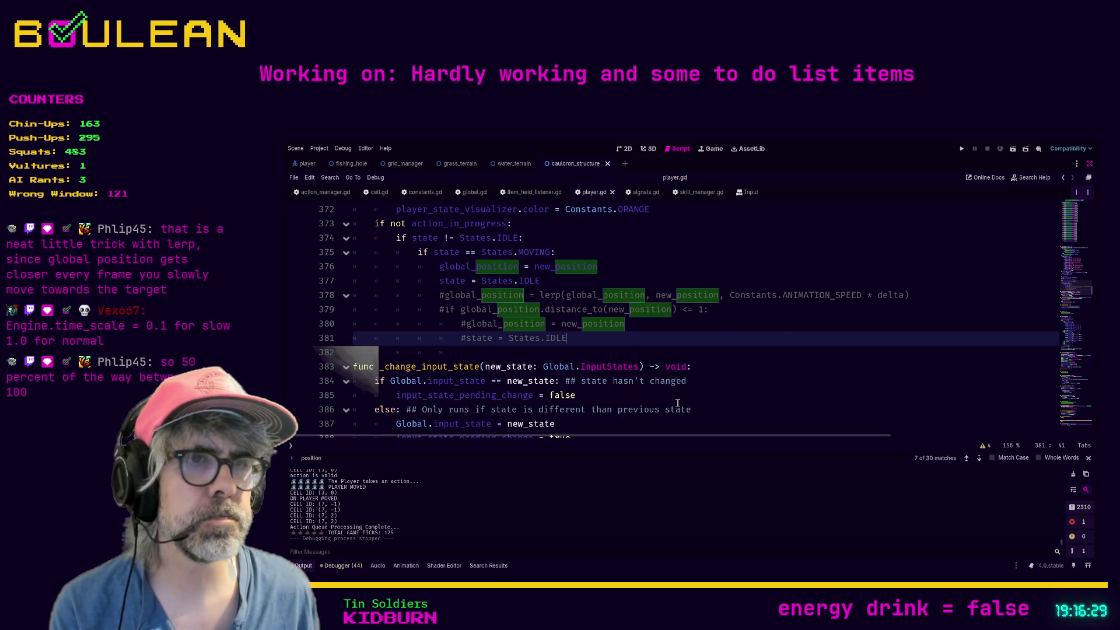
Switch to global.gd and search the script for _ready.
click(700, 400)
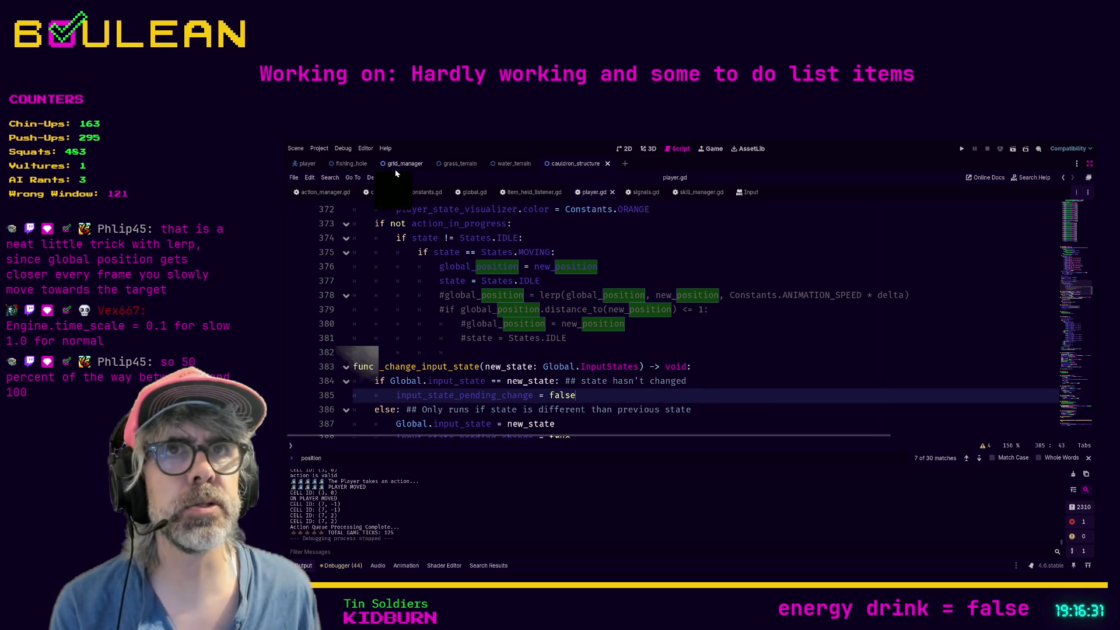
click(472, 194)
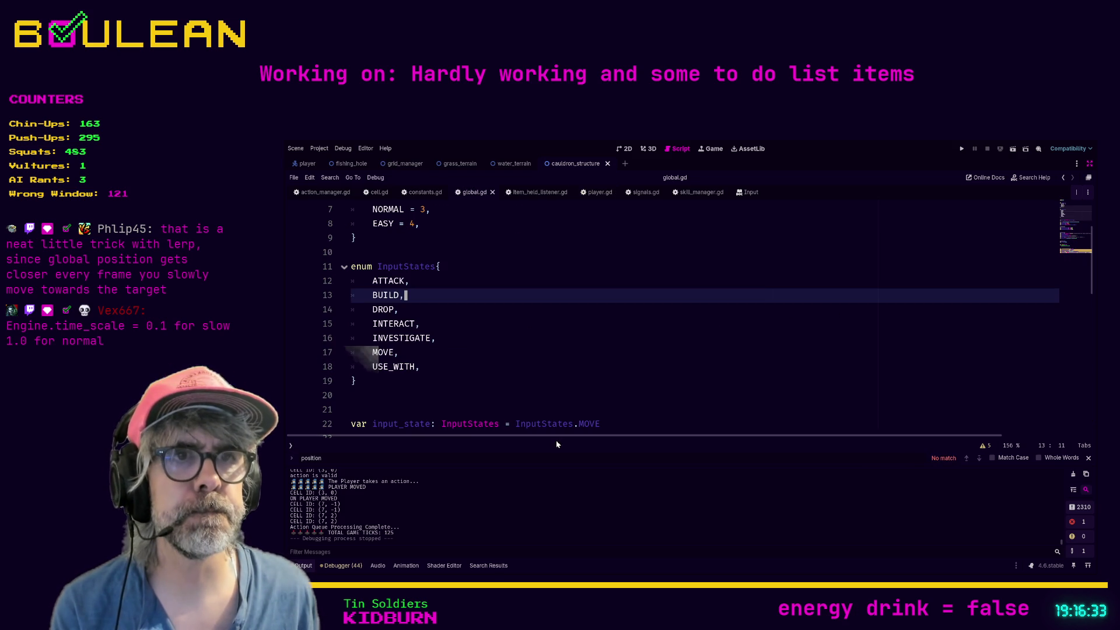
click(483, 374)
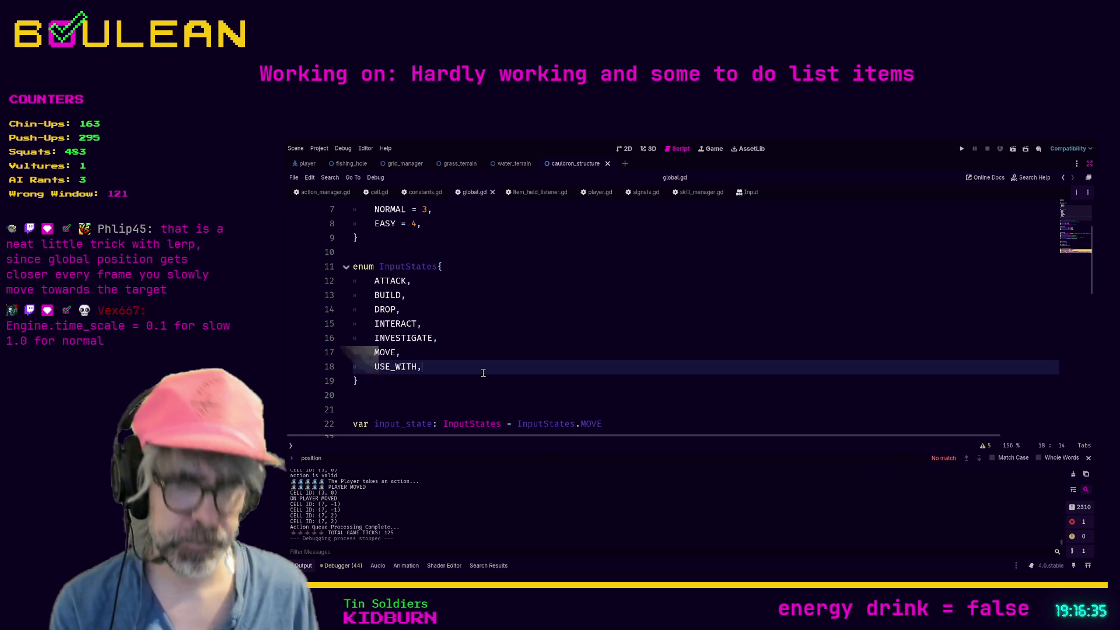
key(ctrl+f)
text(_ready)
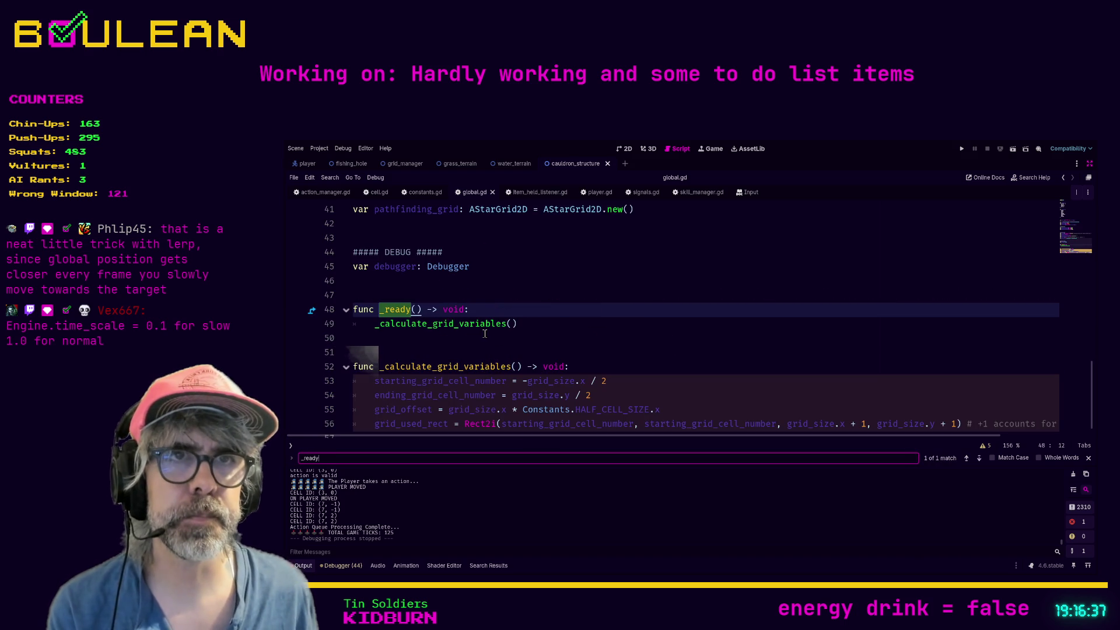
Add 'Engine.time_scale = 0.1' on a new line in _ready and save global.gd.
click(524, 321)
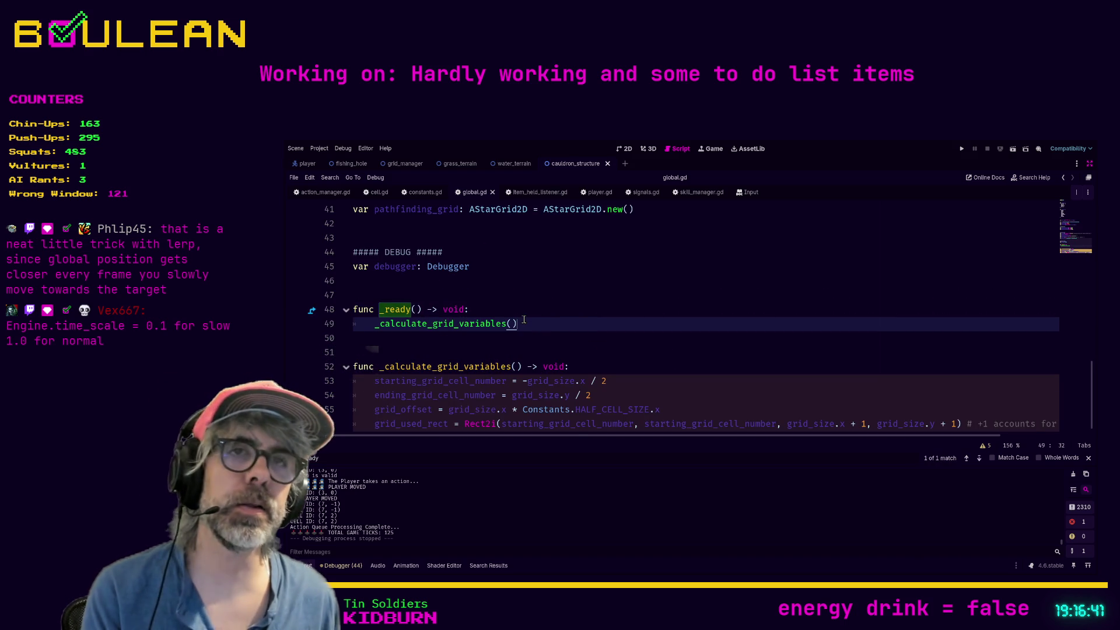
key(Return)
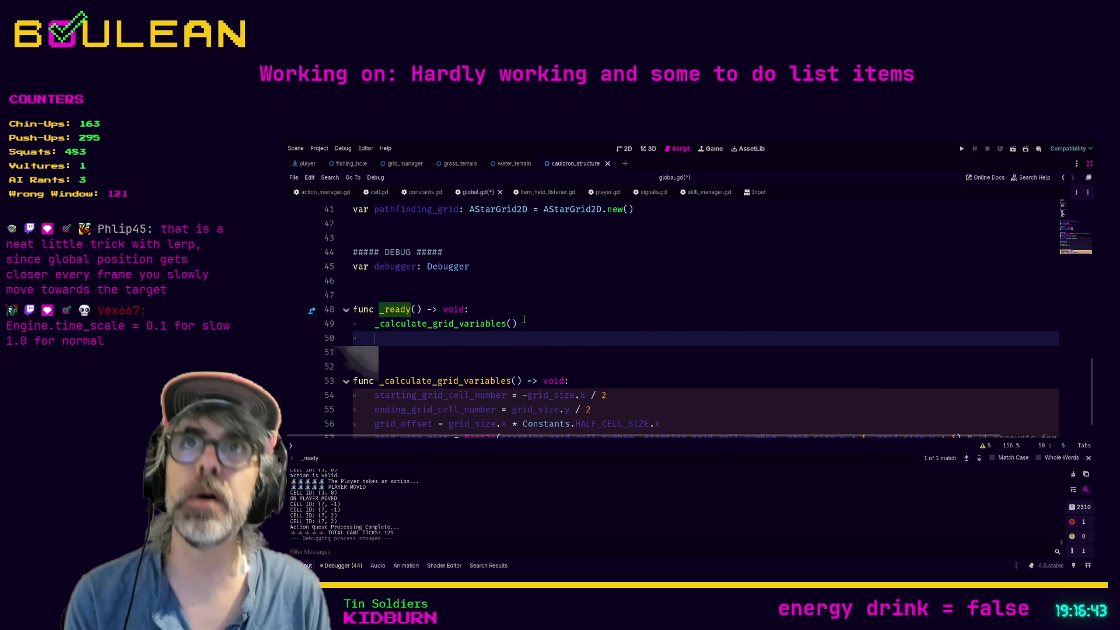
text(Engine.)
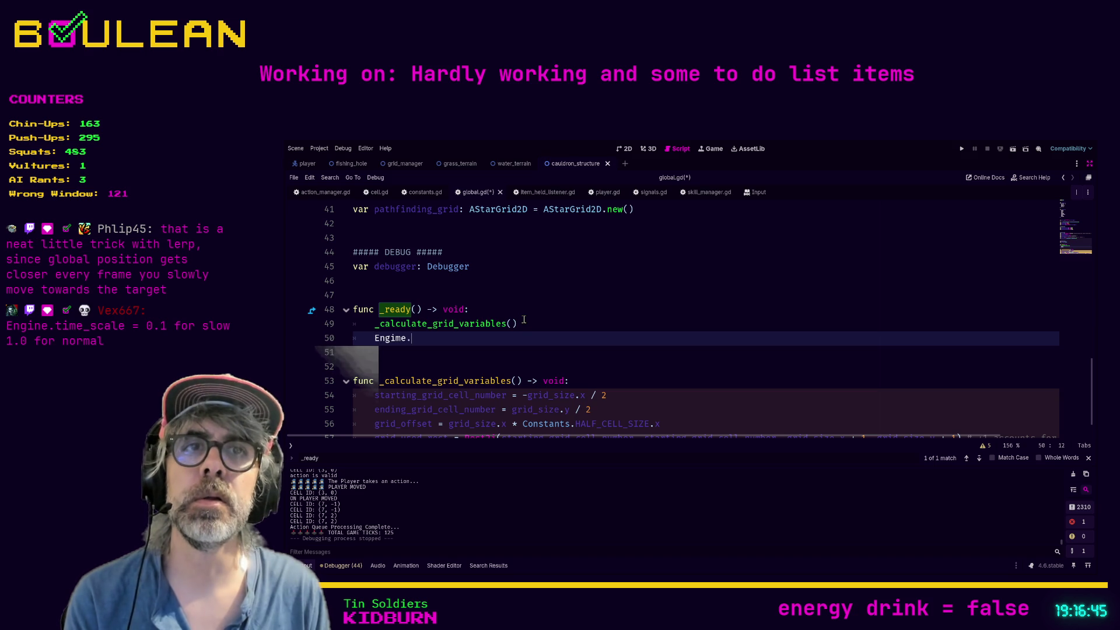
key(BackSpace)
key(BackSpace)
key(BackSpace)
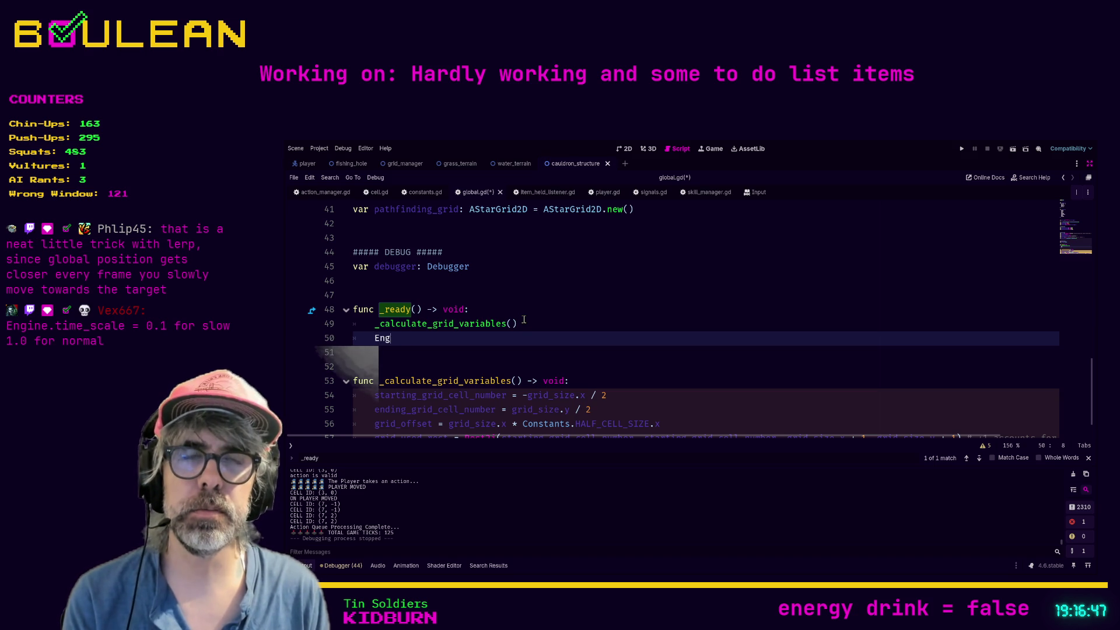
key(BackSpace)
text(e.)
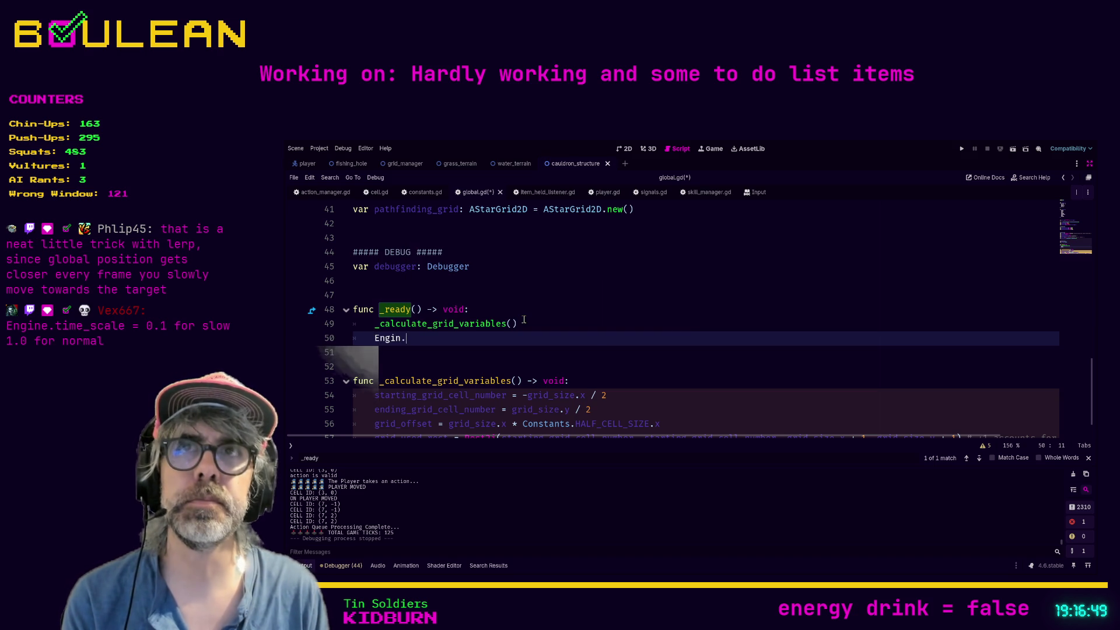
text(time)
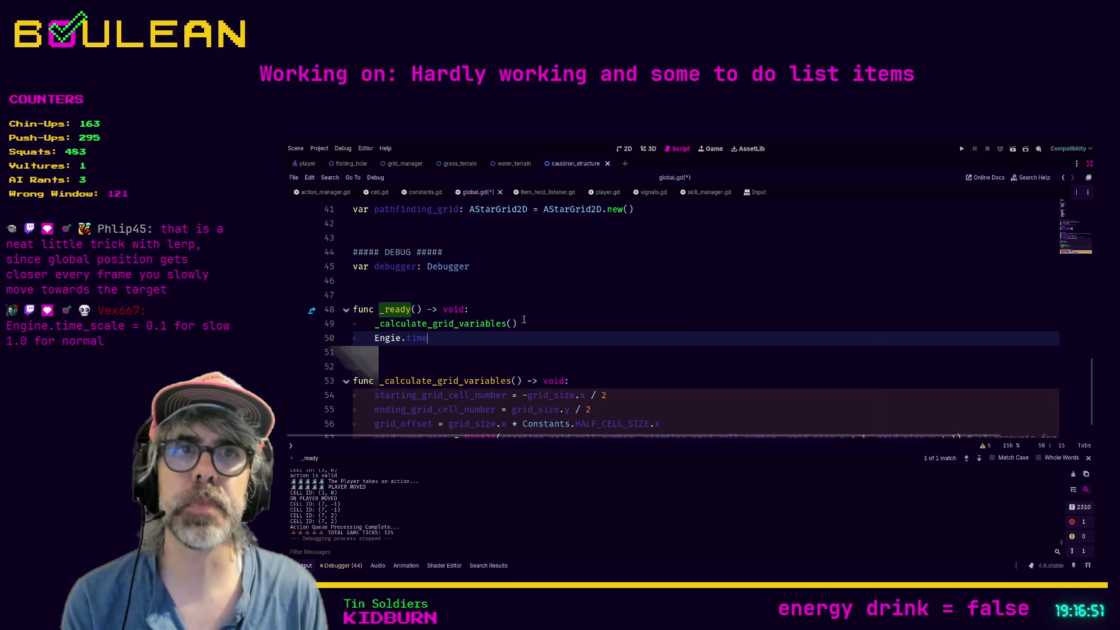
text(_)
key(BackSpace)
key(BackSpace)
key(BackSpace)
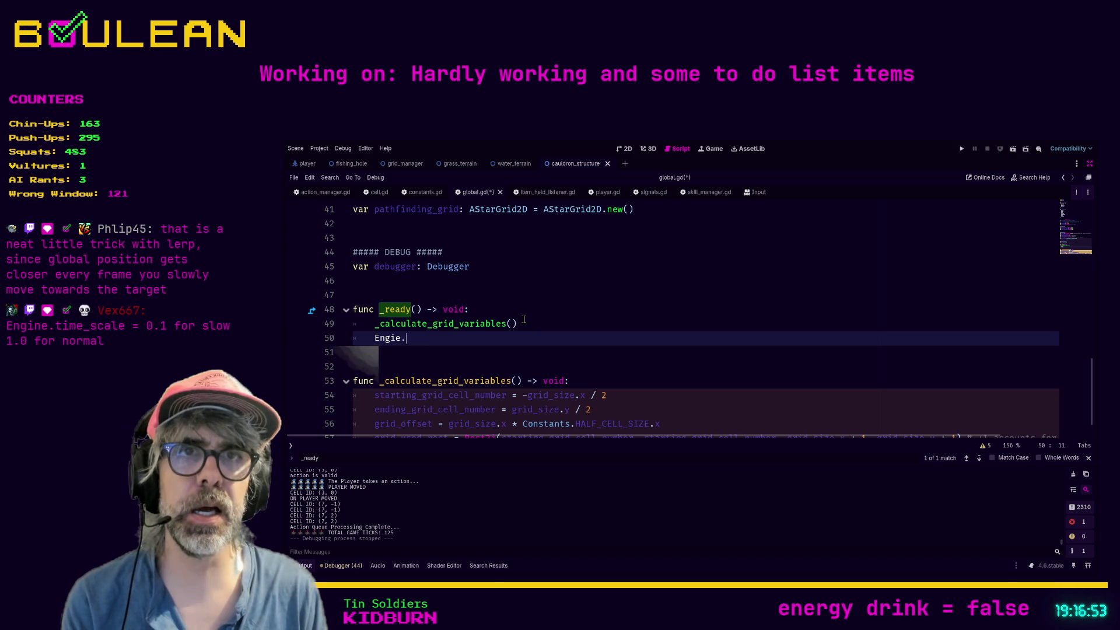
text(ne.time)
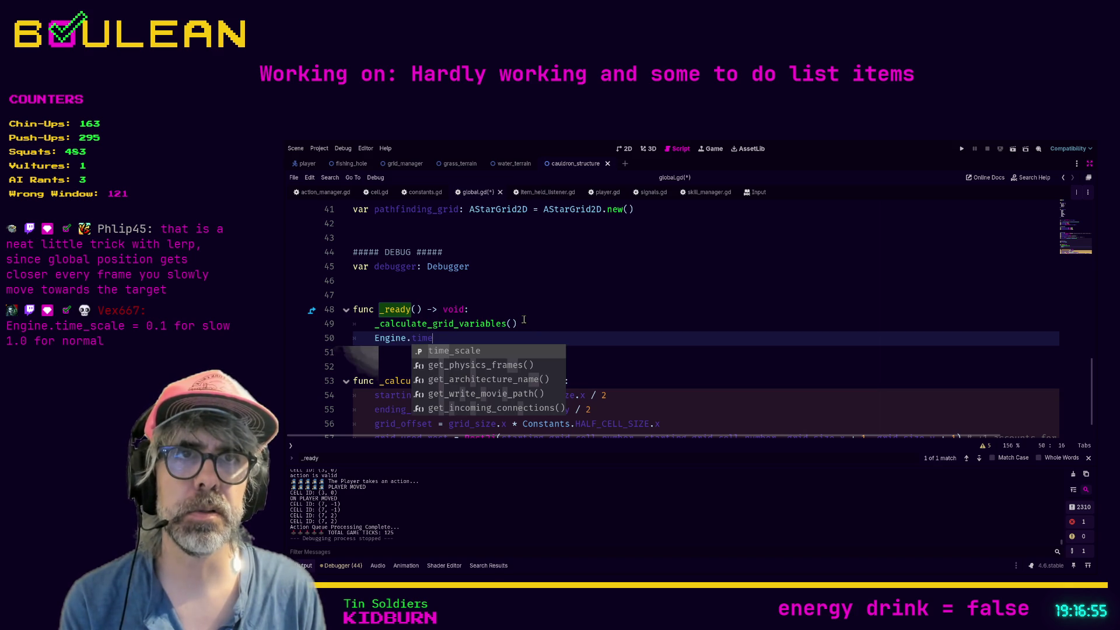
key(Return)
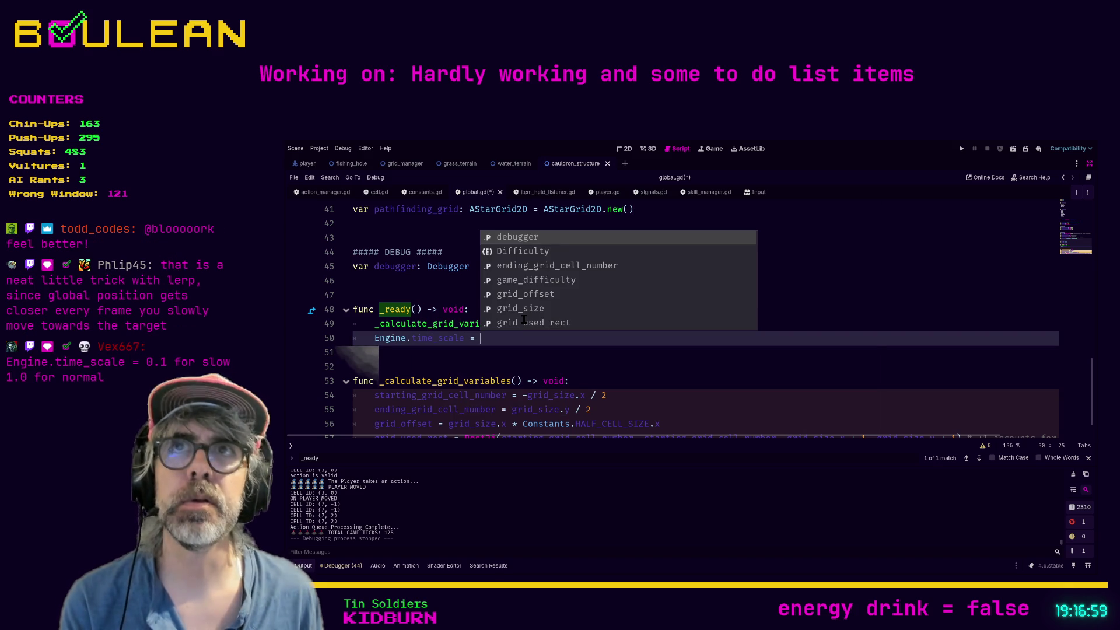
text(0.1)
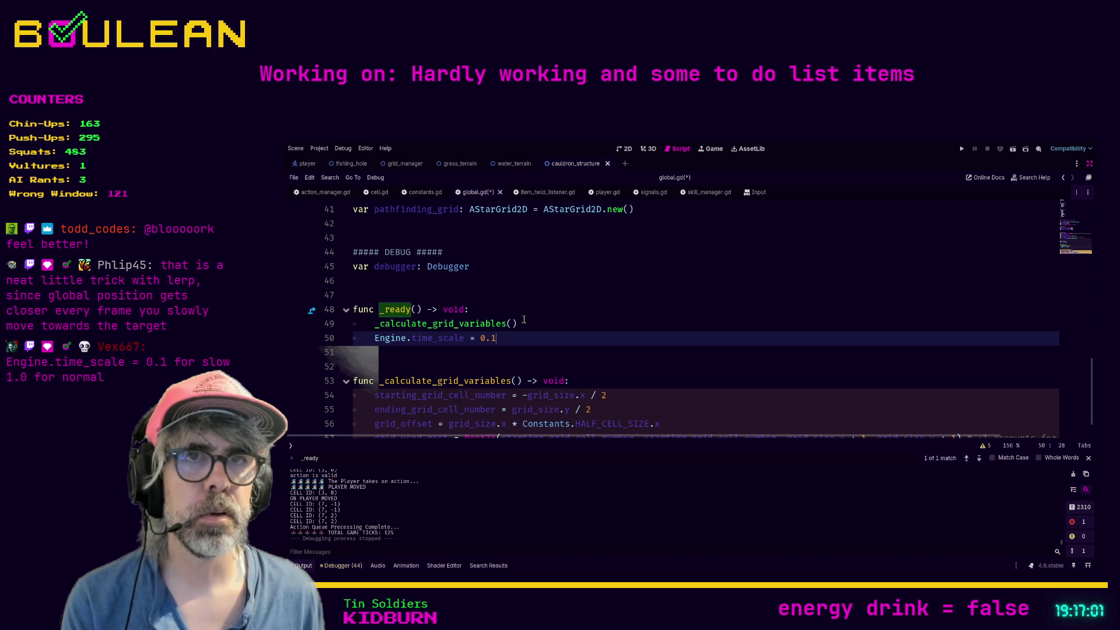
key(ctrl+s)
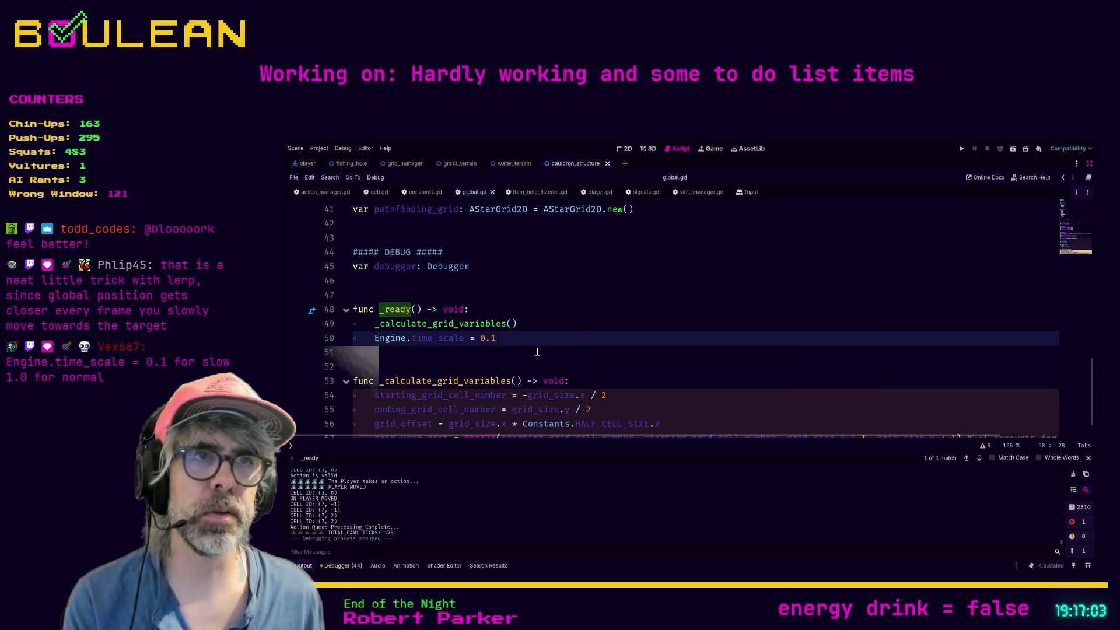
Run the game at 0.1 time scale and zoom the map out to show more forest.
key(F5)
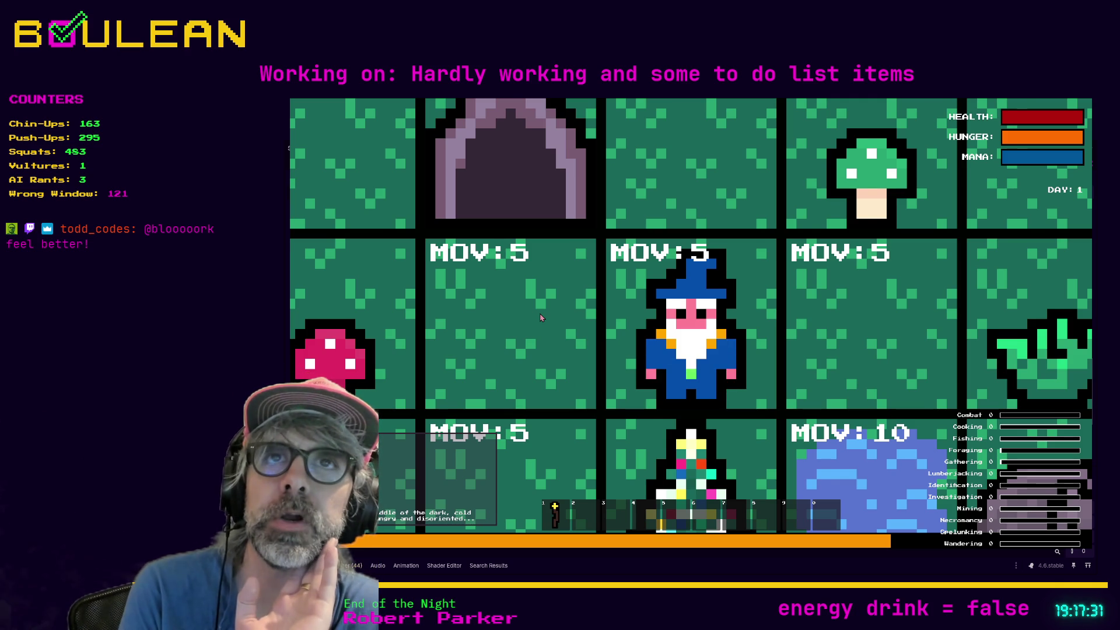
scroll(542, 317, down, 2)
scroll(542, 317, down, 3)
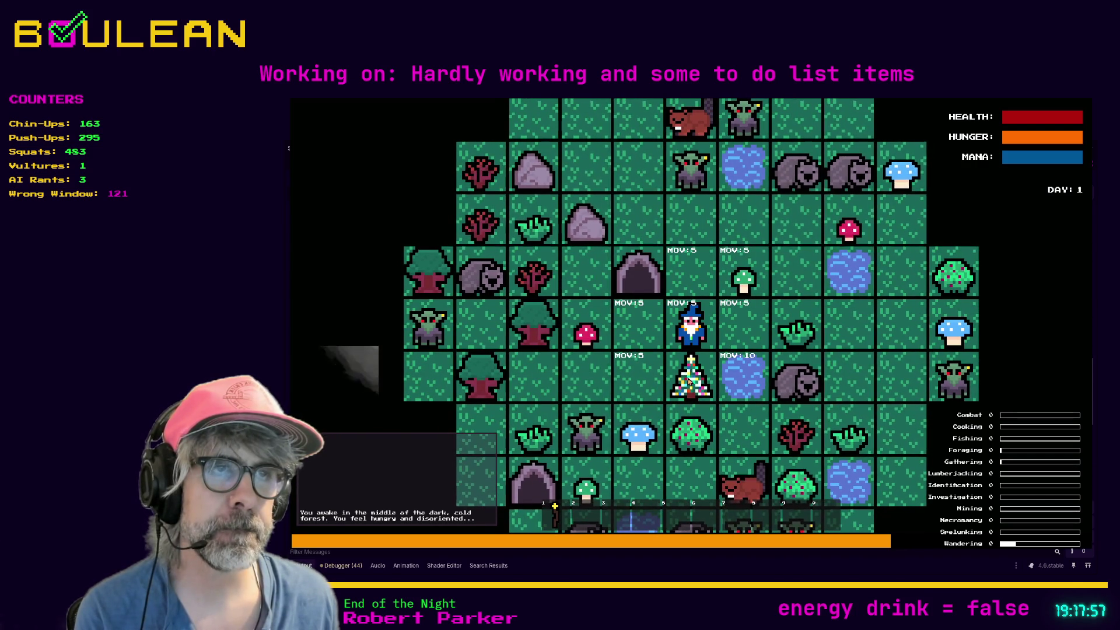
Walk the wizard left, down onto the blue mushroom tile, four tiles left, then down.
key(Left)
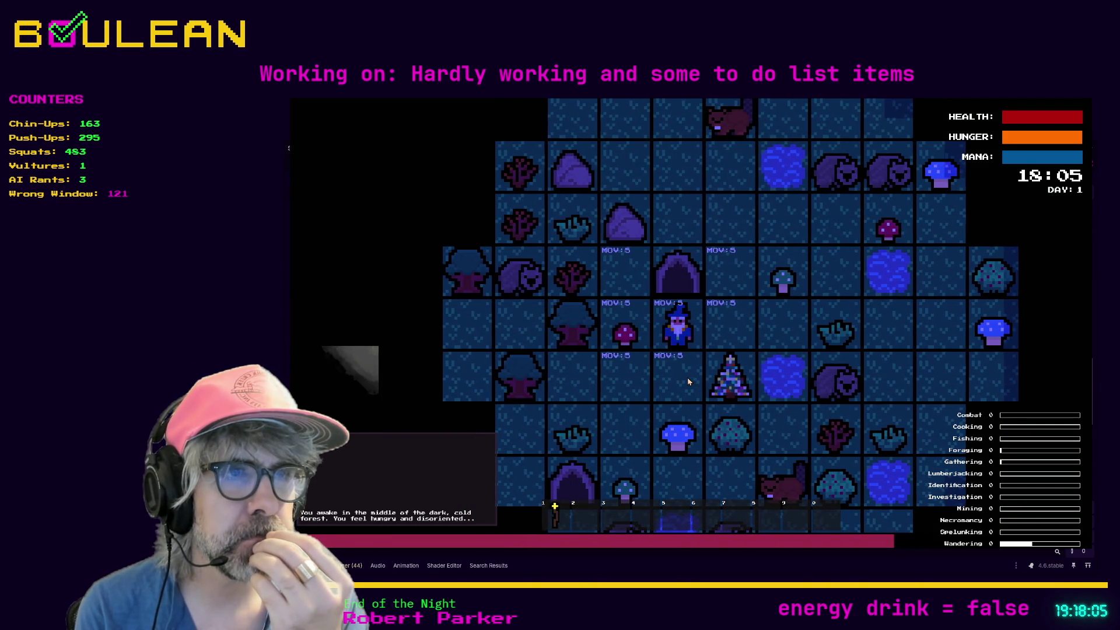
key(Down)
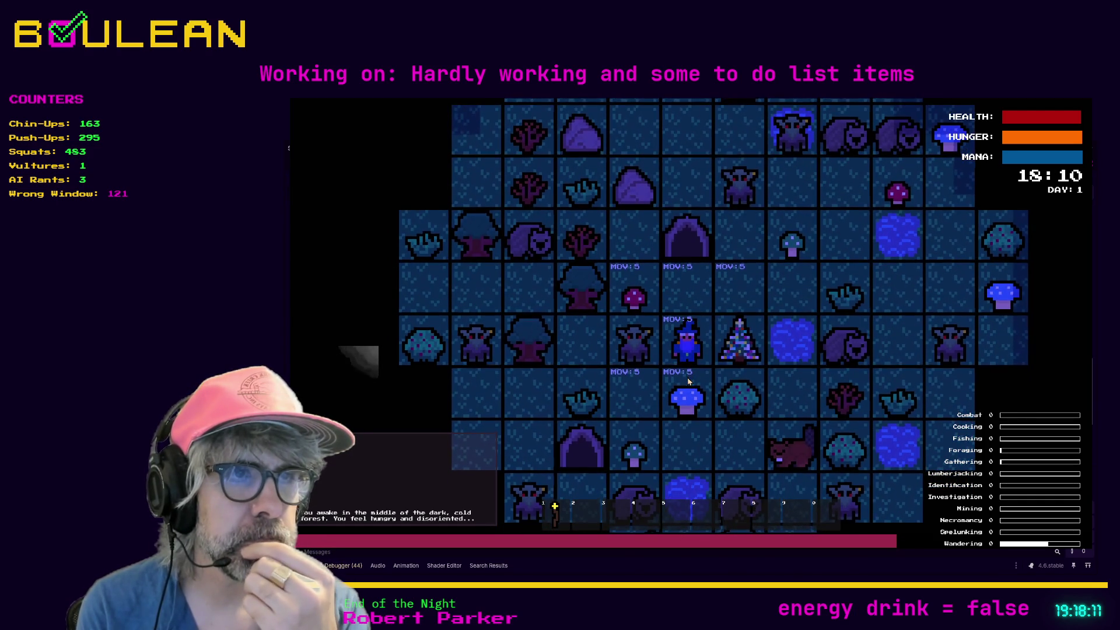
click(688, 382)
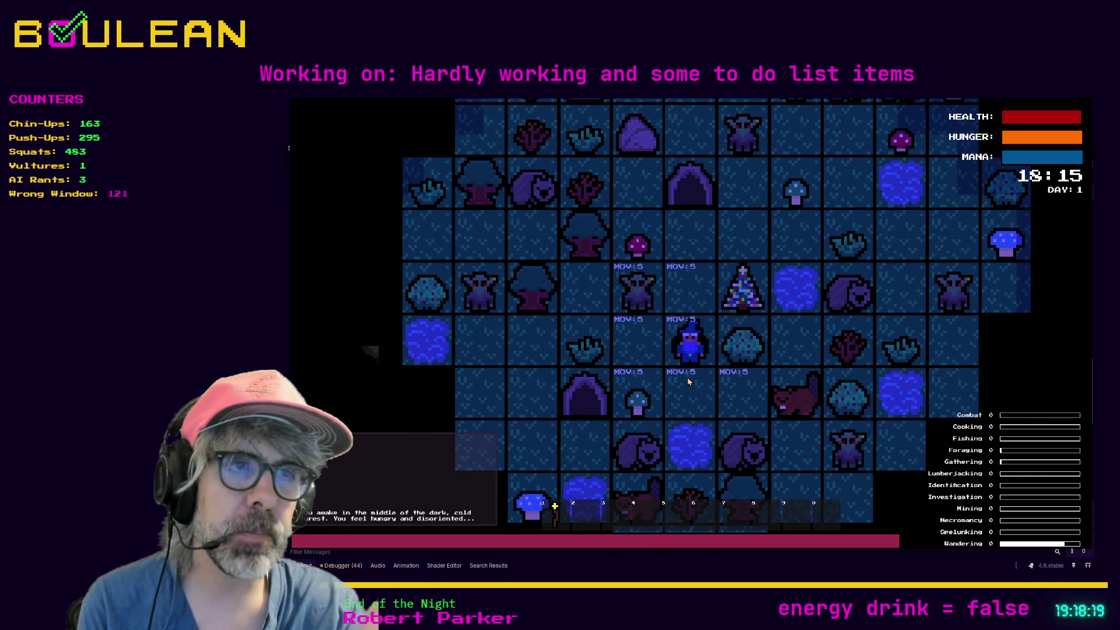
key(Left)
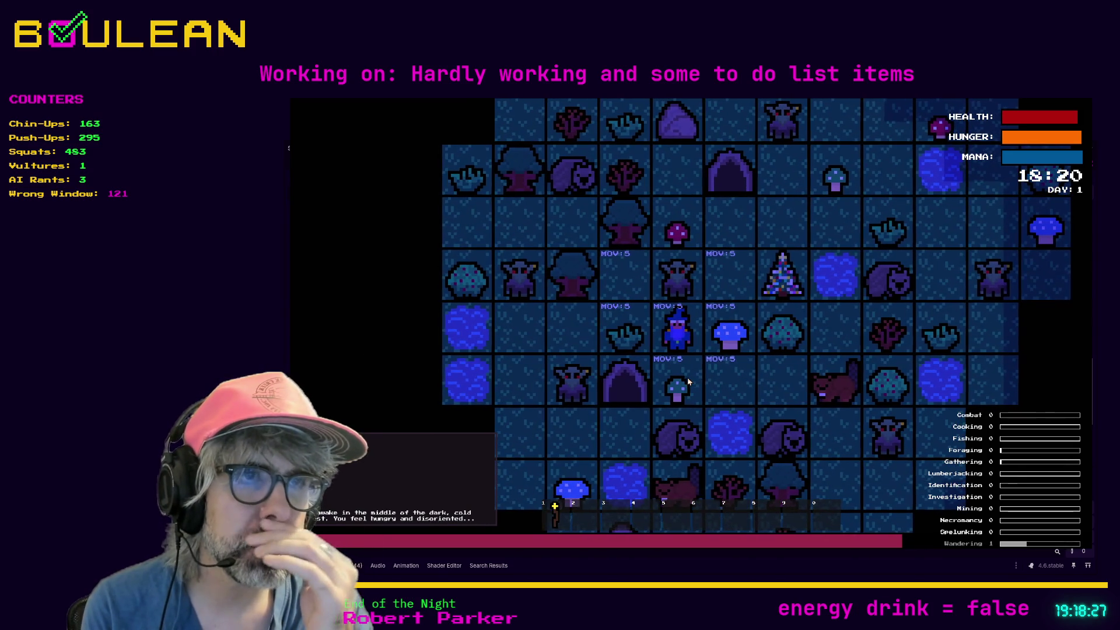
key(Left)
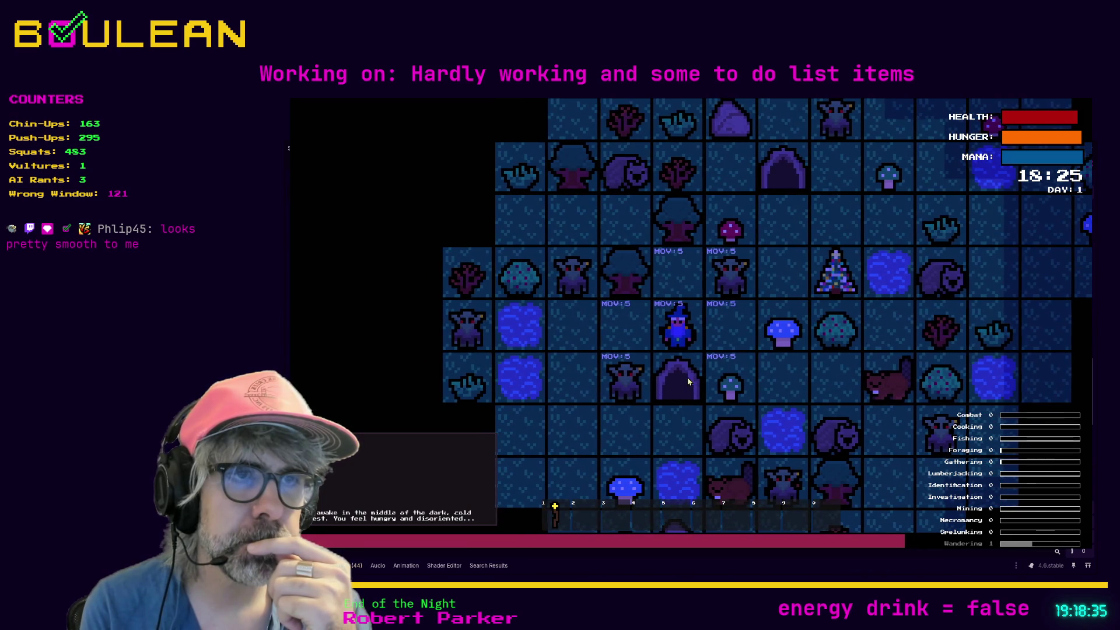
key(Left)
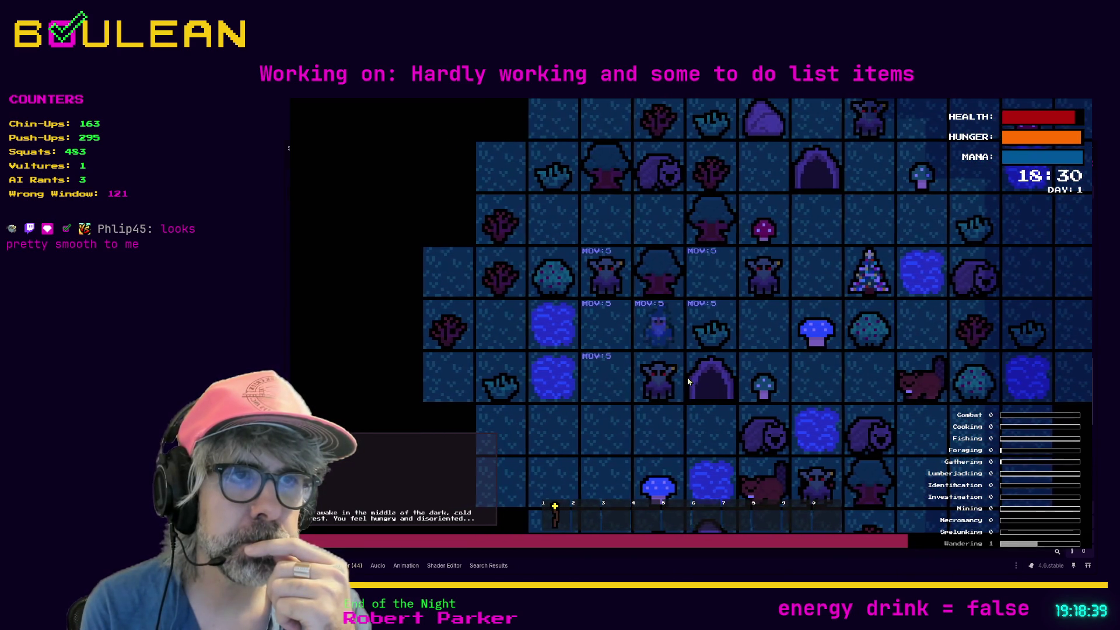
key(Left)
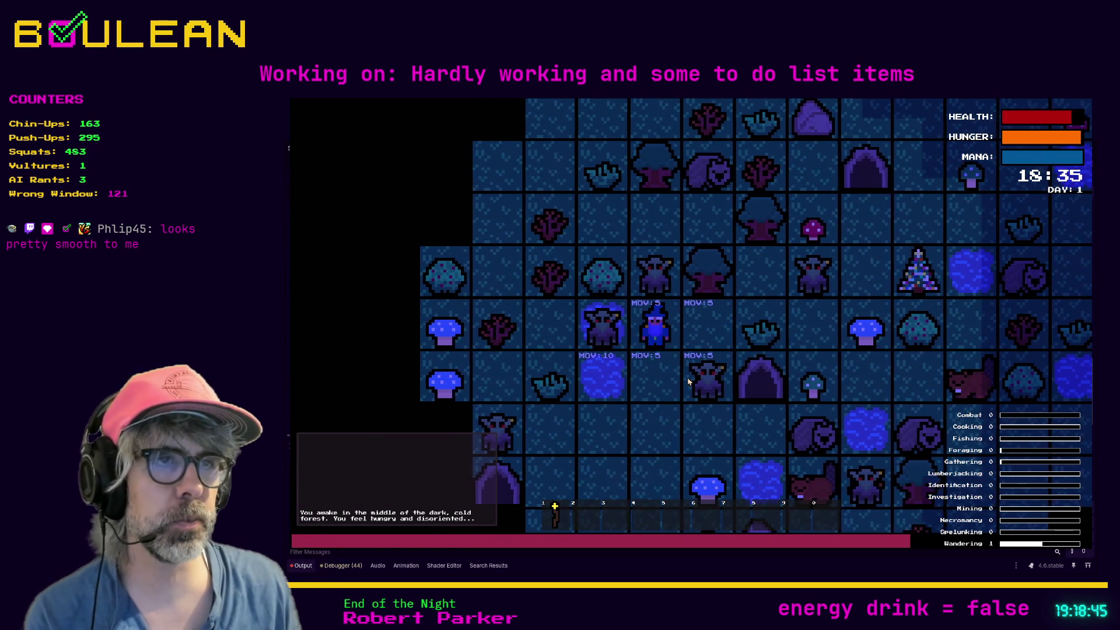
key(Down)
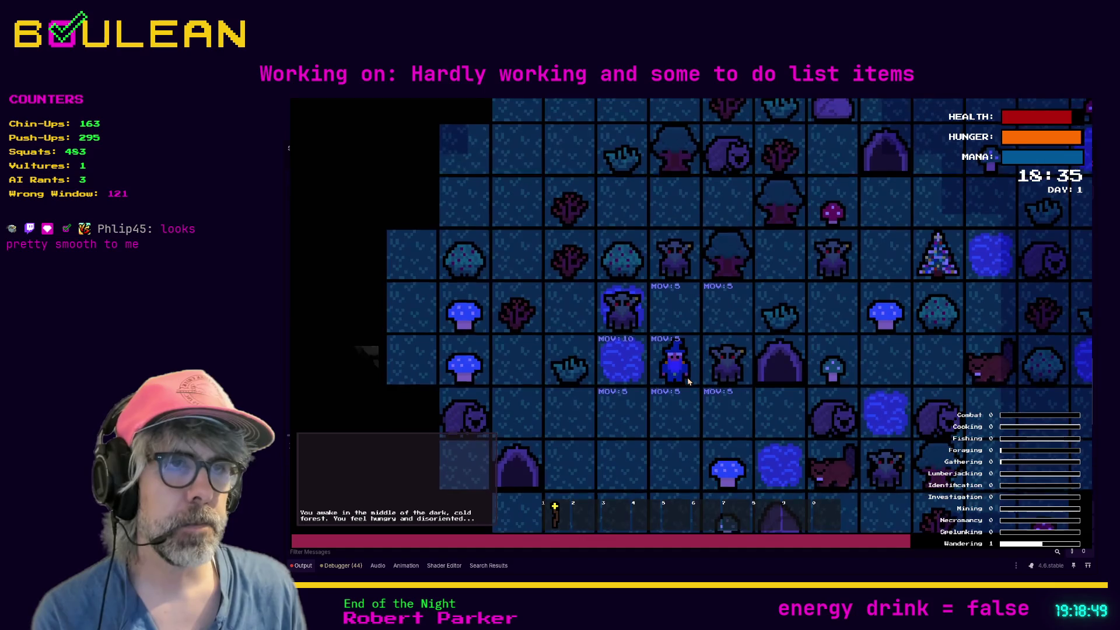
Stop the game and locate the commented lerp movement block in player.gd.
key(F8)
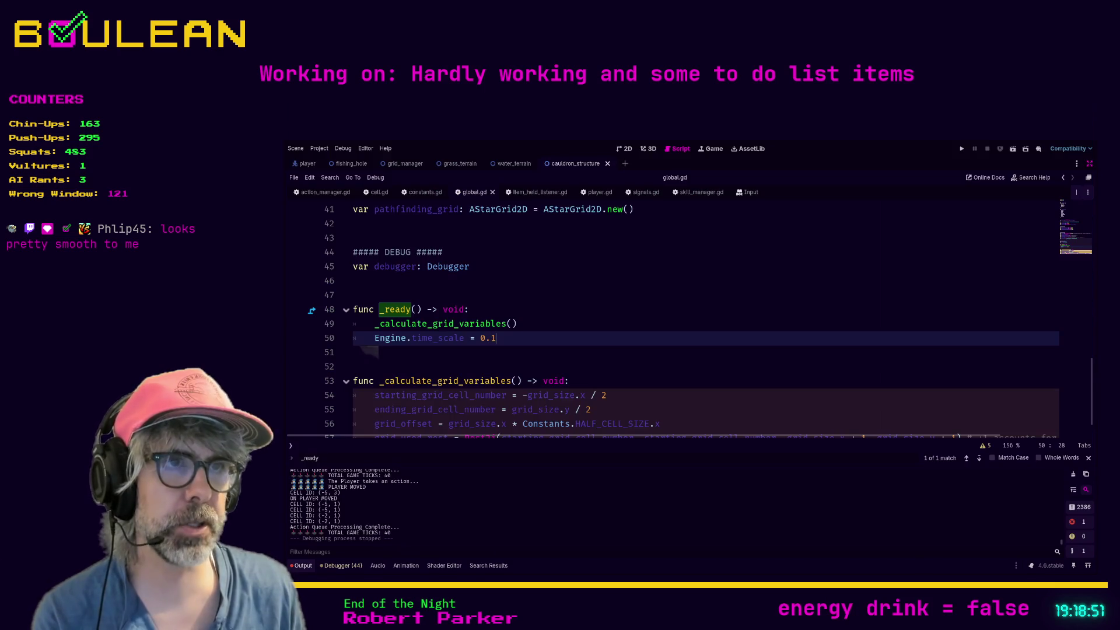
scroll(640, 394, down, 1)
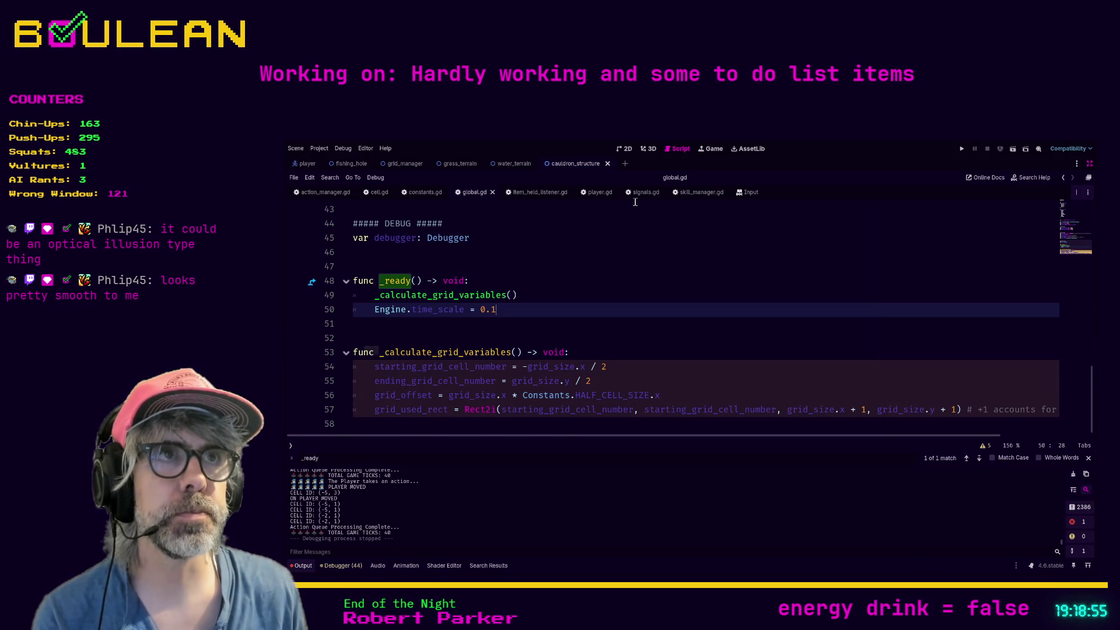
click(595, 193)
click(666, 333)
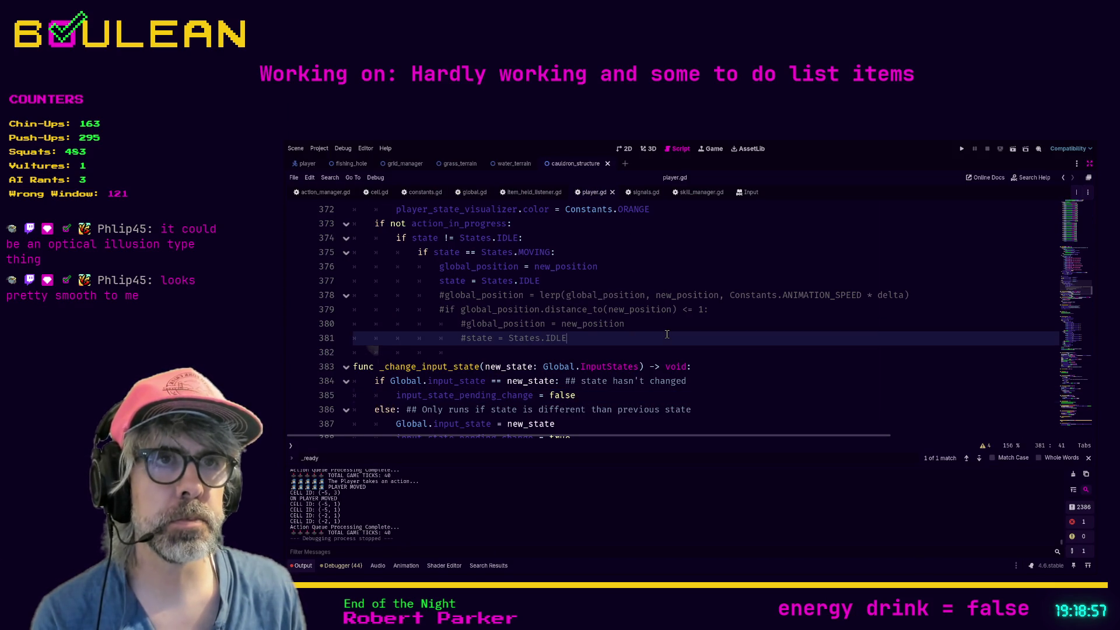
key(ctrl+f)
text(lerp)
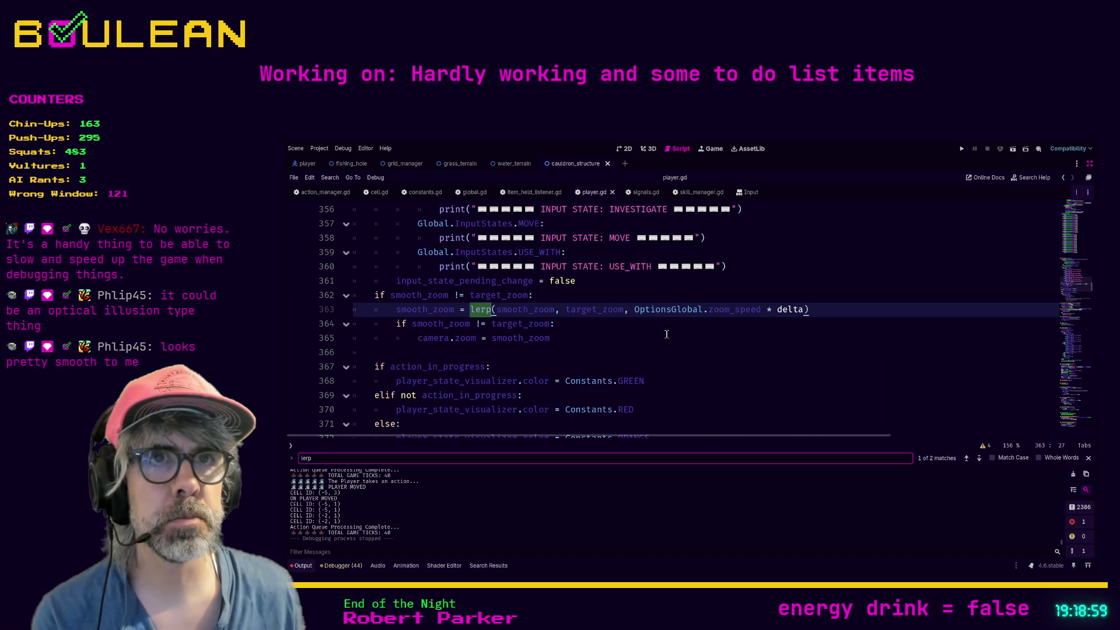
key(Return)
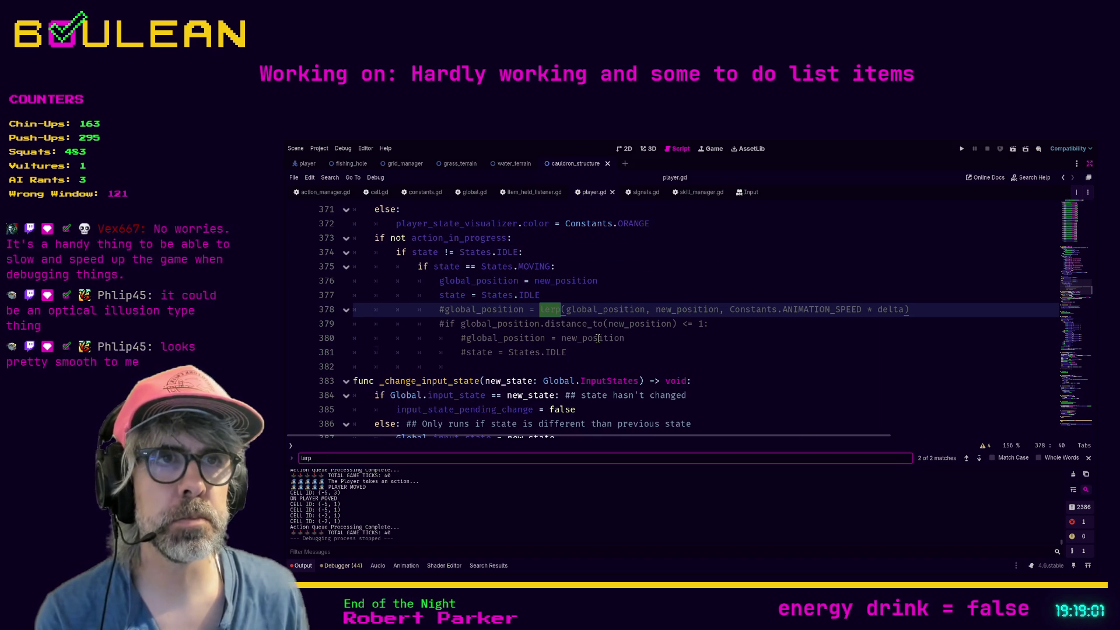
Enable the lerp movement lines with a 1.0 snap threshold, save player.gd, and run the game.
click(733, 312)
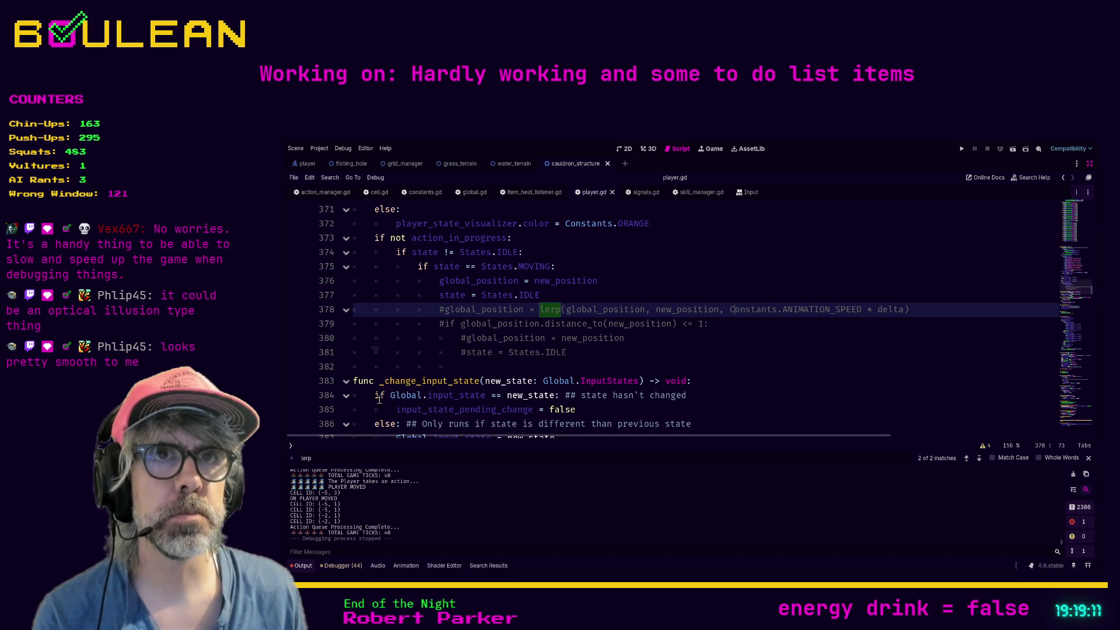
scroll(398, 356, up, 1)
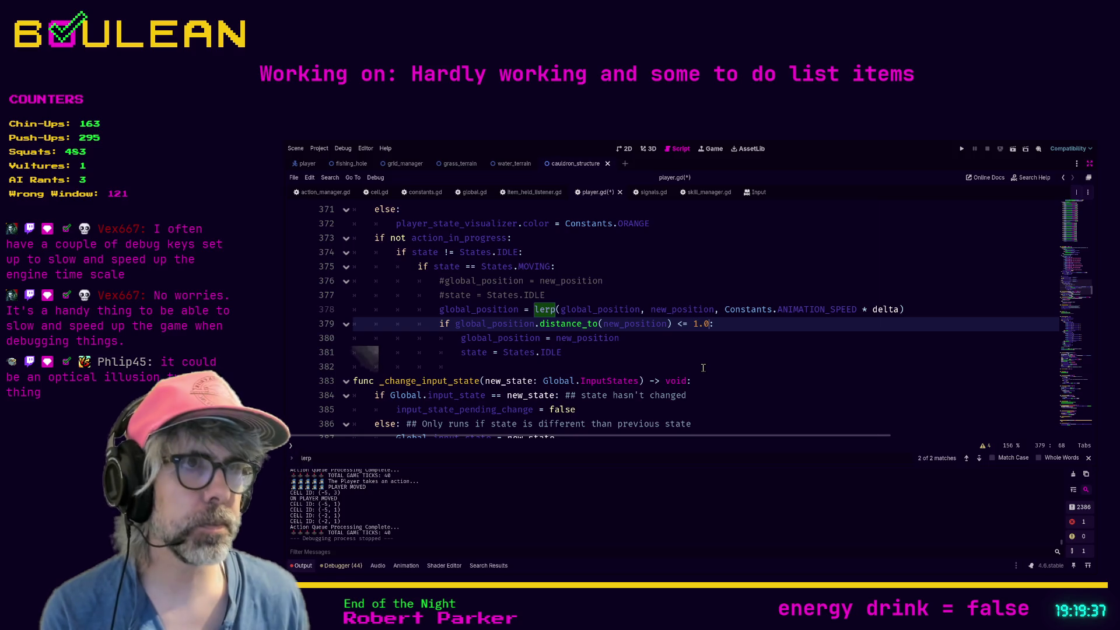
click(681, 349)
key(ctrl+s)
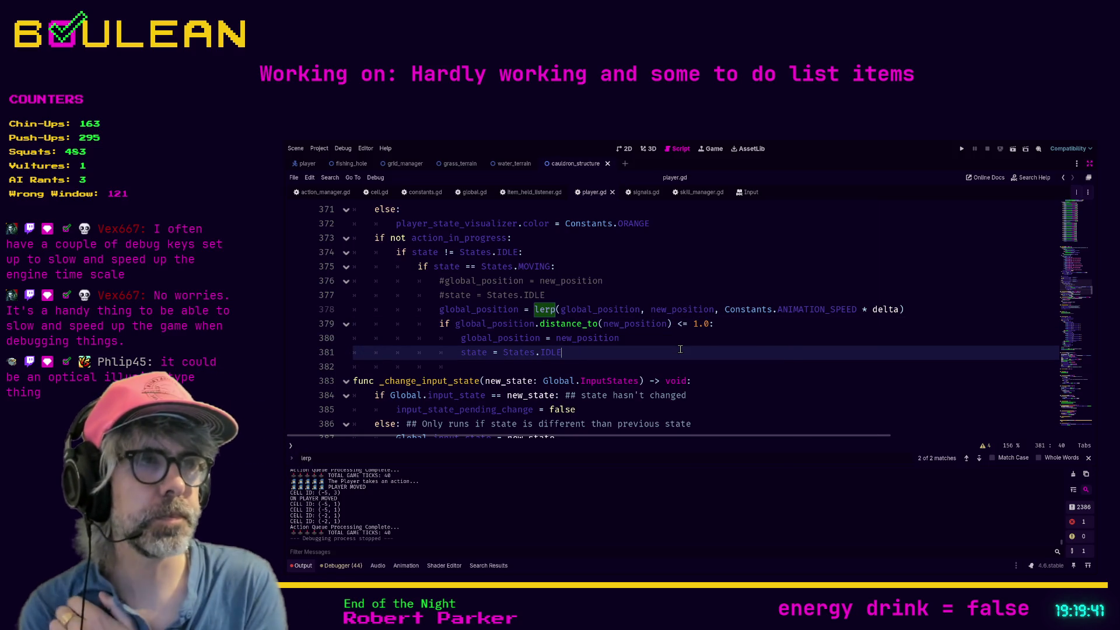
key(F5)
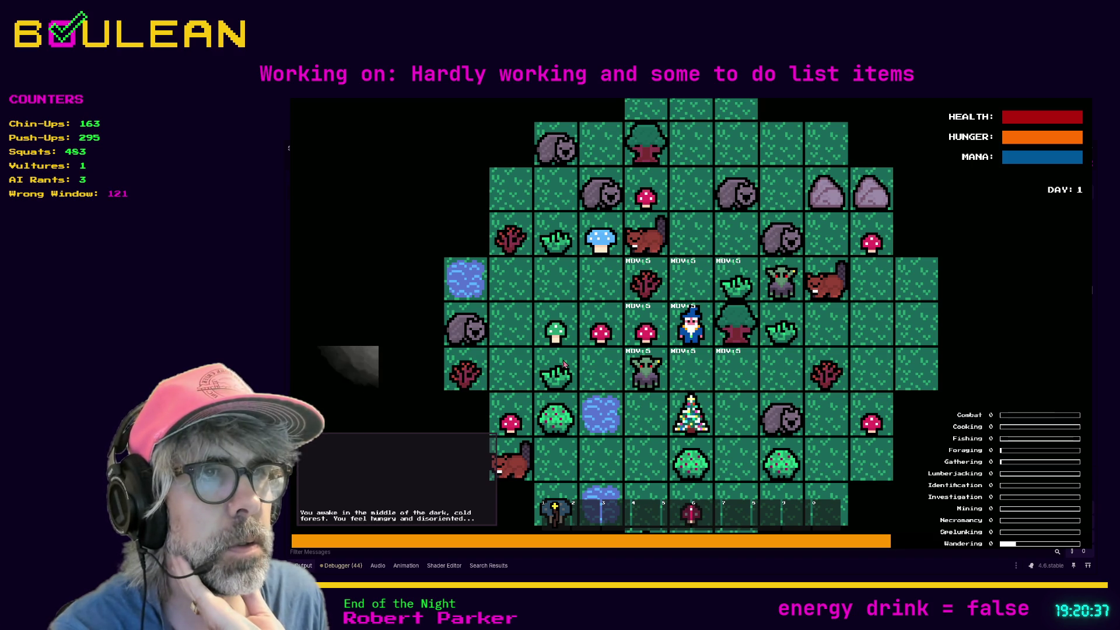
Test the smooth movement by moving the wizard up and twice down, then stop the game.
key(Up)
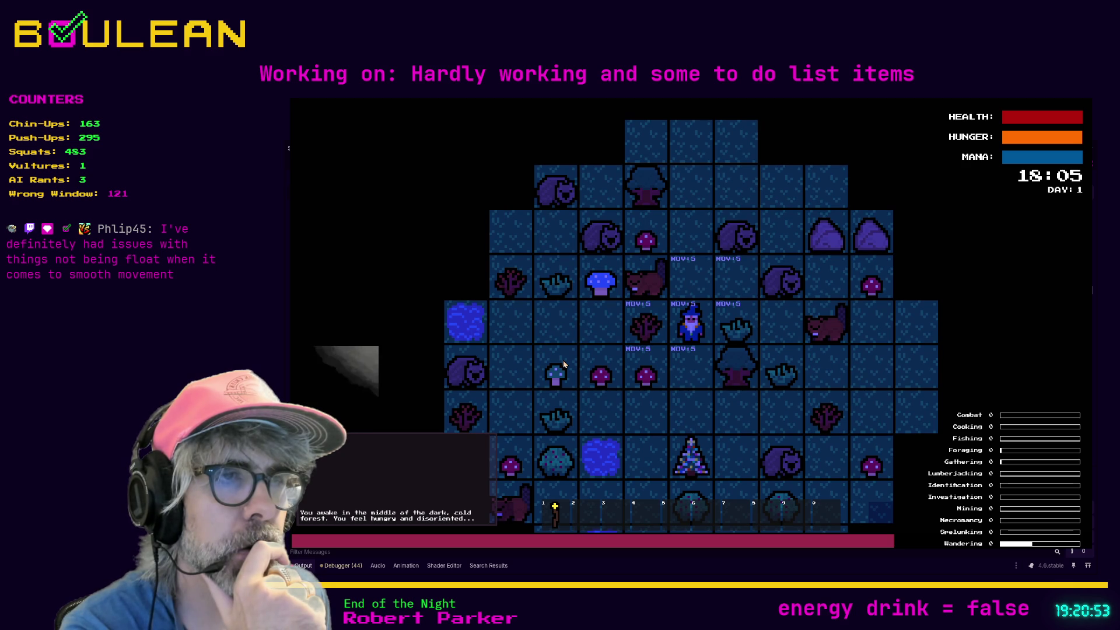
key(Down)
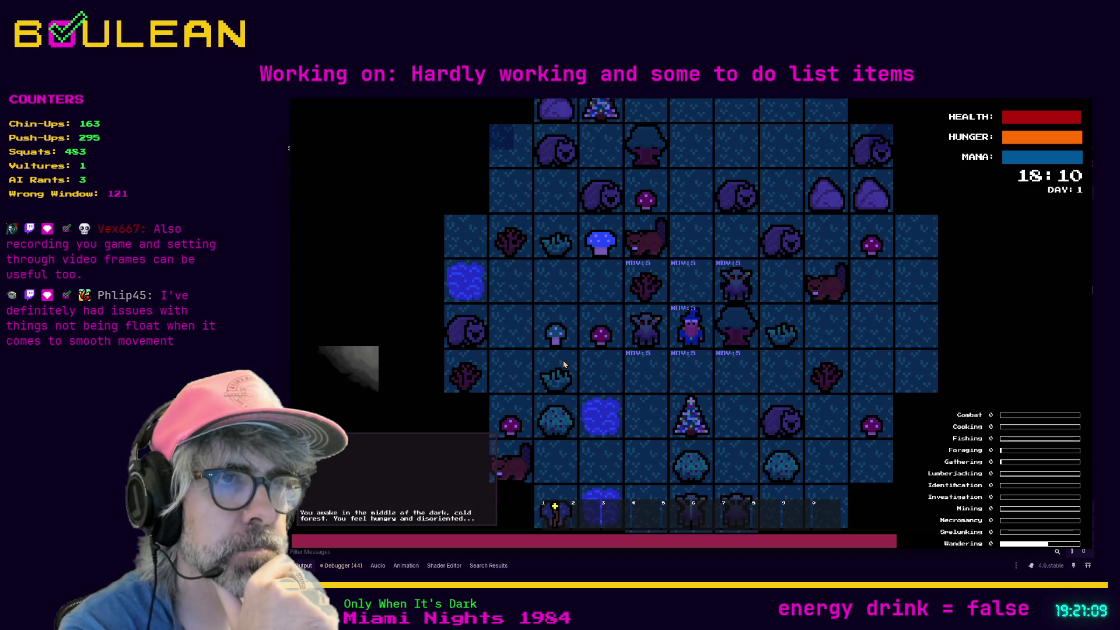
key(Down)
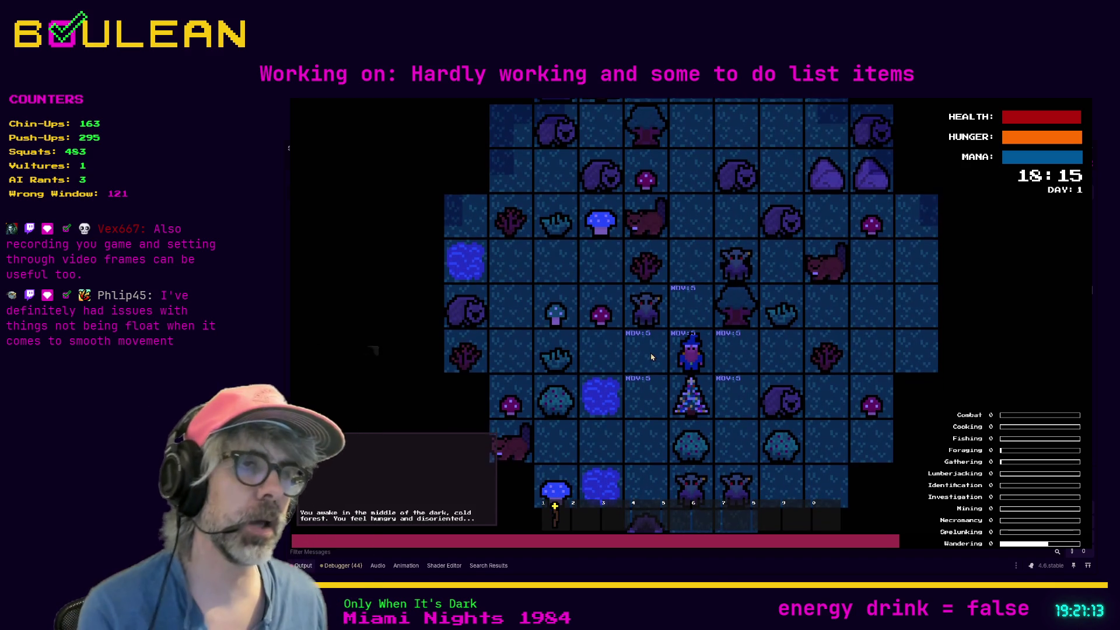
key(Escape)
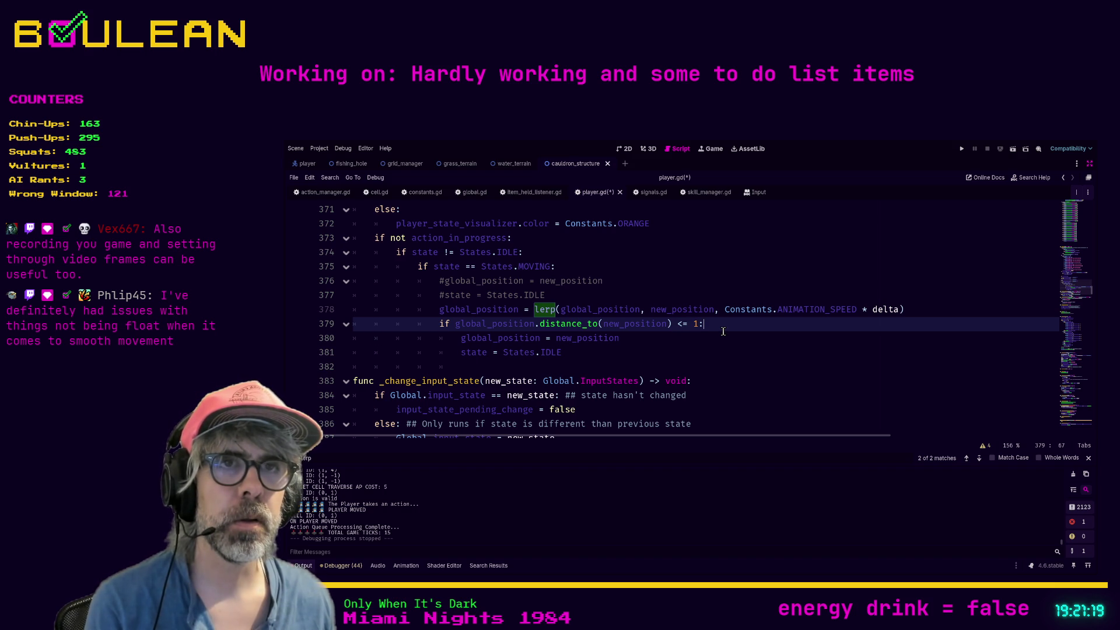
Save the '<= 1' snap check in player.gd and relaunch the game.
click(724, 338)
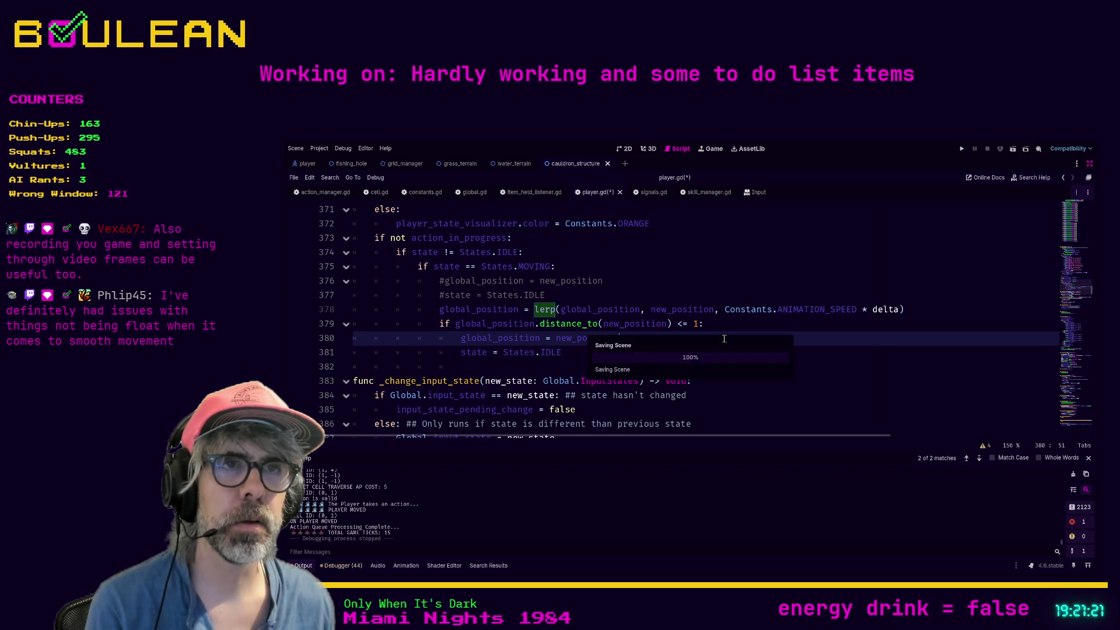
key(ctrl+s)
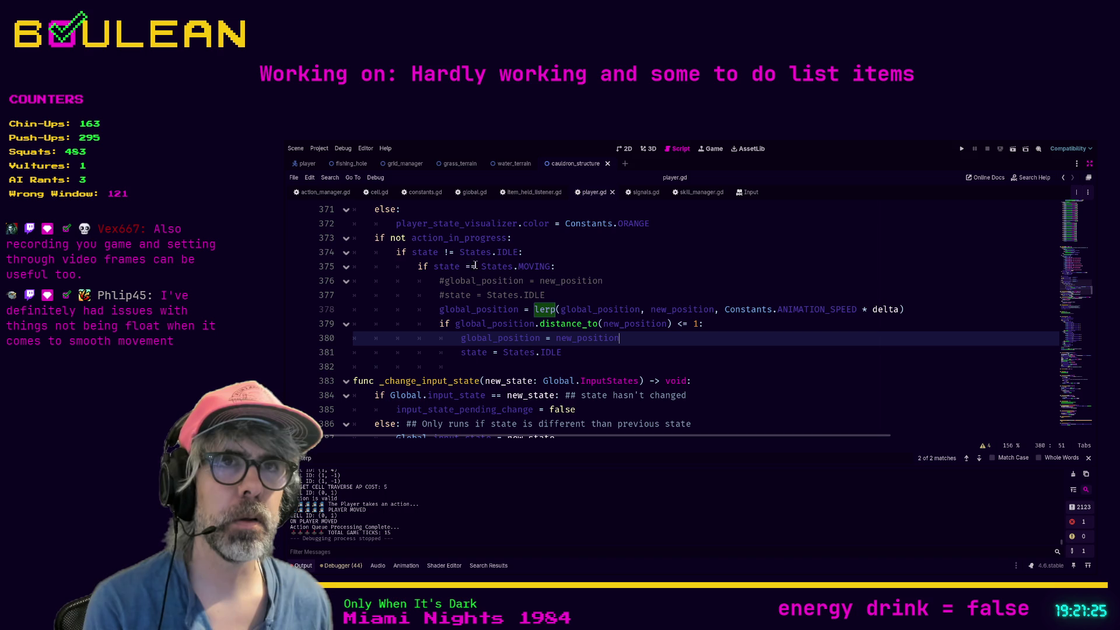
click(571, 296)
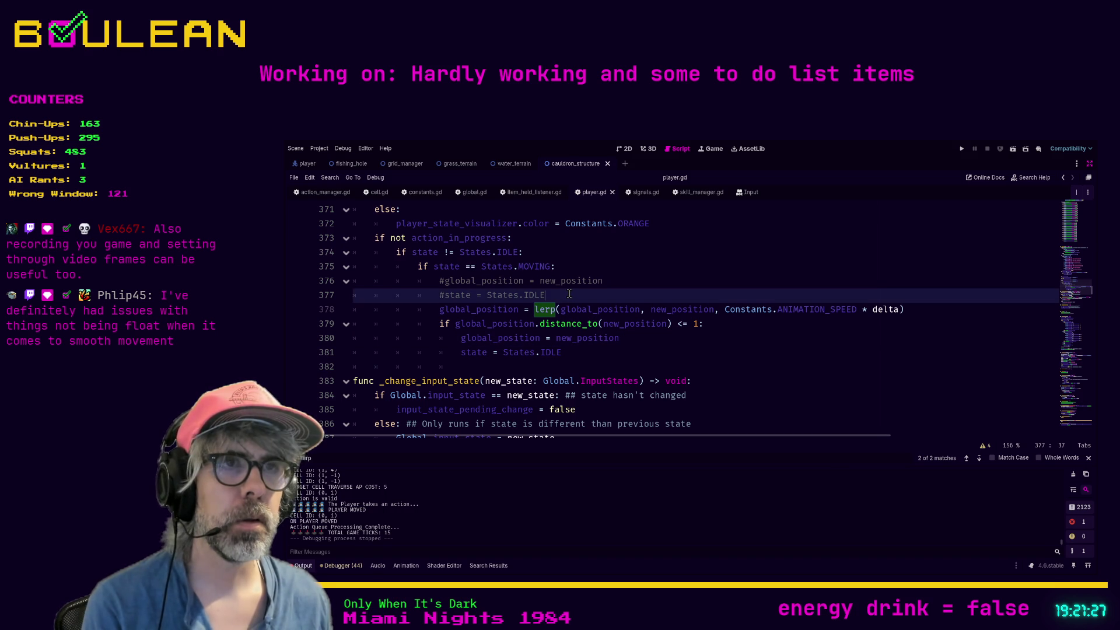
key(F5)
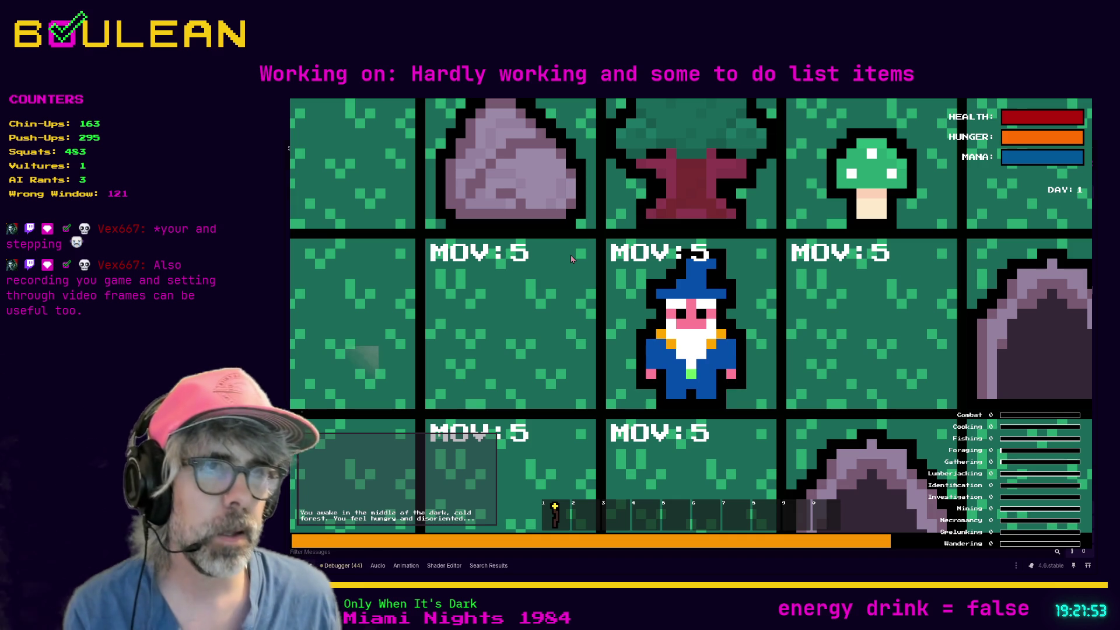
Zoom the map out, move the wizard left, down and up, then enter attack targeting.
scroll(572, 259, down, 3)
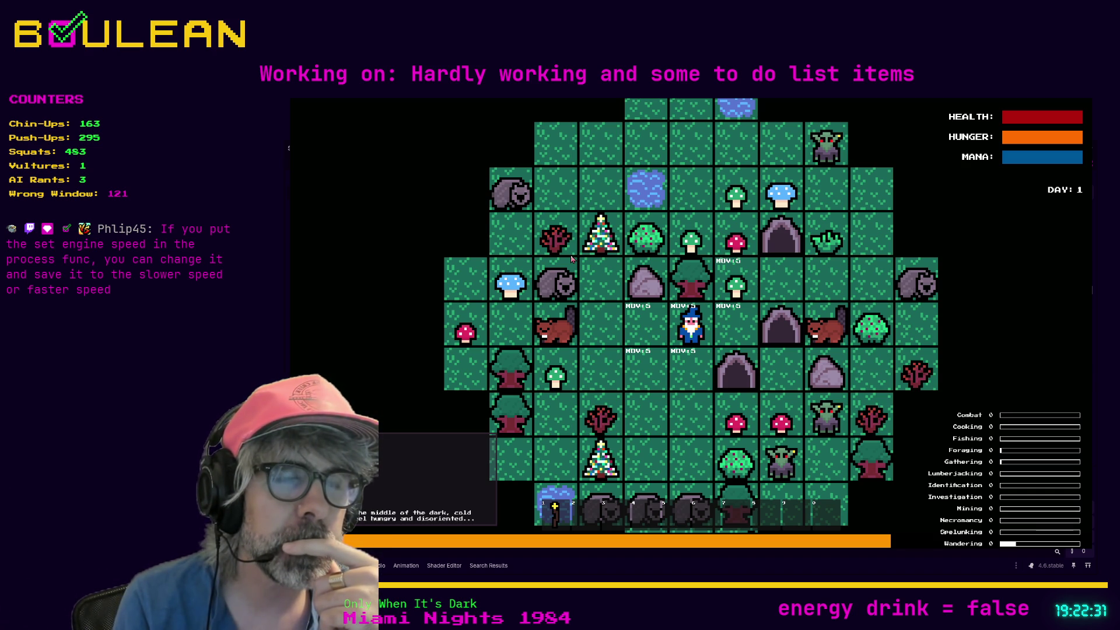
key(Left)
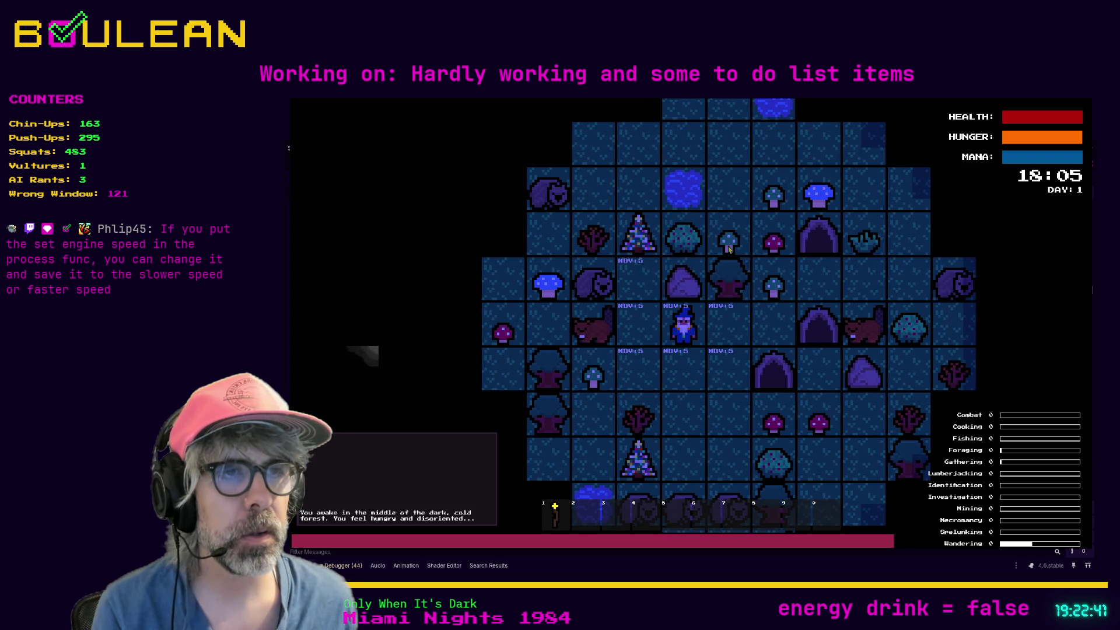
key(Down)
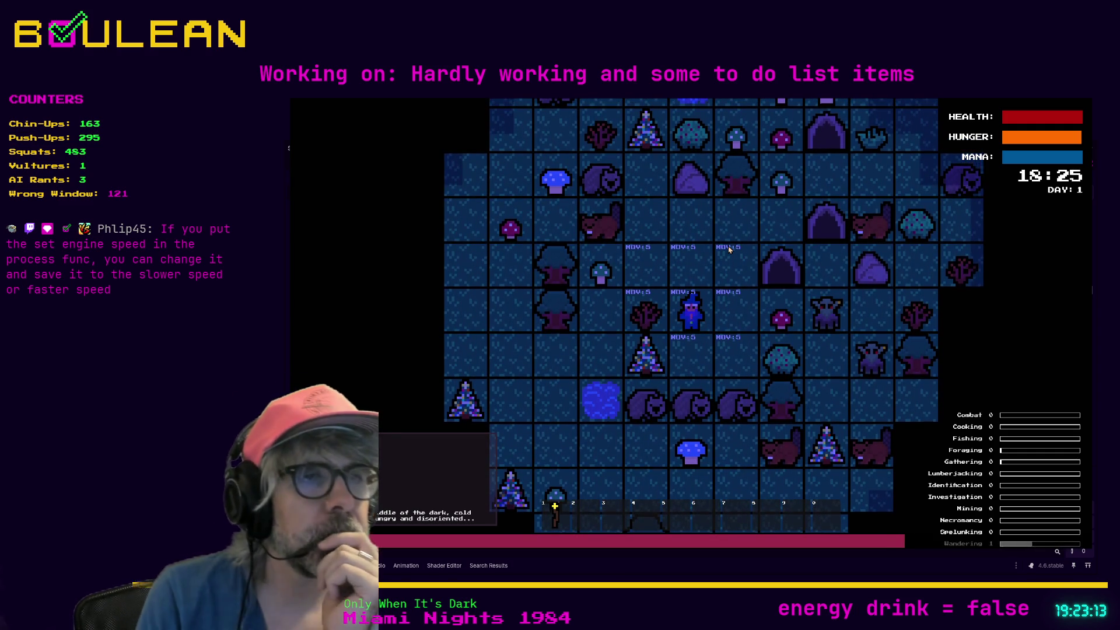
key(Up)
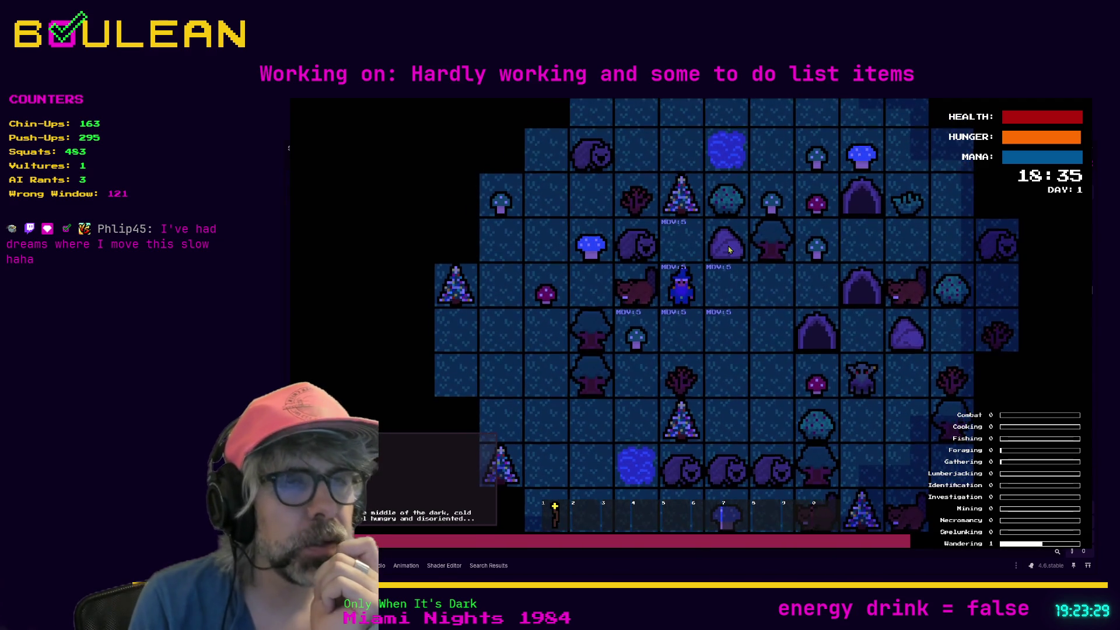
key(a)
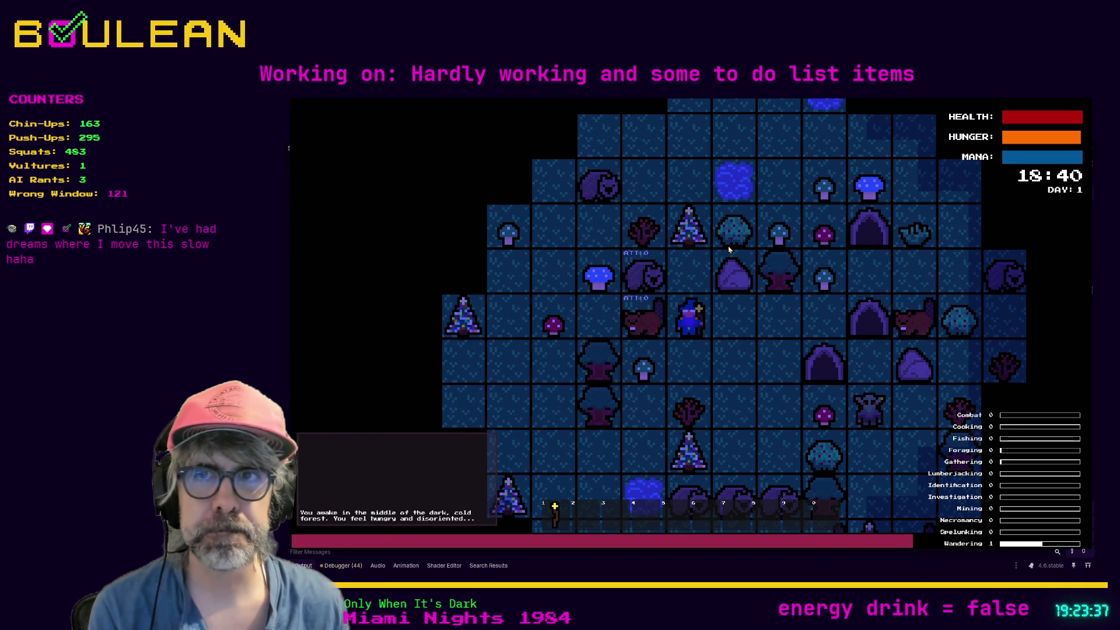
Attack the beaver twice until obliterated, step right and left, then stop the game.
key(Left)
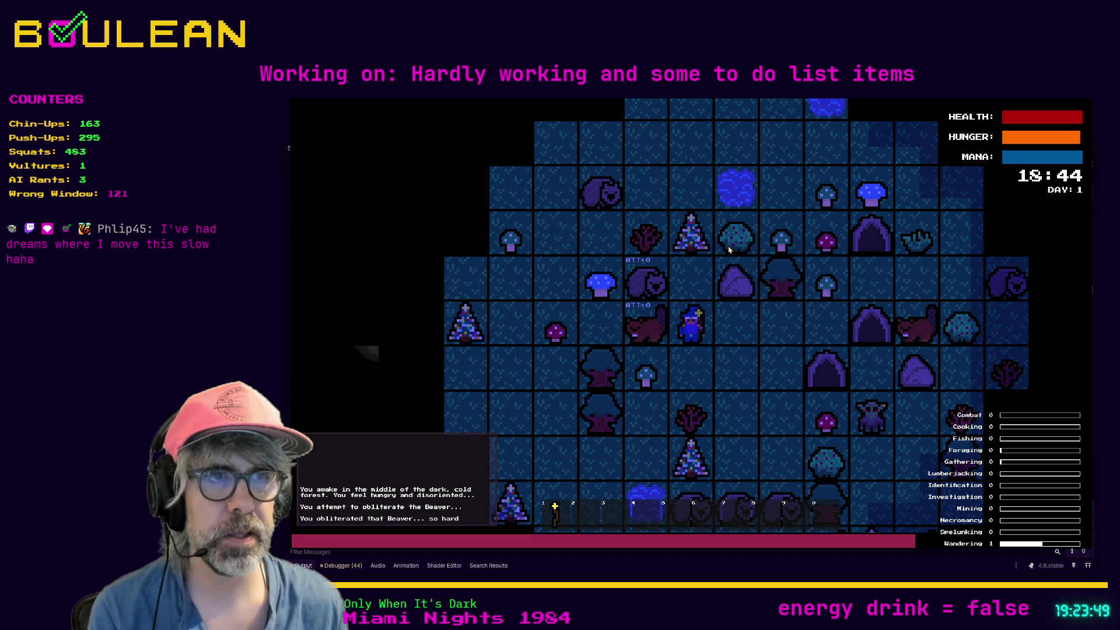
key(Left)
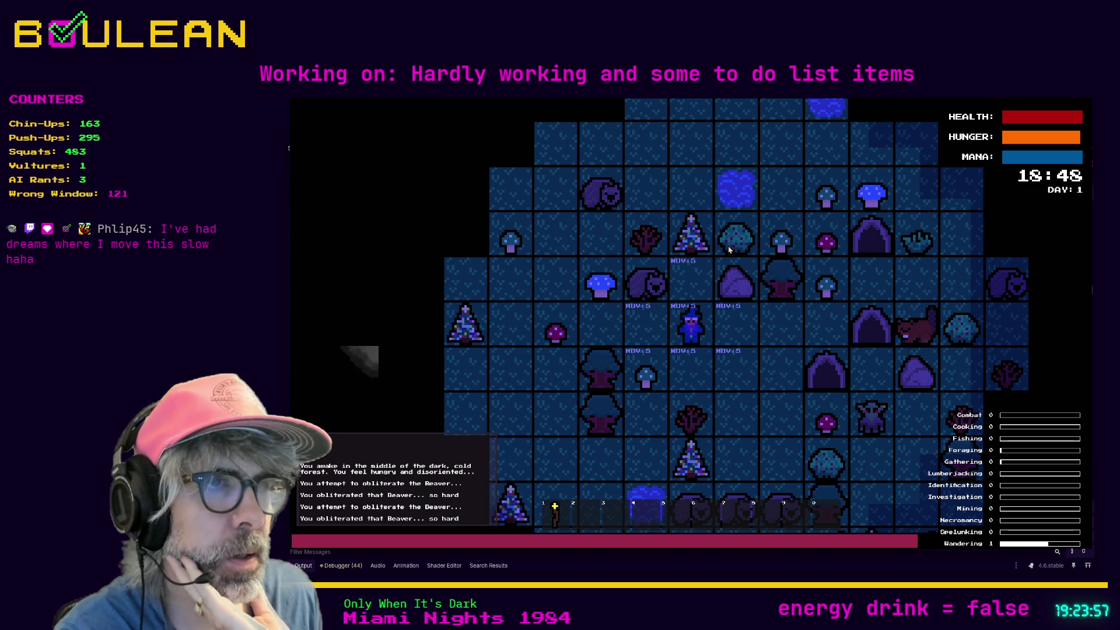
key(Right)
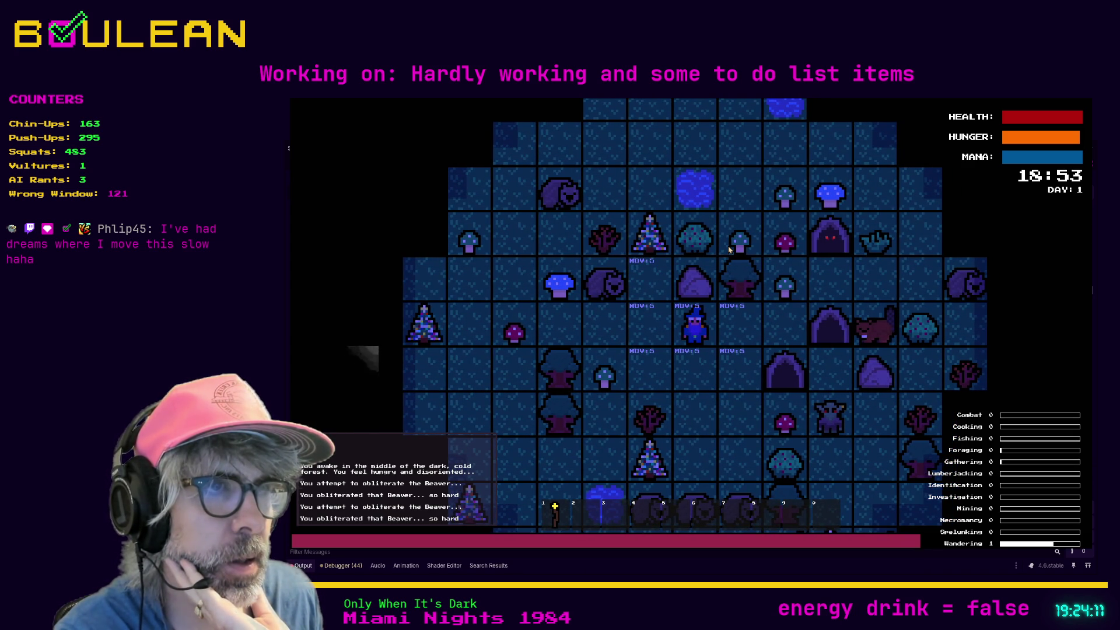
key(Left)
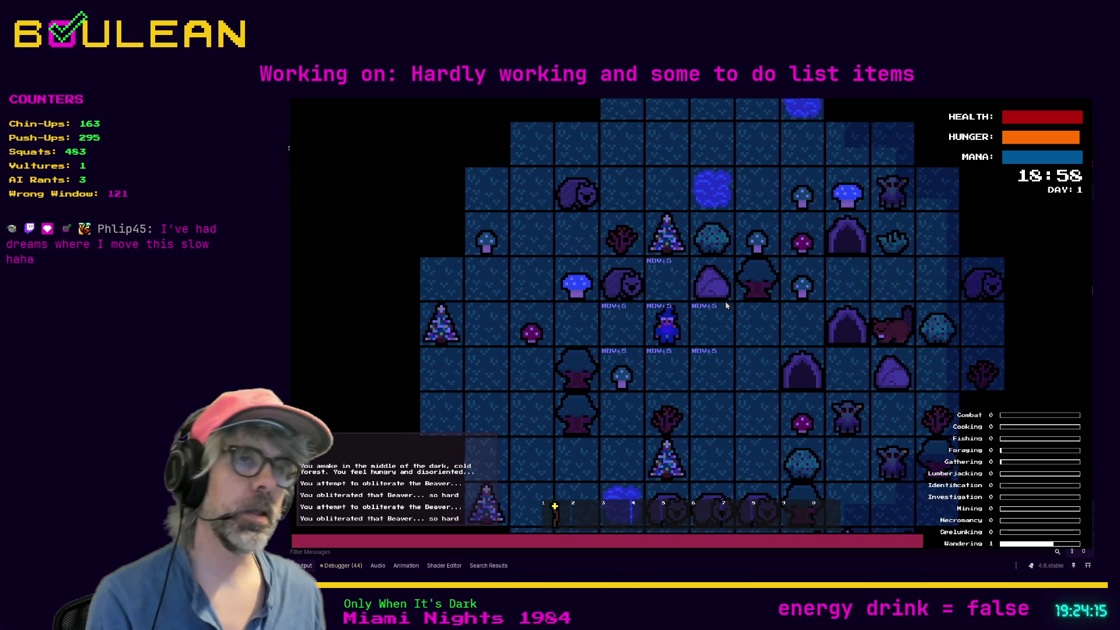
key(F8)
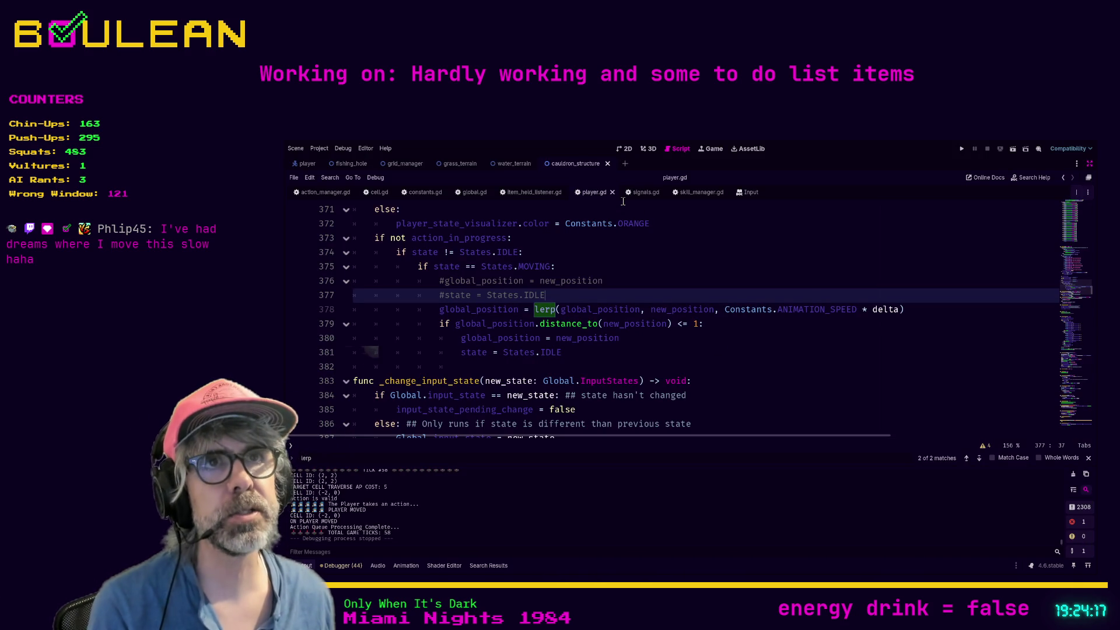
Comment out the Engine.time_scale = 0.1 line in global.gd.
click(475, 192)
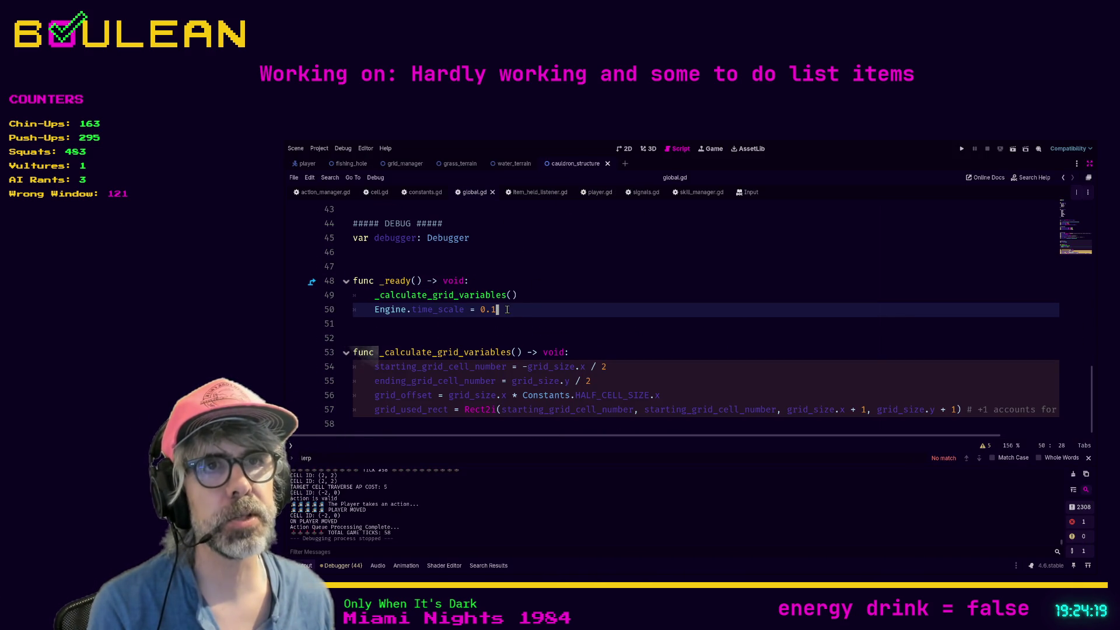
key(ctrl+k)
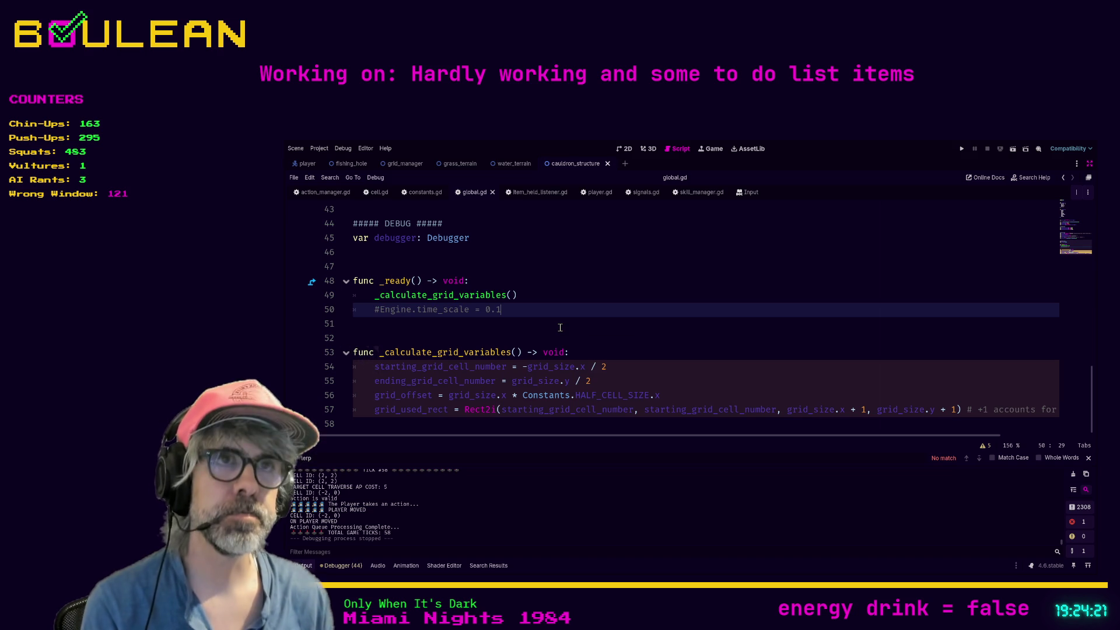
click(595, 192)
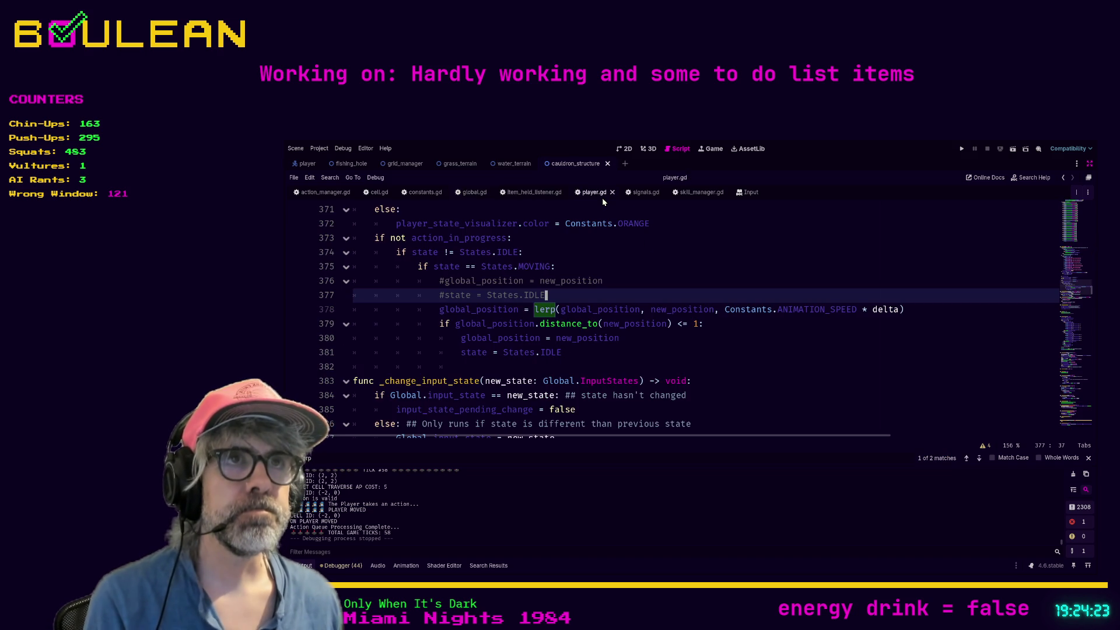
click(658, 350)
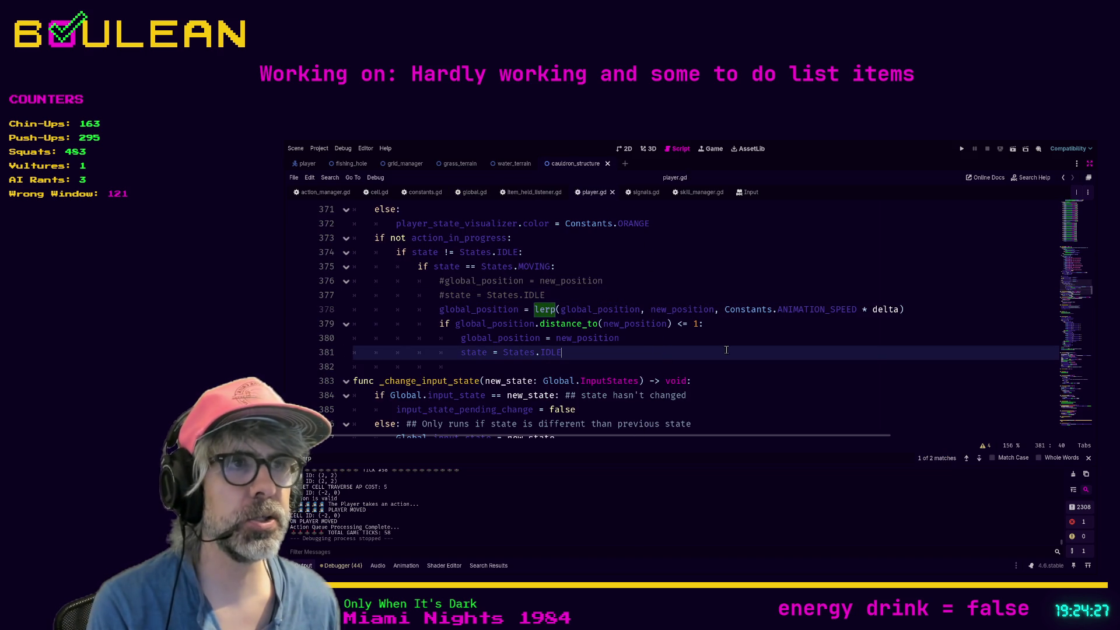
Check where ANIMATION_SPEED is defined, then relaunch the game at normal speed.
ctrl+click(800, 311)
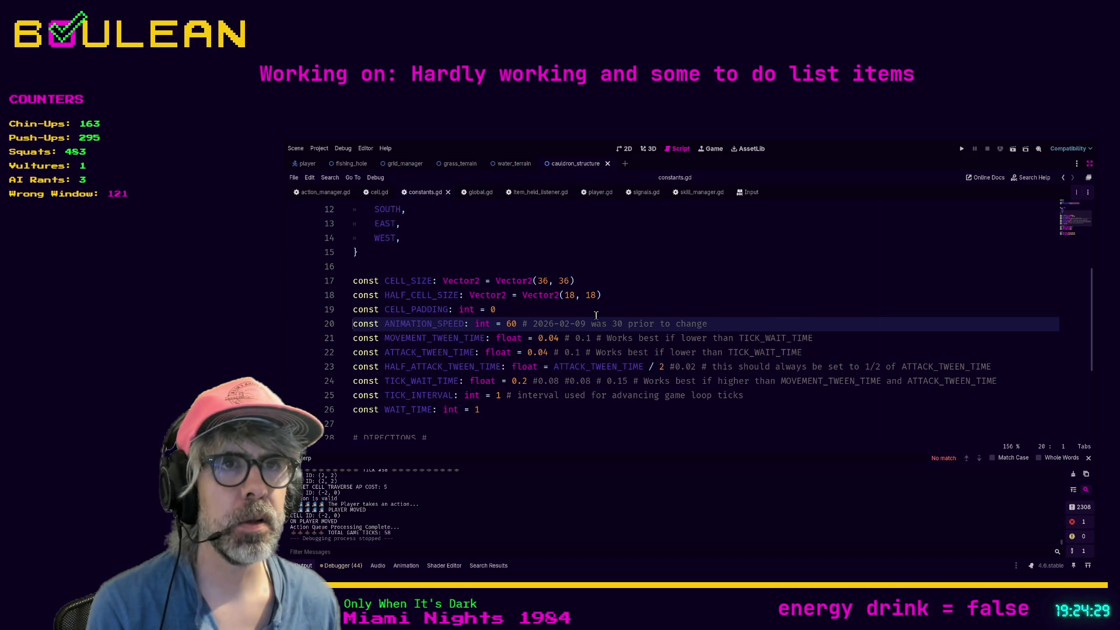
click(596, 194)
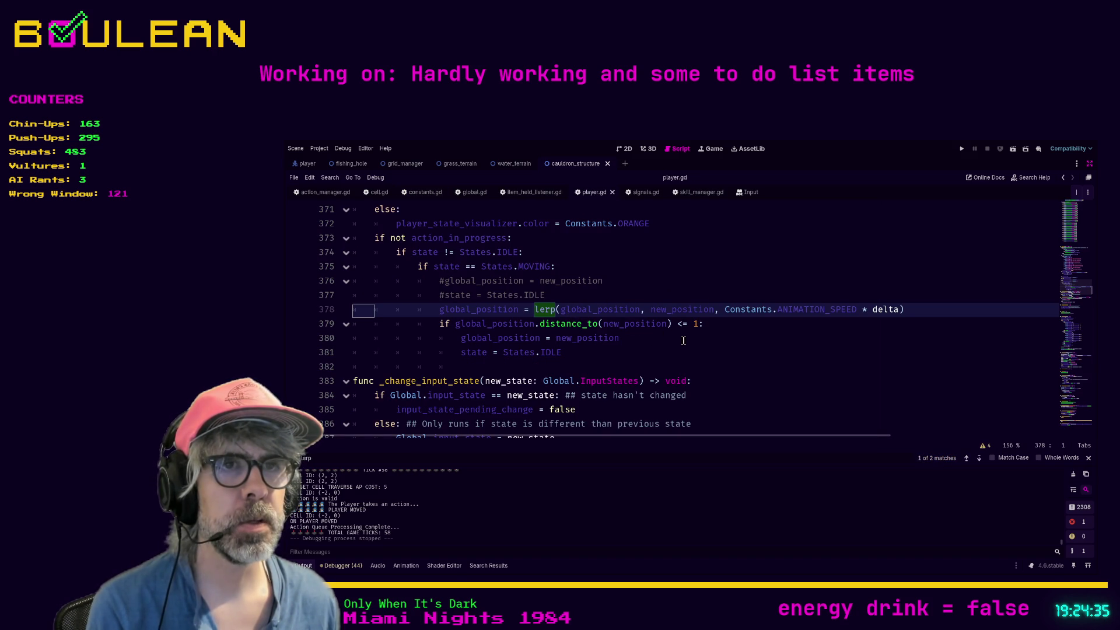
click(669, 351)
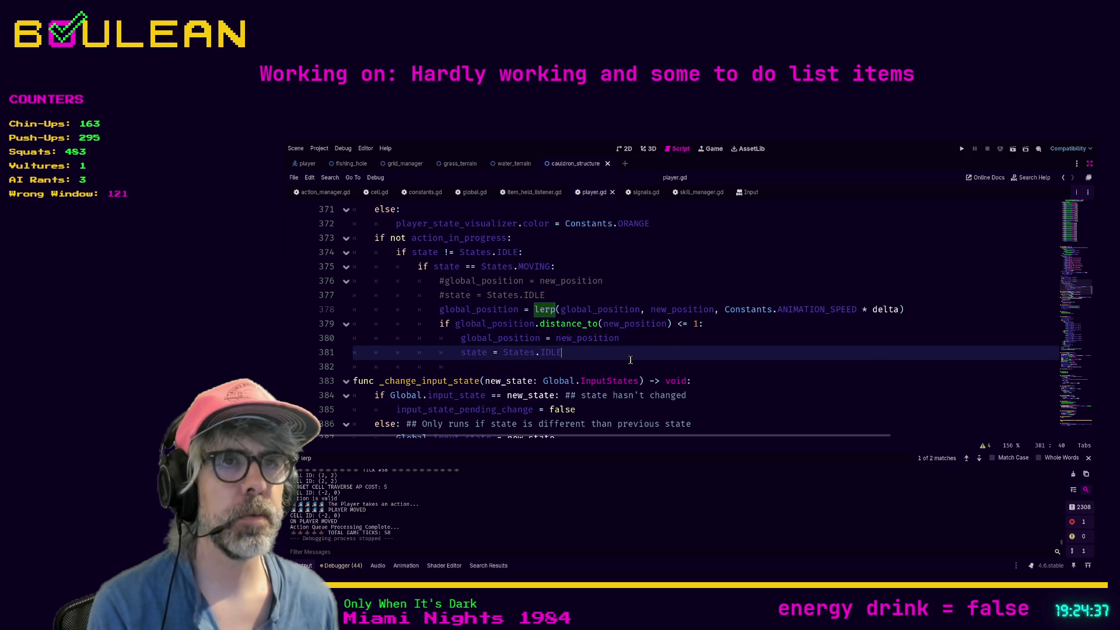
key(F5)
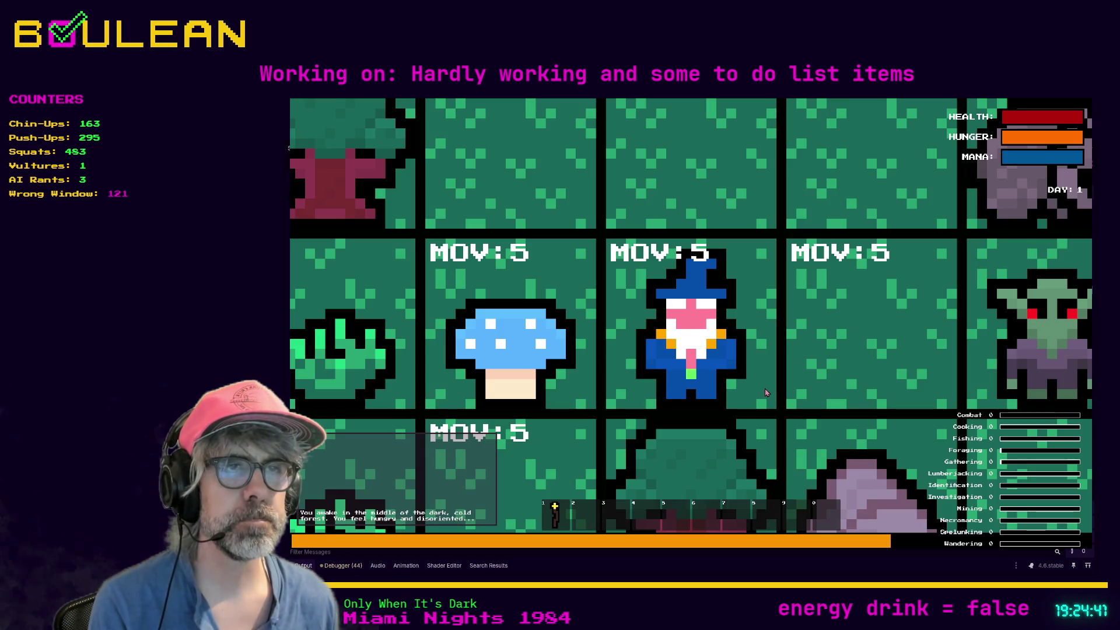
Zoom the game view and move the wizard up two tiles to test smooth movement.
scroll(766, 392, down, 2)
scroll(766, 393, down, 3)
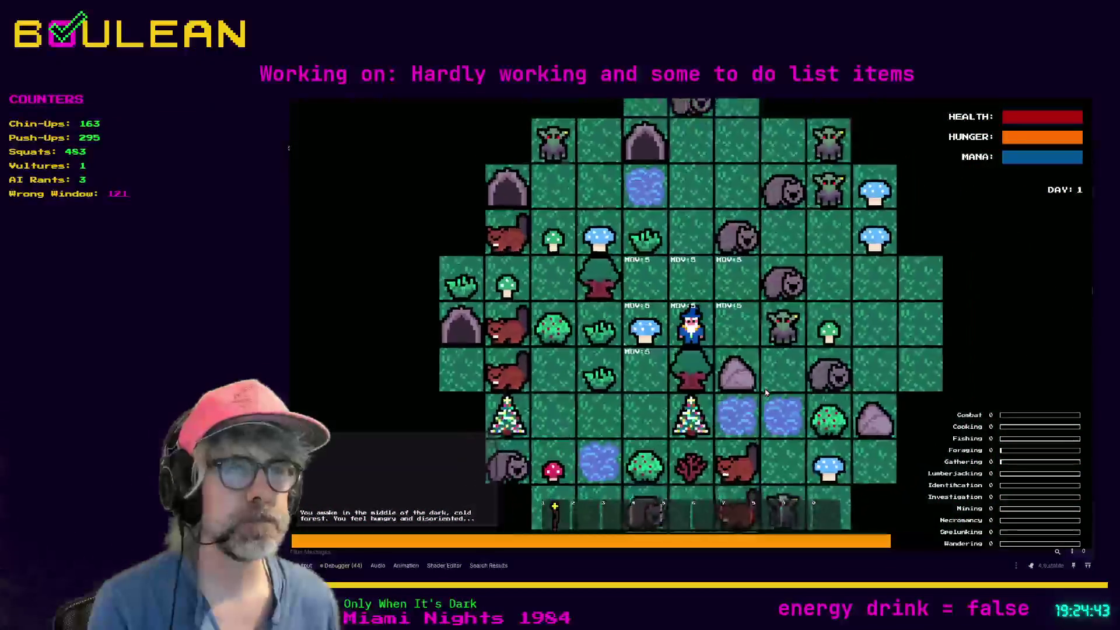
key(Up)
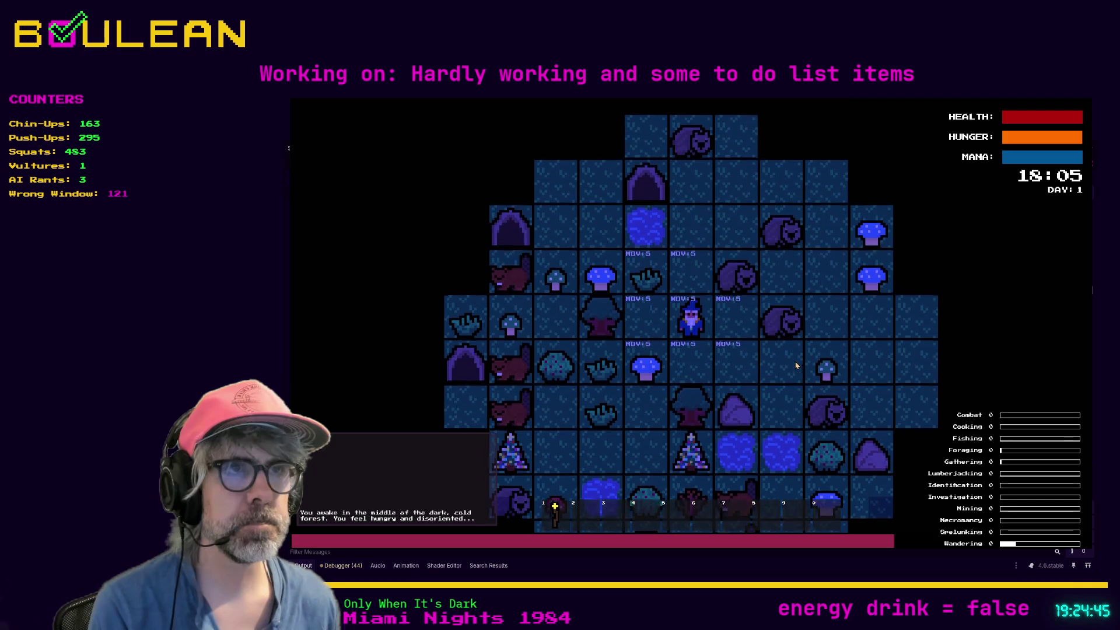
scroll(720, 324, up, 1)
scroll(720, 325, up, 2)
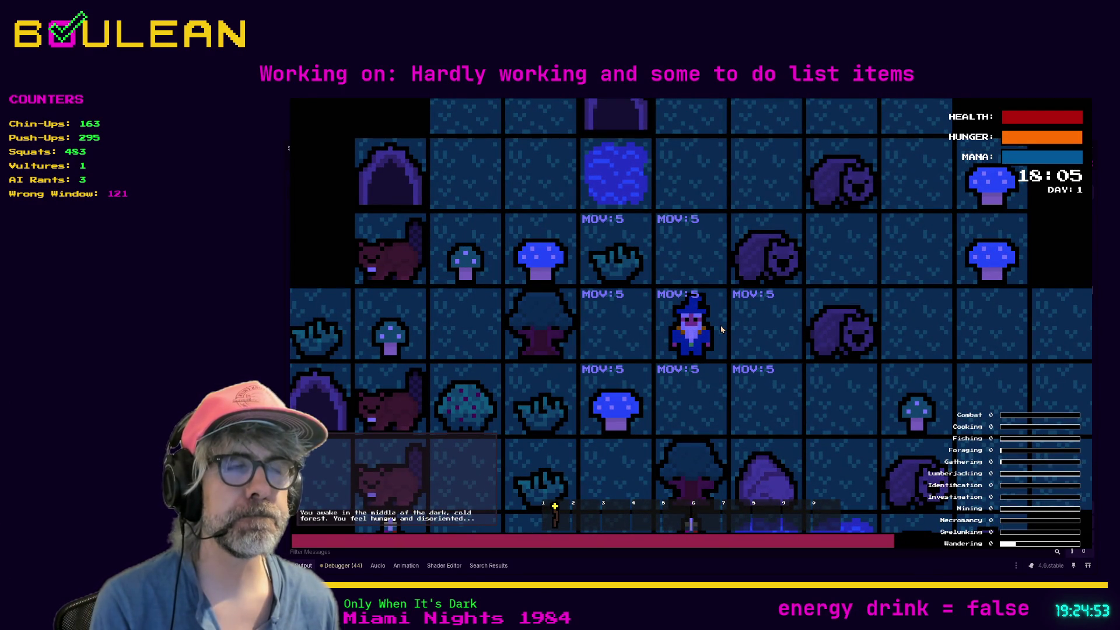
key(Up)
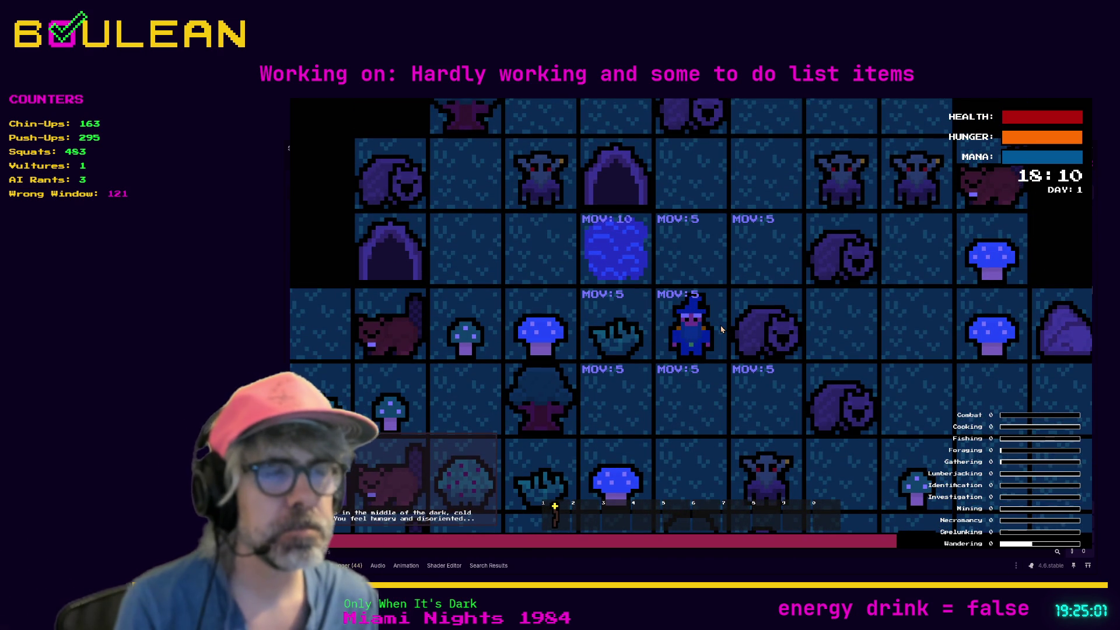
Attack the wombat right of the wizard until it dies and drops Raw Meat.
click(721, 329)
click(722, 329)
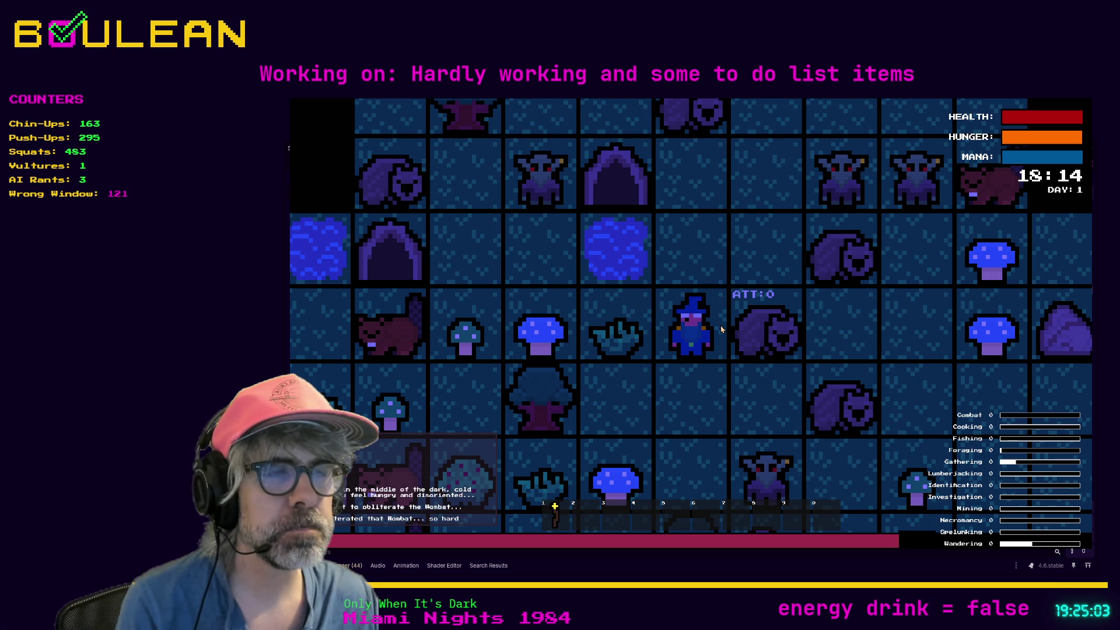
click(721, 330)
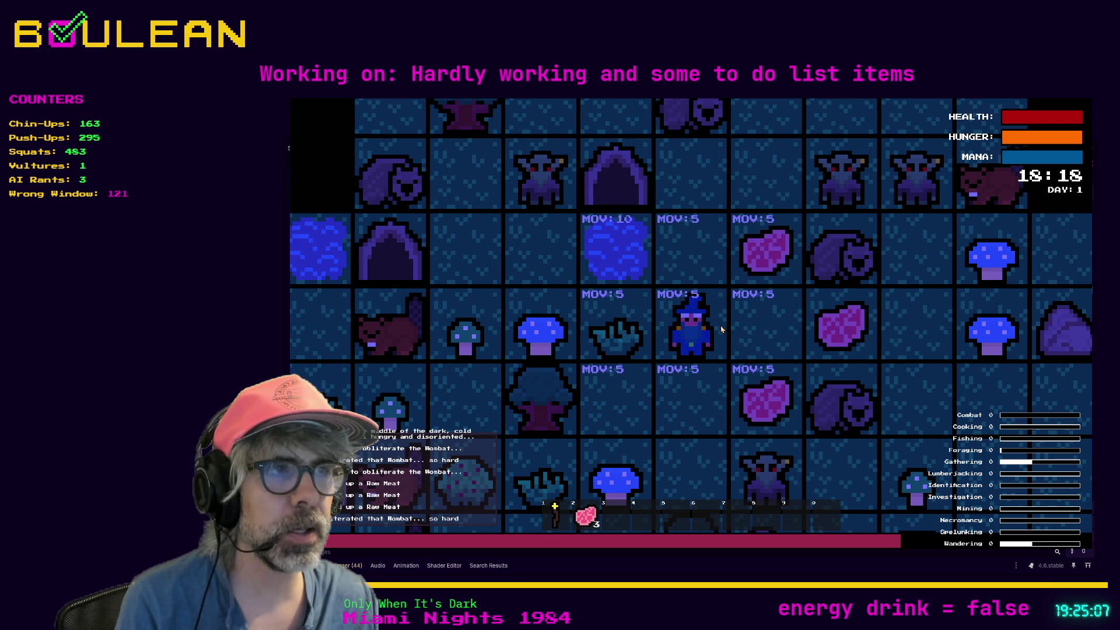
click(721, 330)
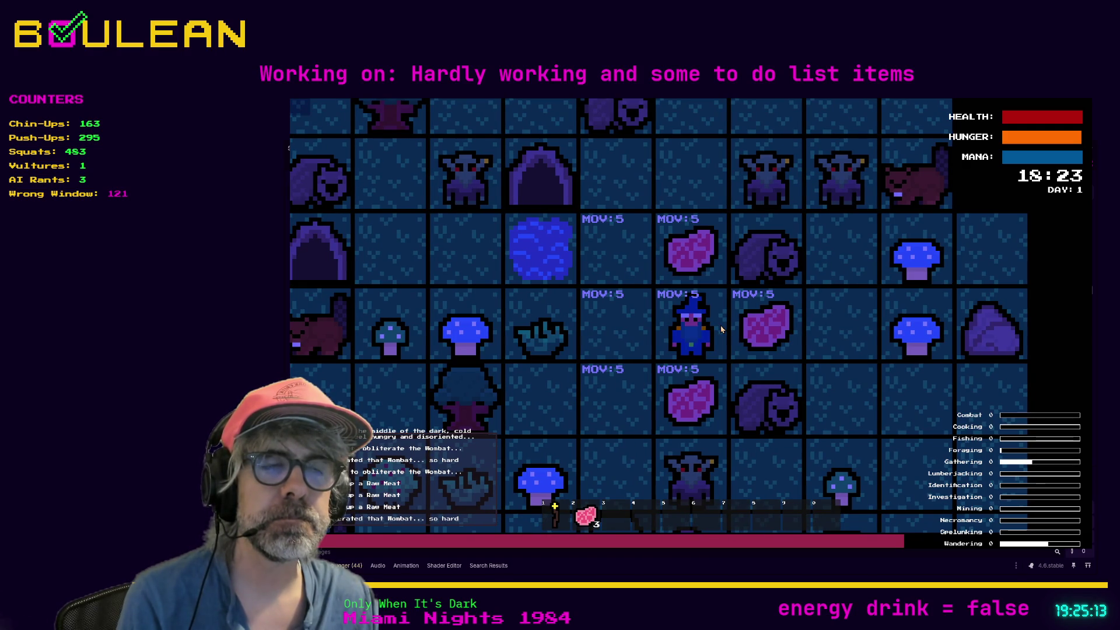
Walk onto the meat tile to collect it, then stop the game and return to line 379.
key(Up)
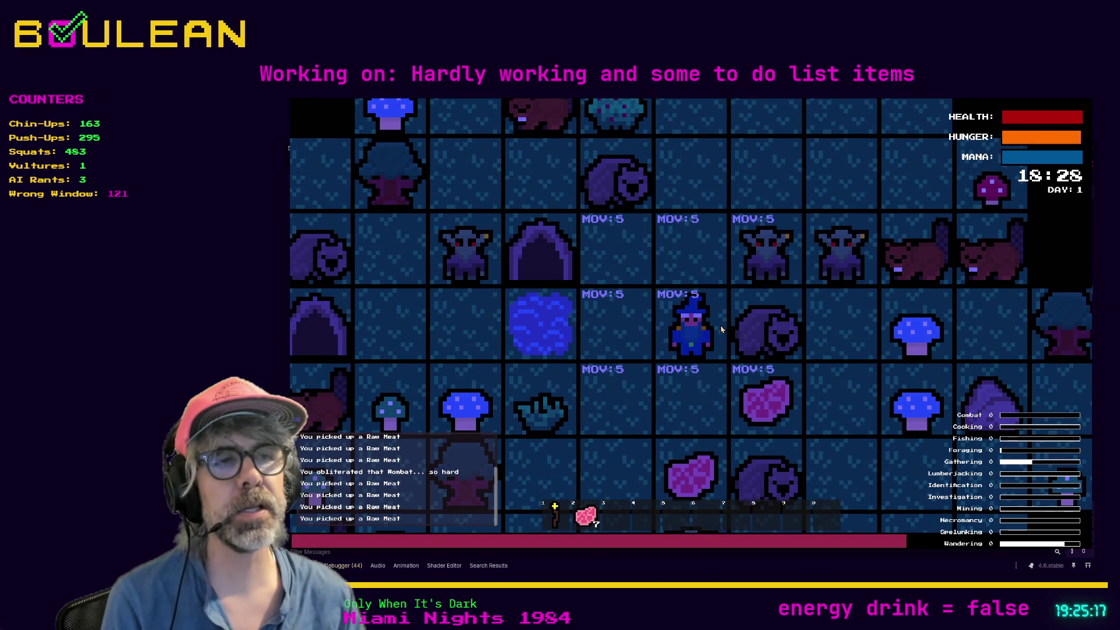
key(Down)
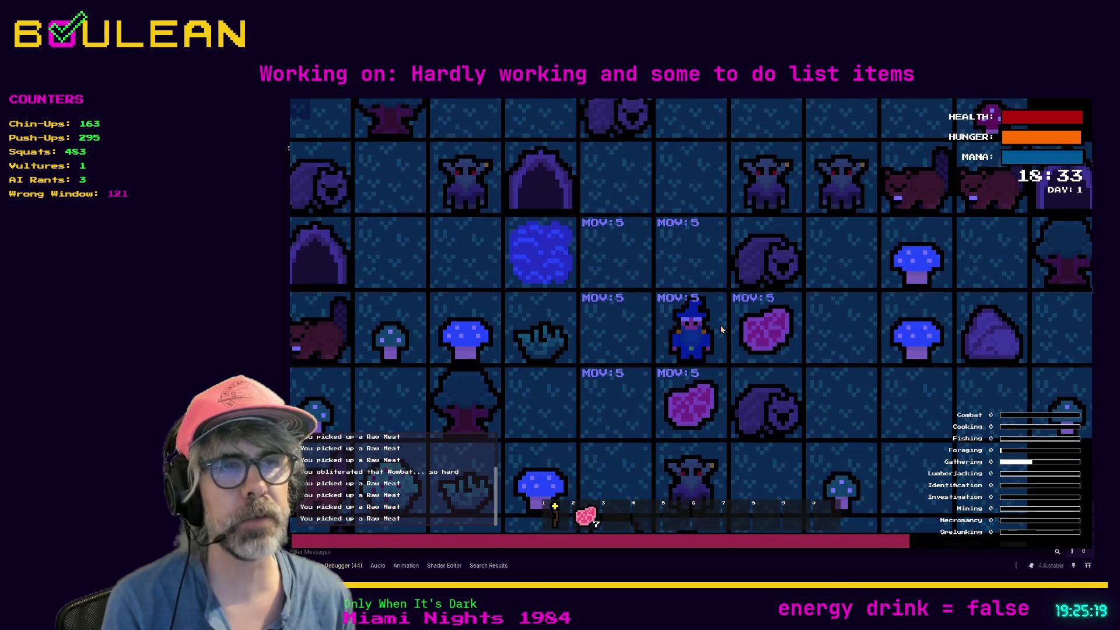
key(Left)
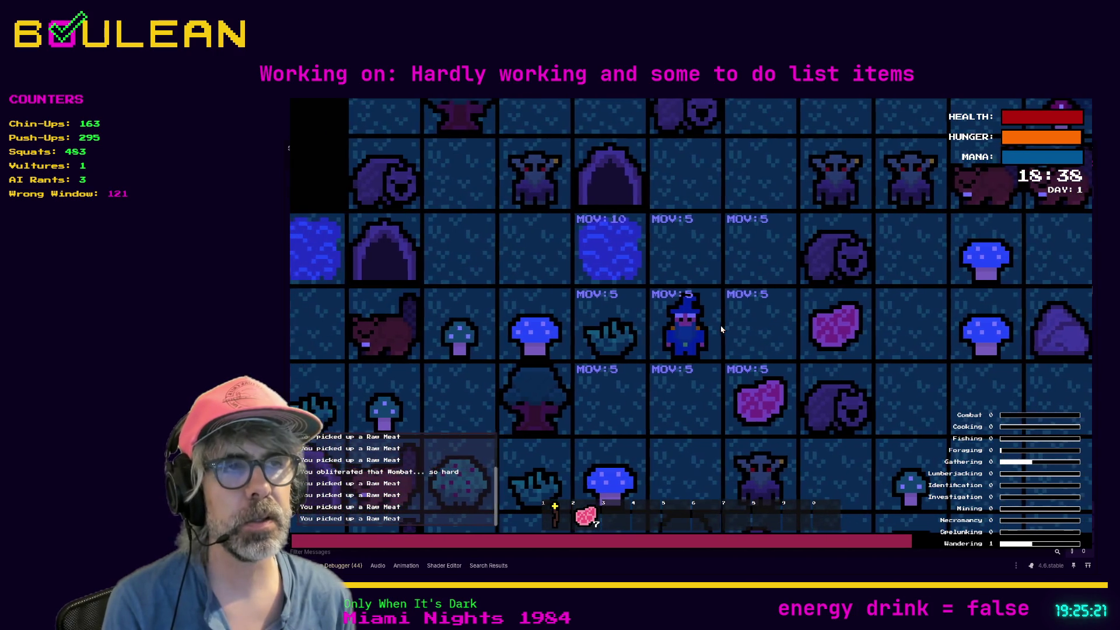
key(Right)
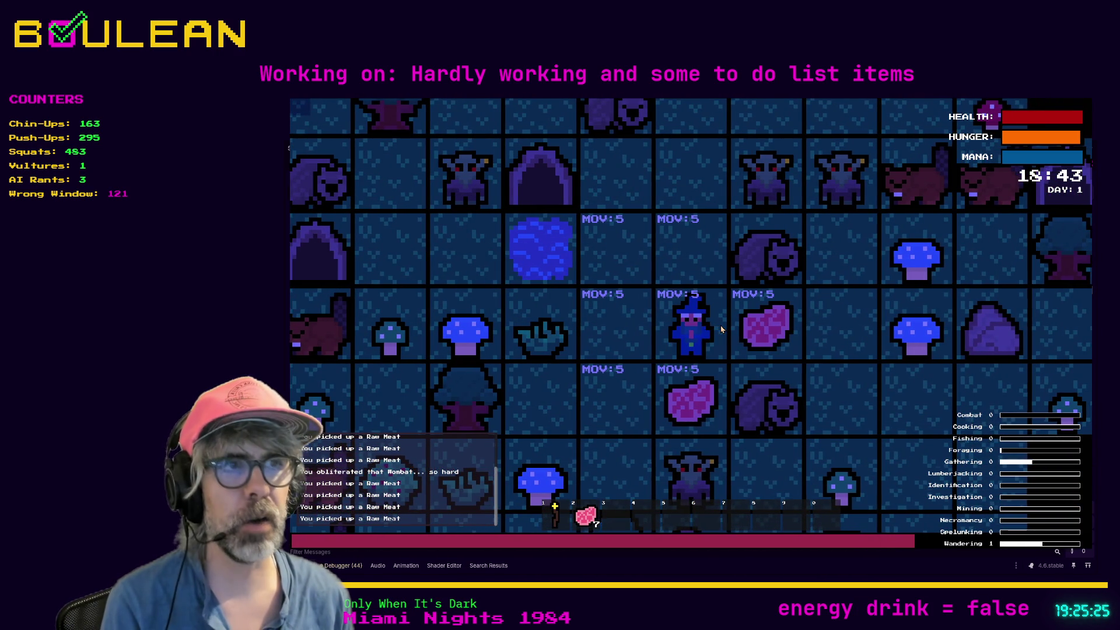
key(Right)
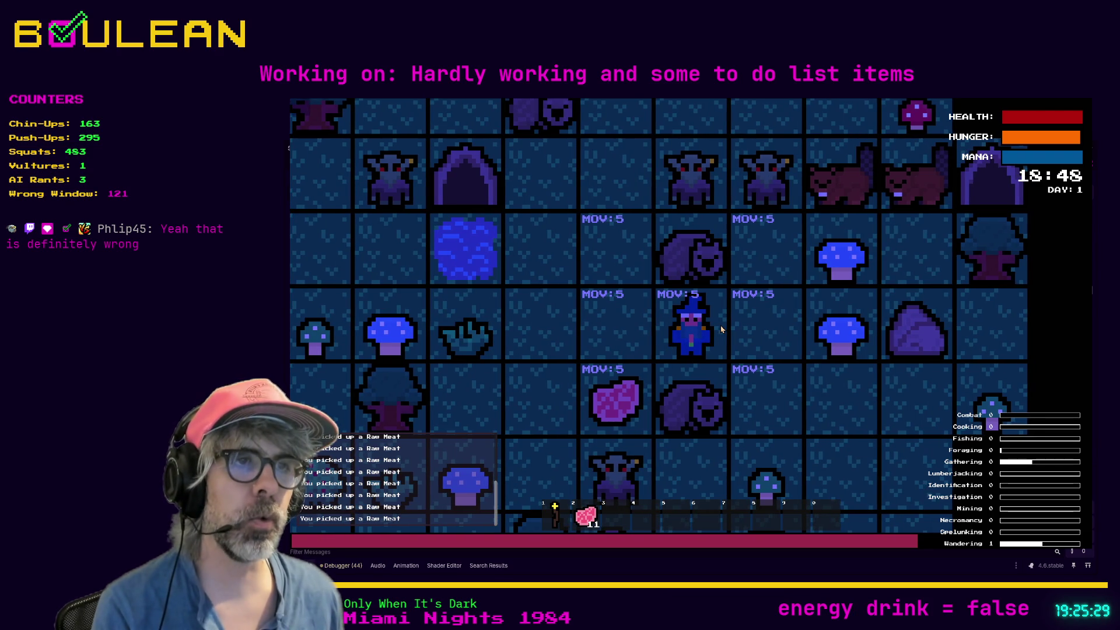
key(F8)
click(697, 323)
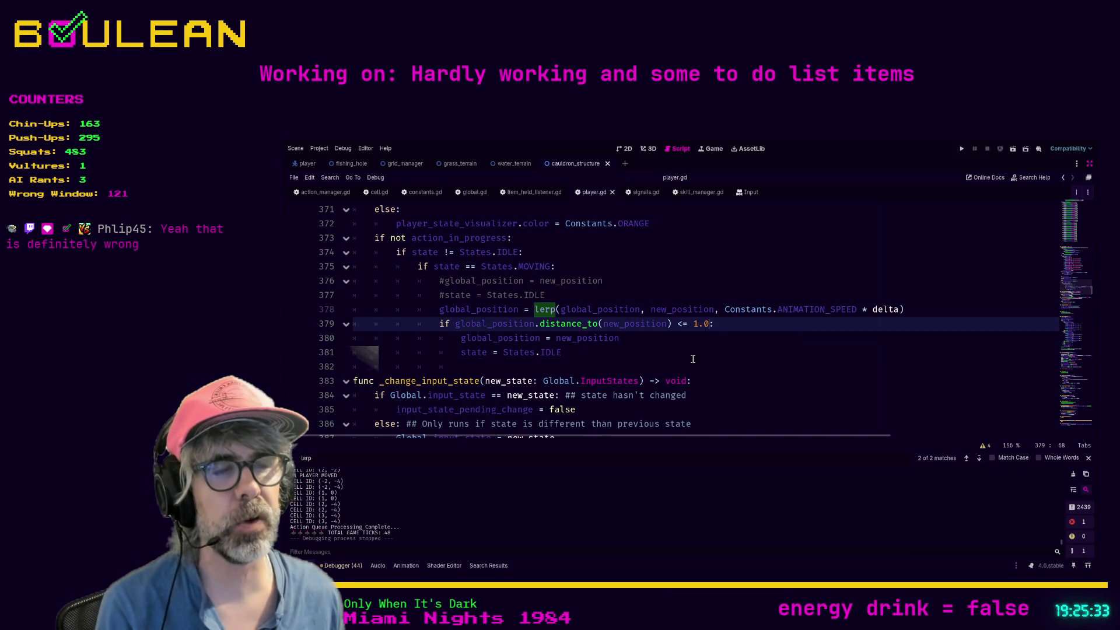
Place the cursor at the end of line 381 in player.gd and run the project with F5.
click(693, 359)
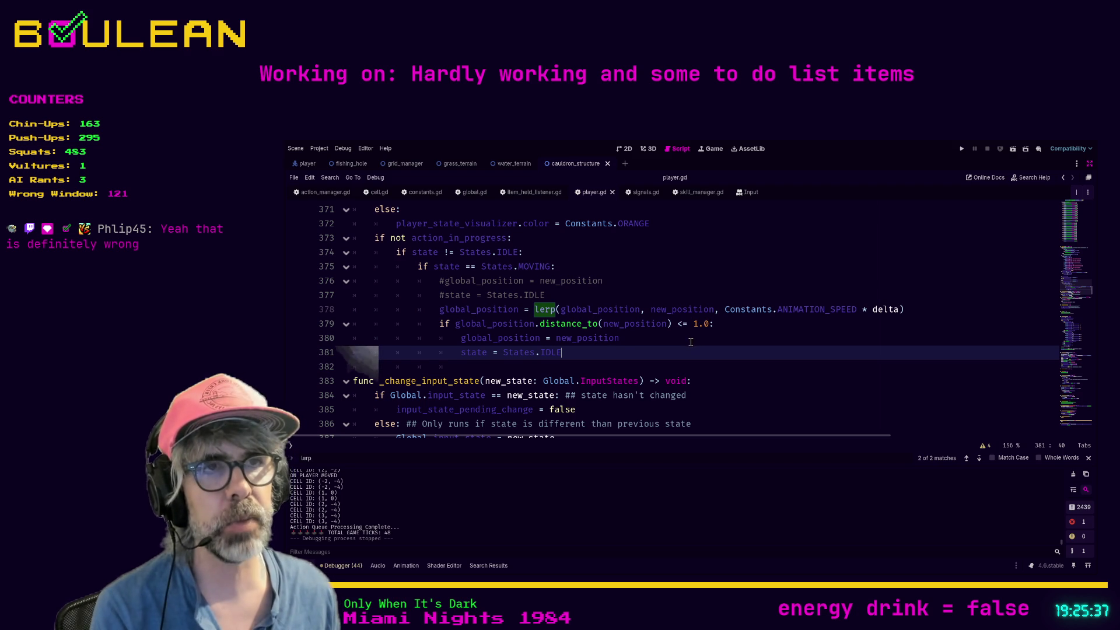
key(F5)
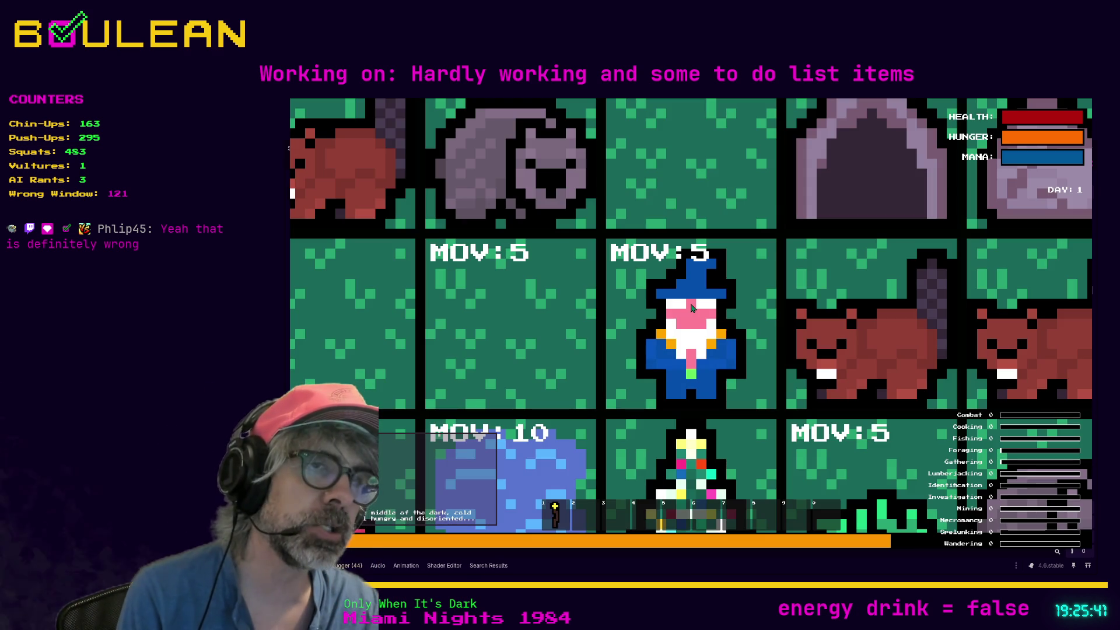
Zoom the game view and walk the wizard three tiles north.
scroll(691, 307, down, 3)
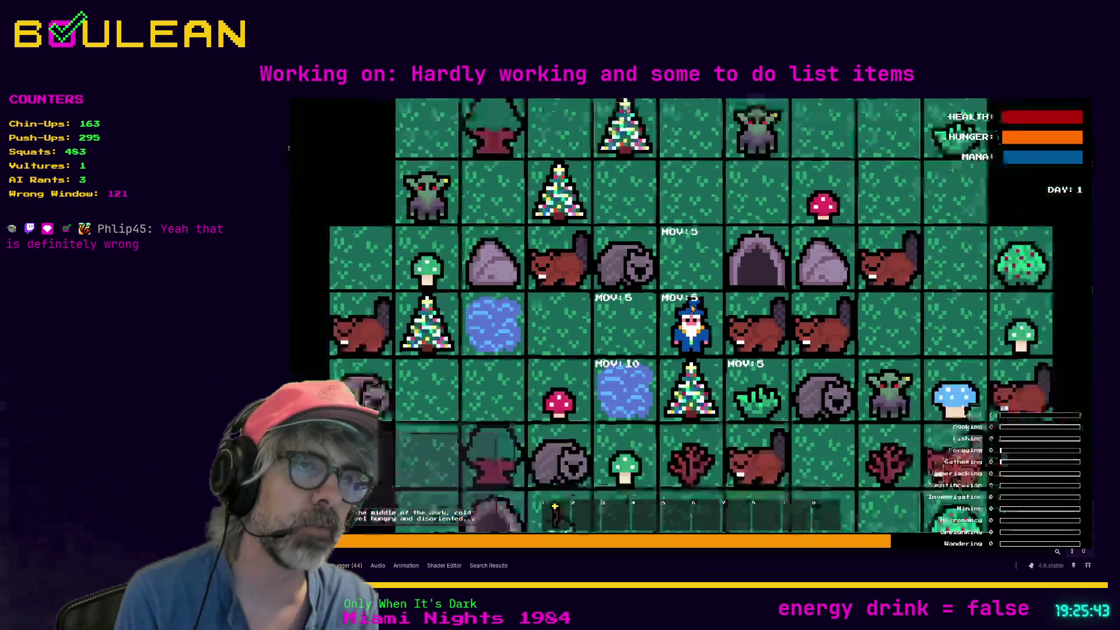
scroll(691, 308, down, 2)
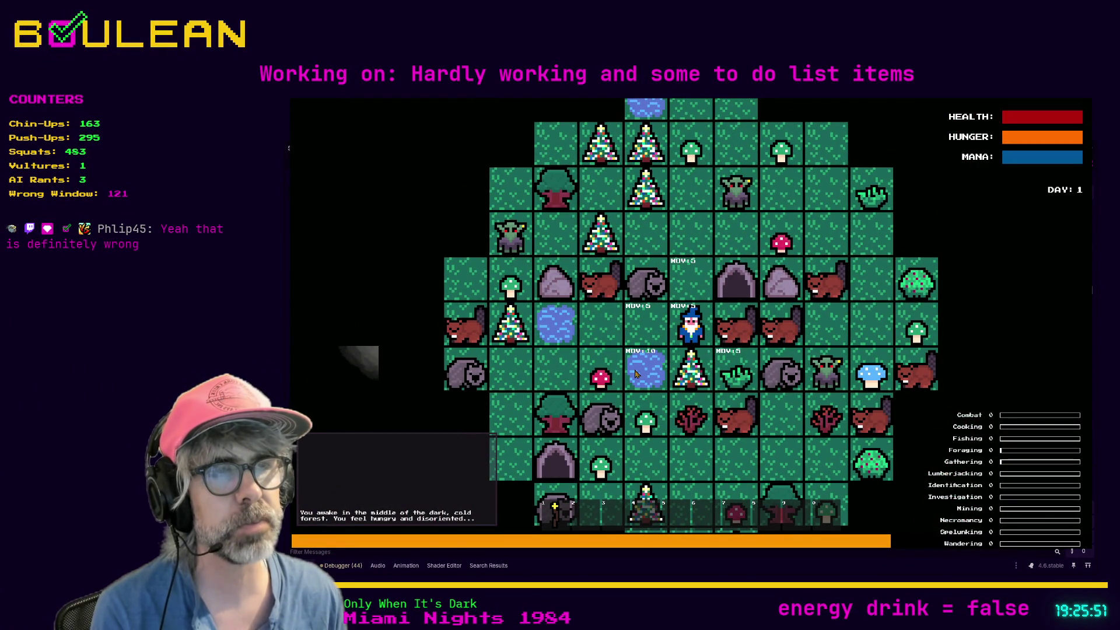
key(Up)
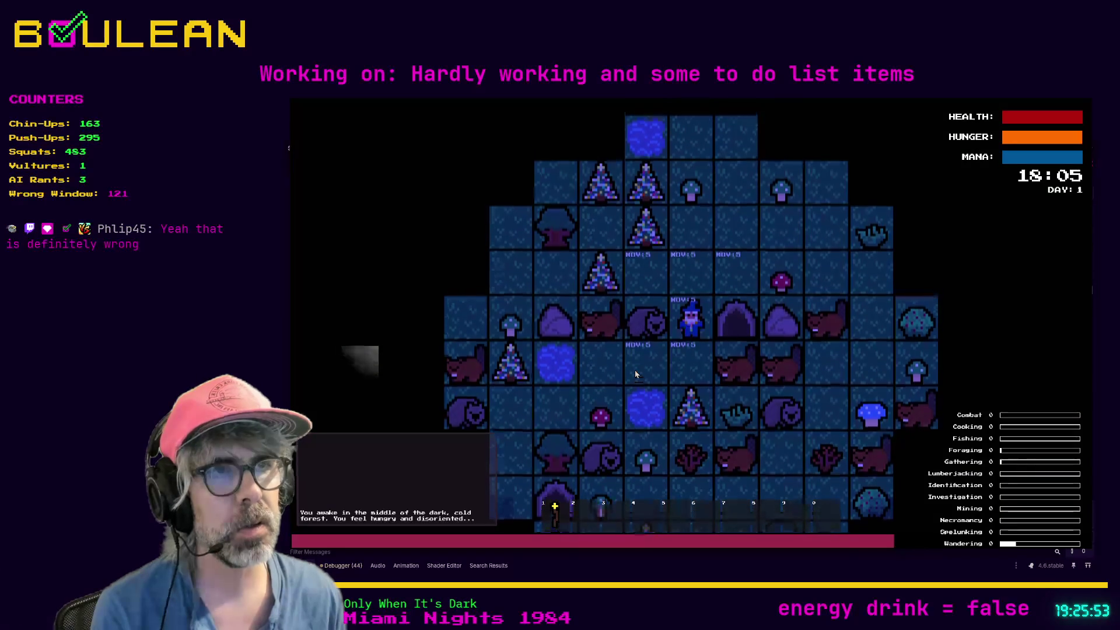
key(Up)
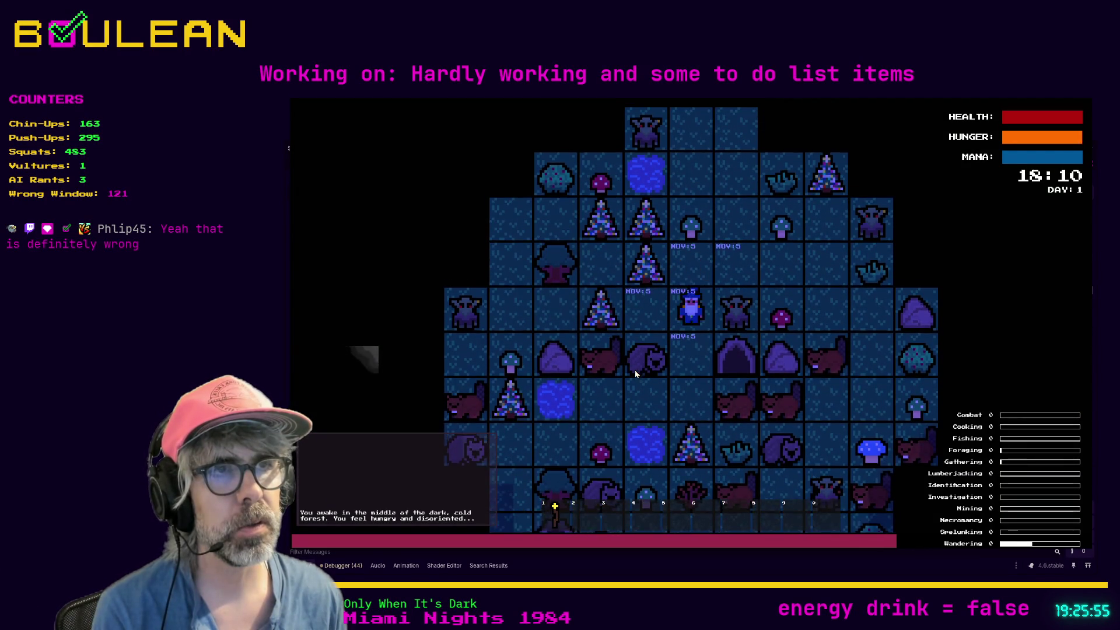
key(Up)
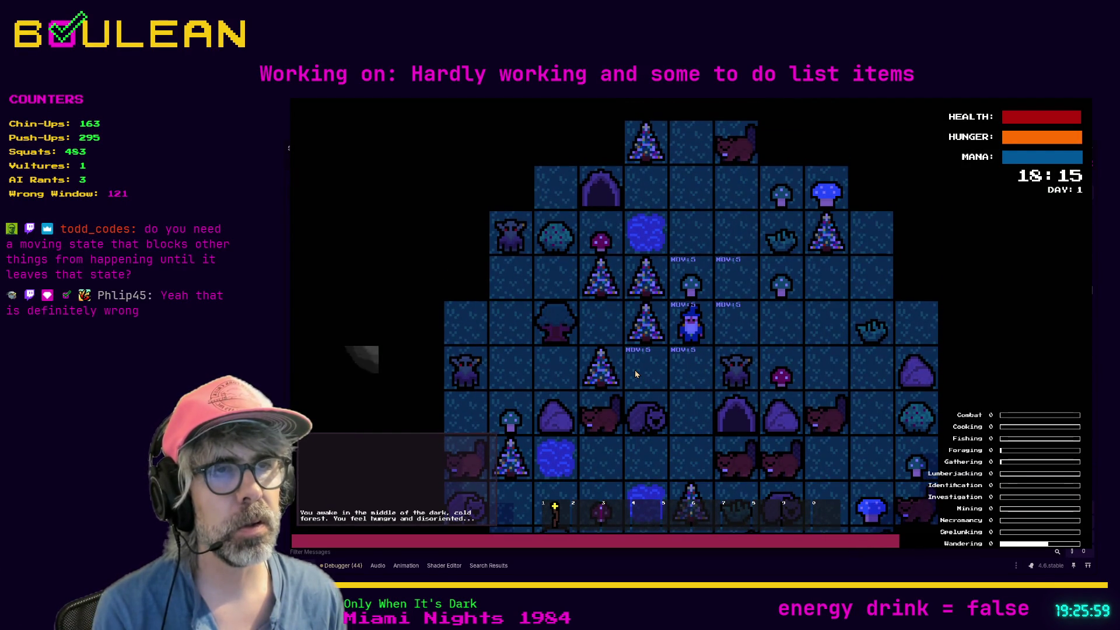
Move the wizard east, west and south across the map to check the lerp movement.
key(Right)
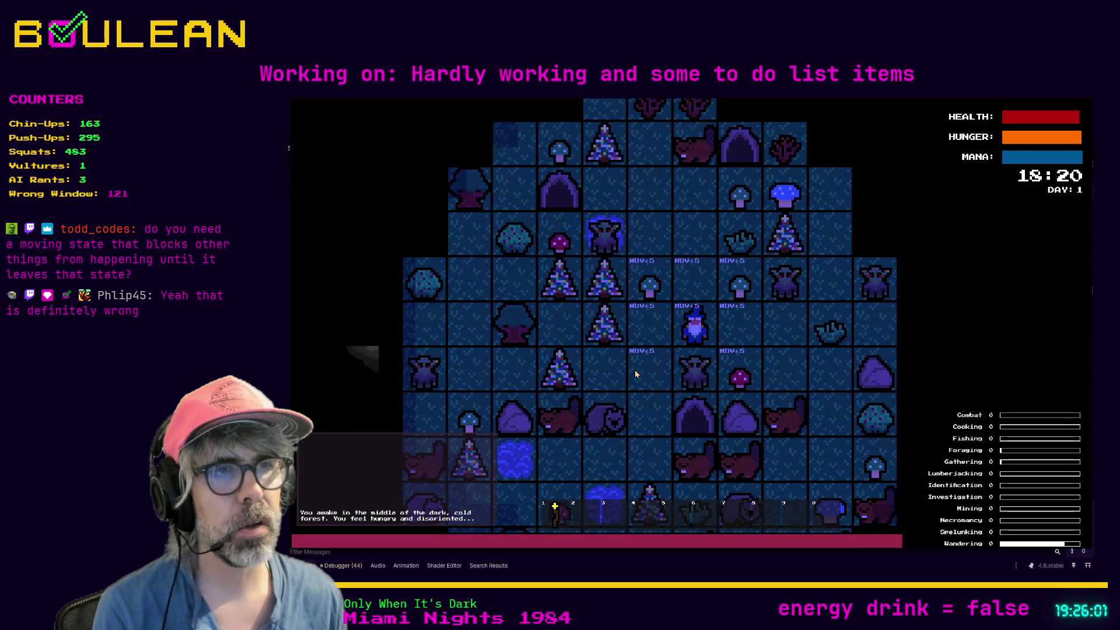
key(Right)
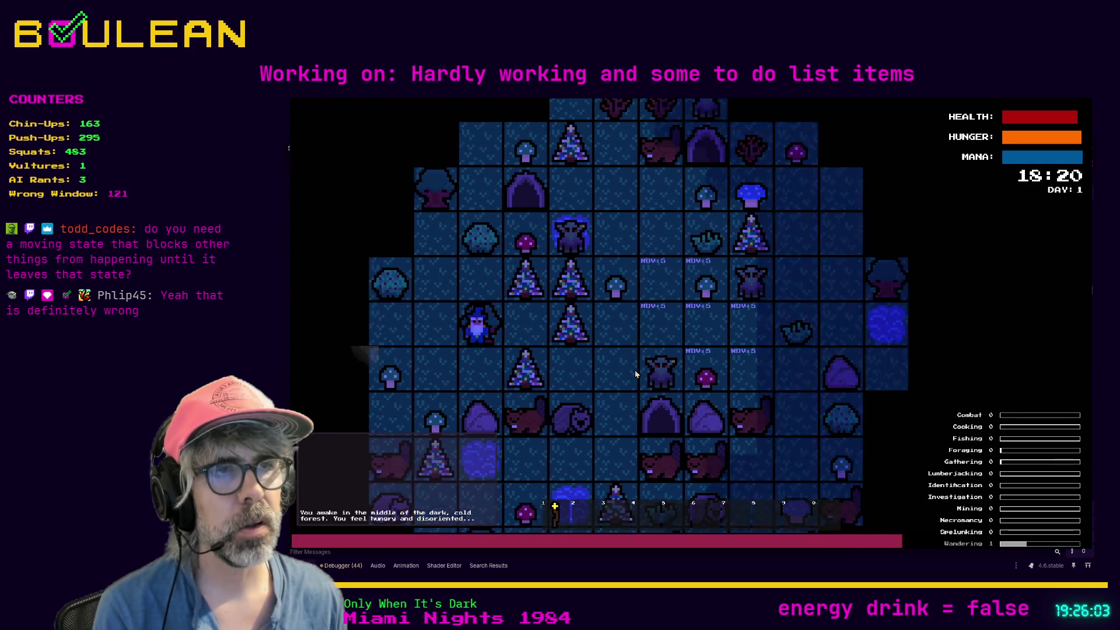
key(Left)
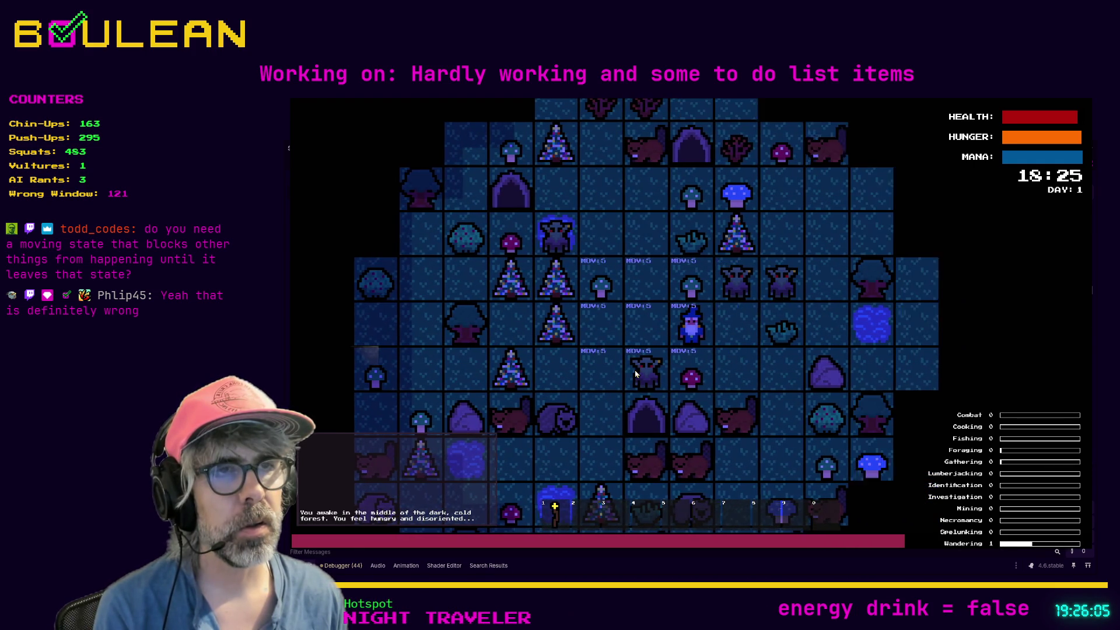
key(Right)
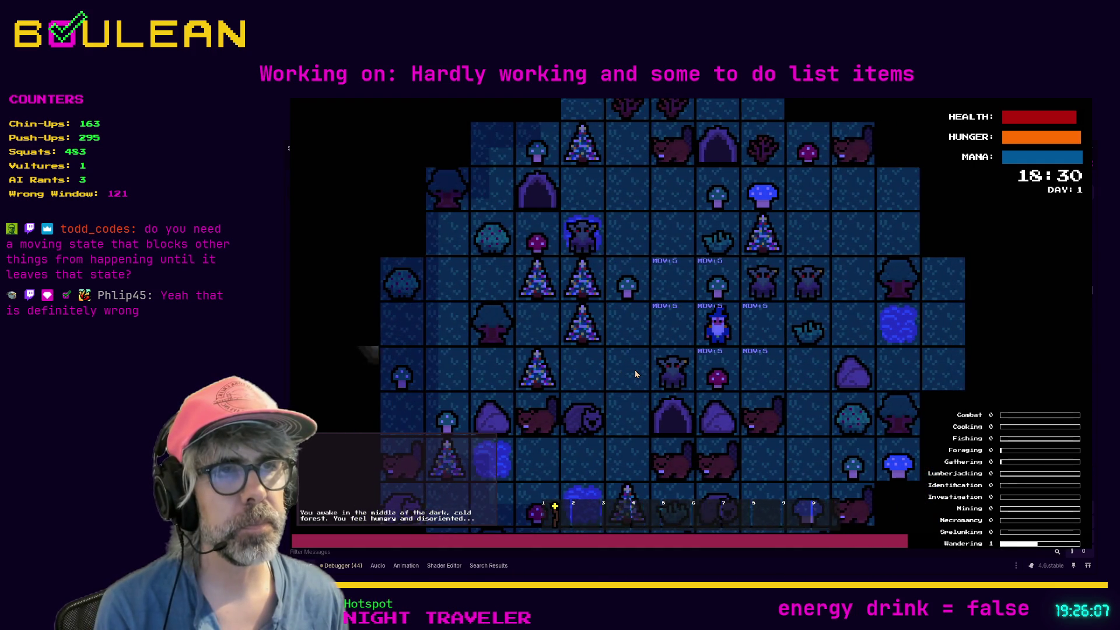
key(Right)
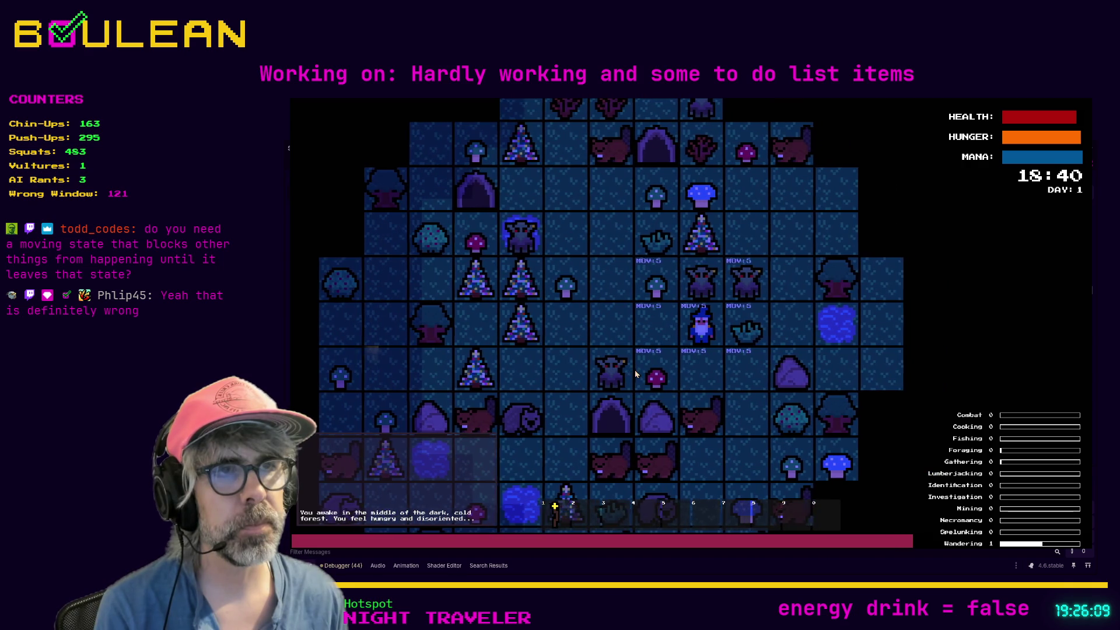
key(Down)
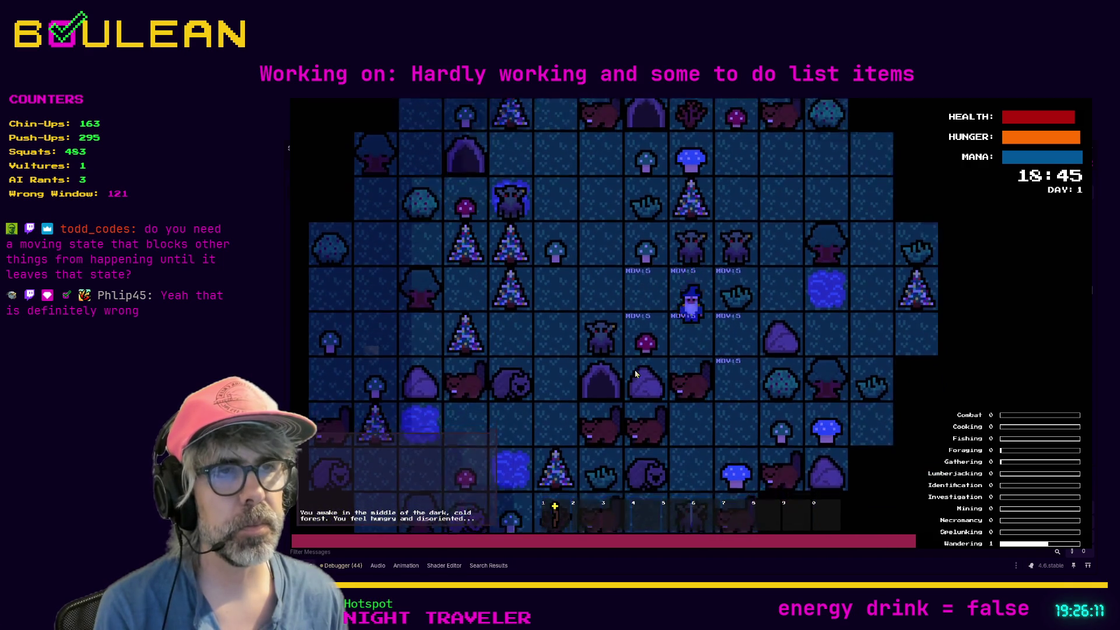
key(Down)
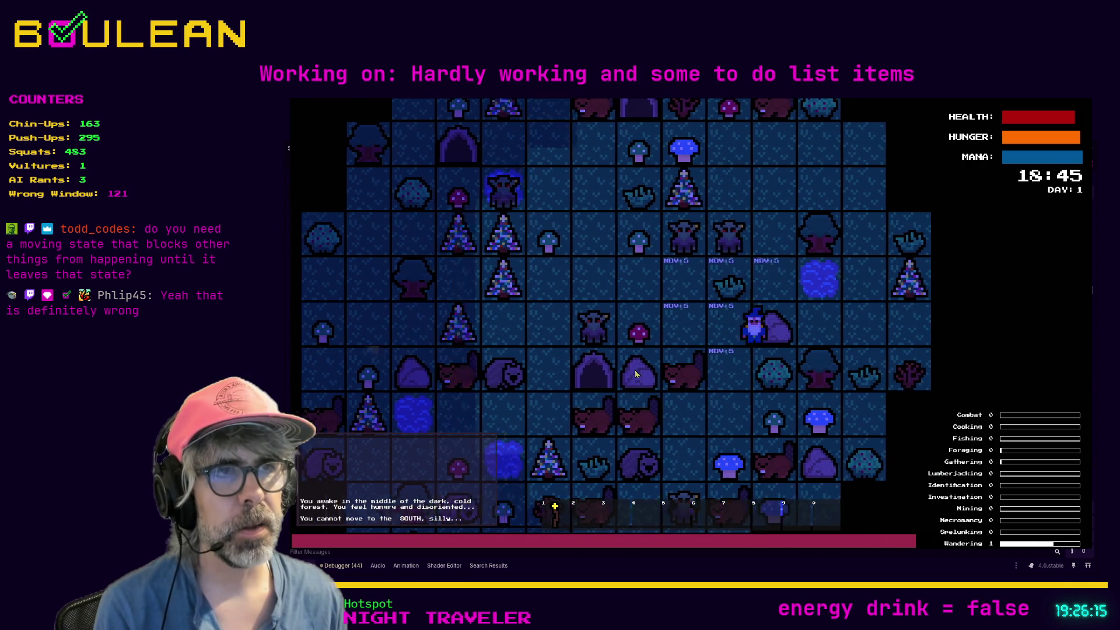
key(Right)
key(Left)
key(Left)
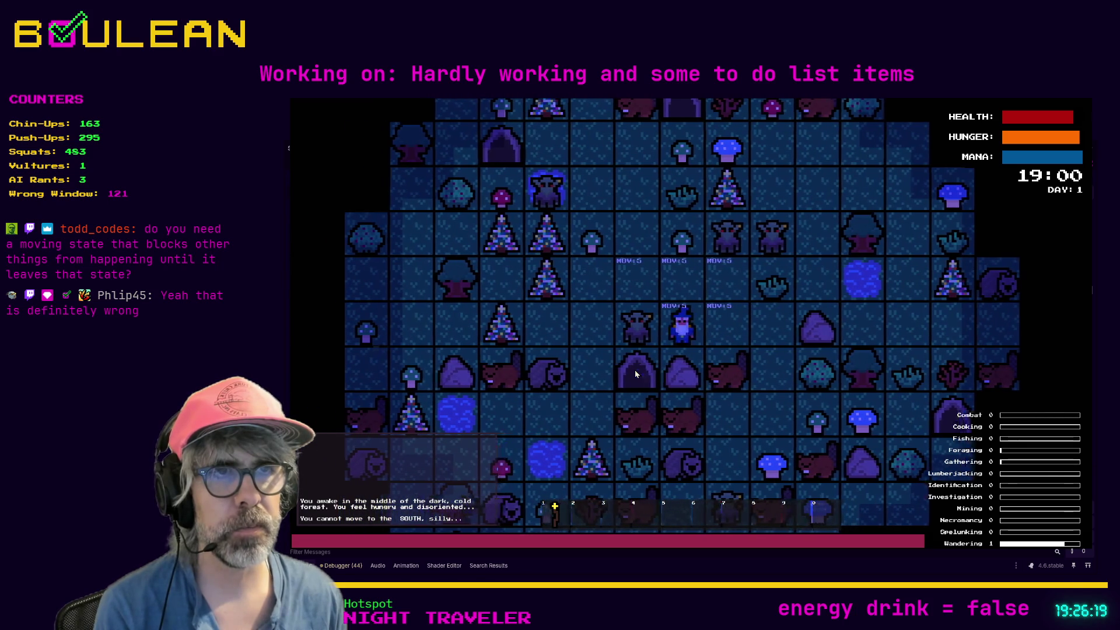
Stop the running game and switch to the global.gd script.
key(F8)
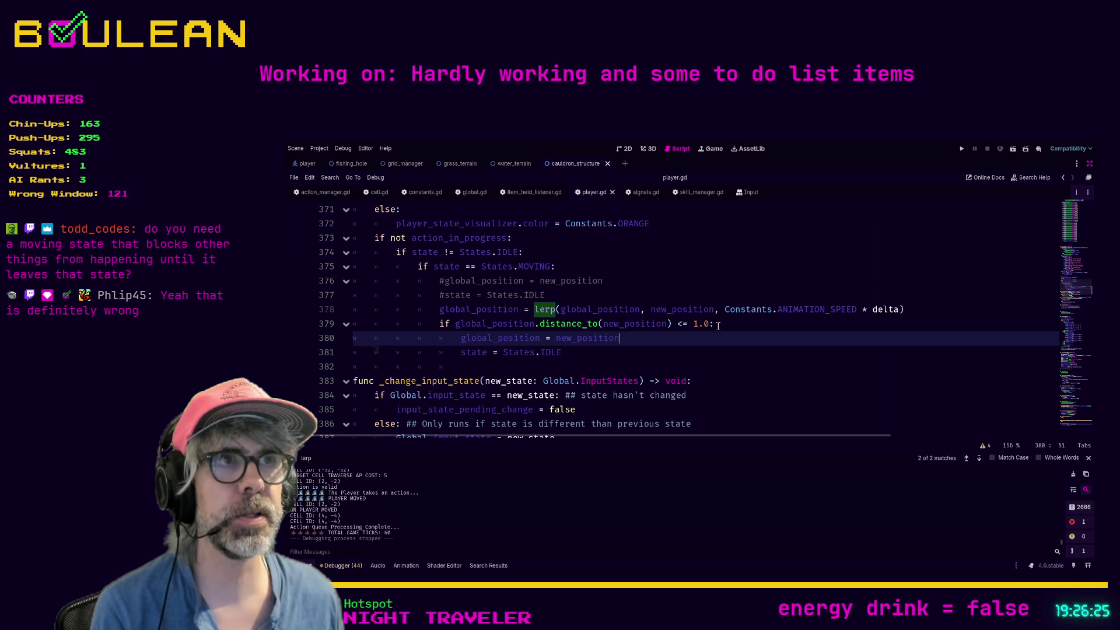
click(719, 326)
click(470, 193)
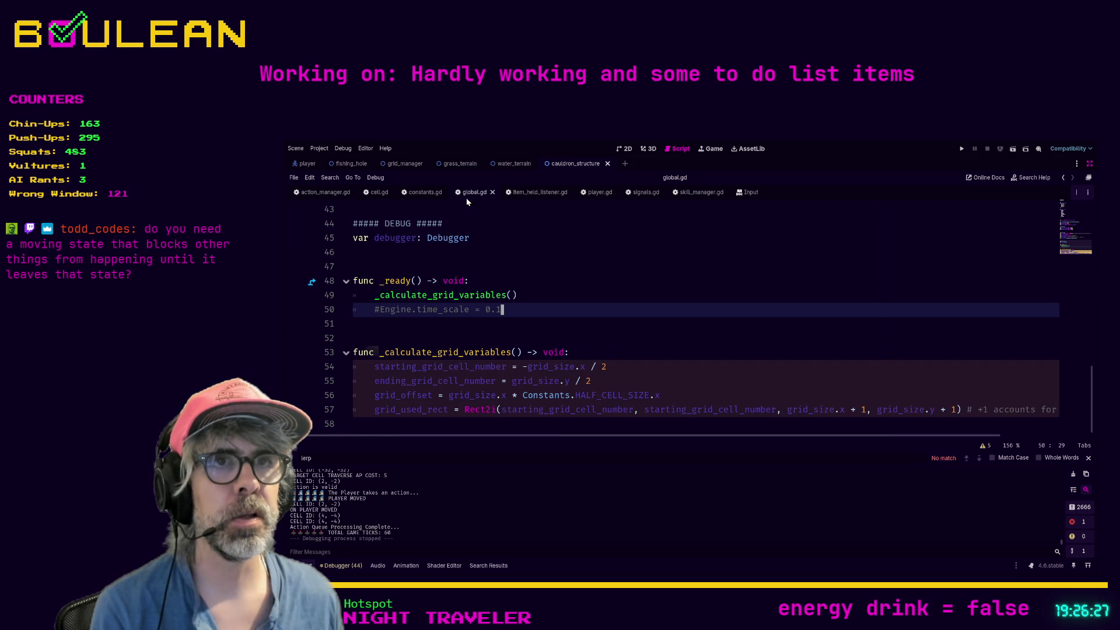
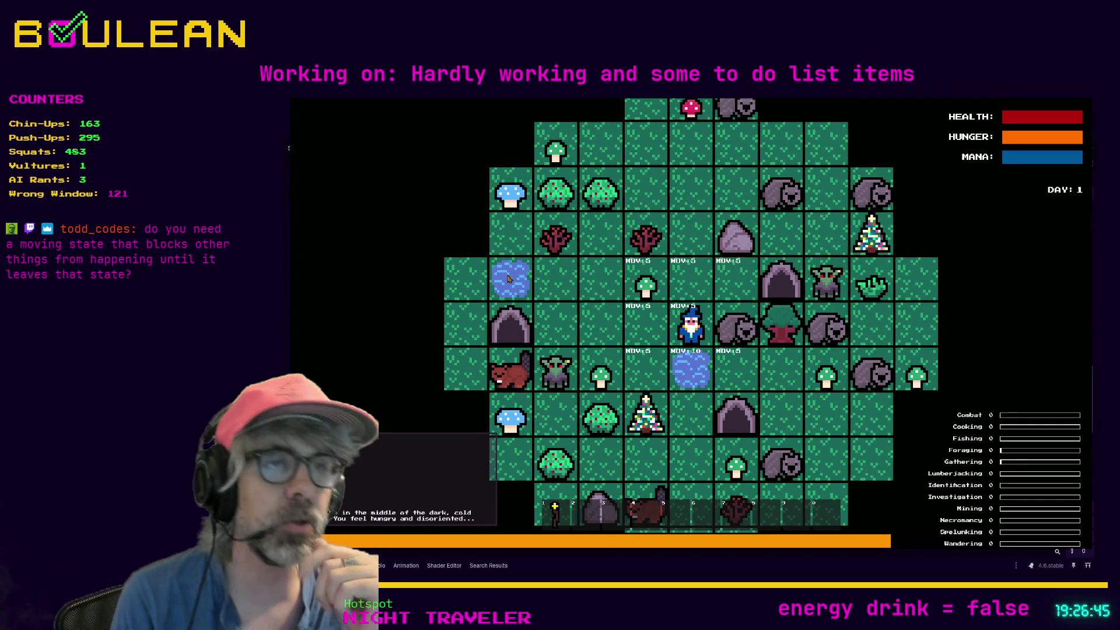
Walk the wizard left twice, up, right across the mushroom and back left, then stop the game.
scroll(563, 335, up, 3)
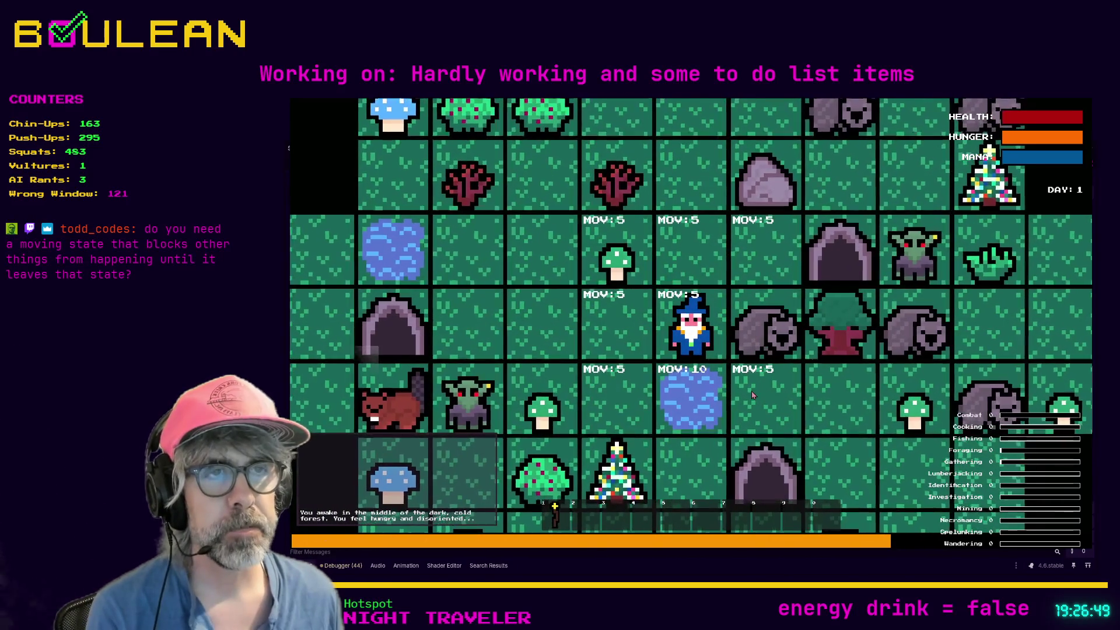
key(Left)
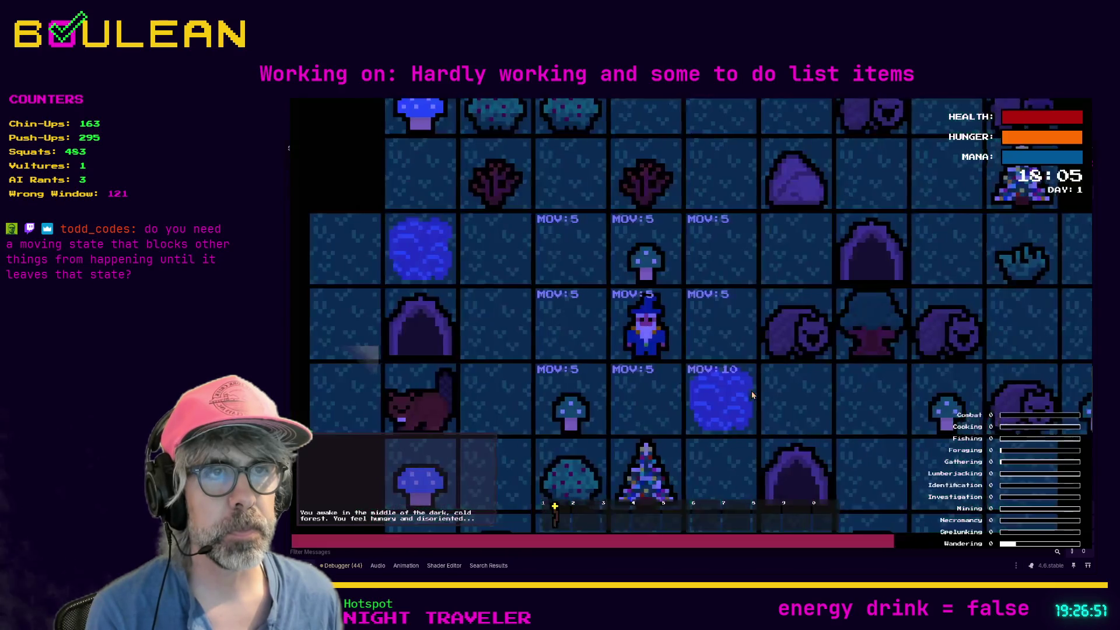
key(Left)
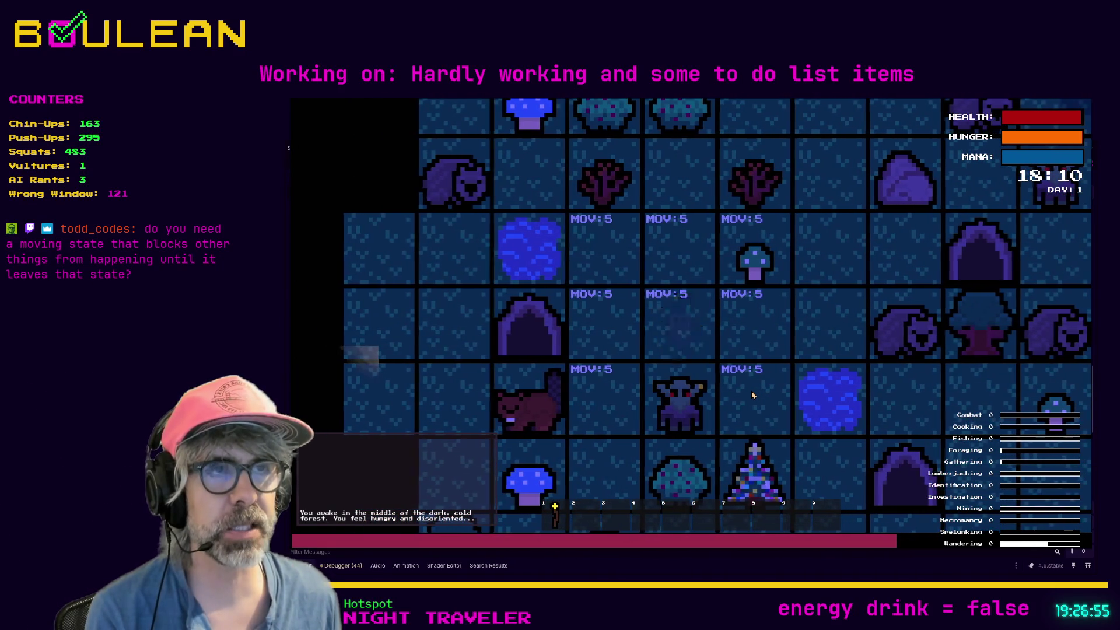
key(Up)
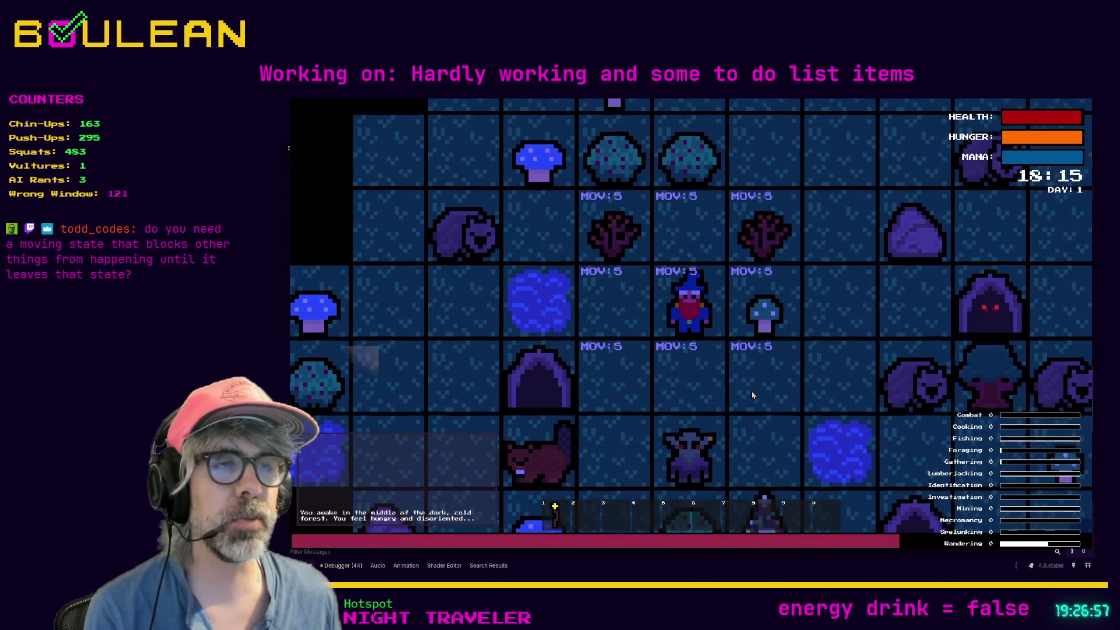
key(Right)
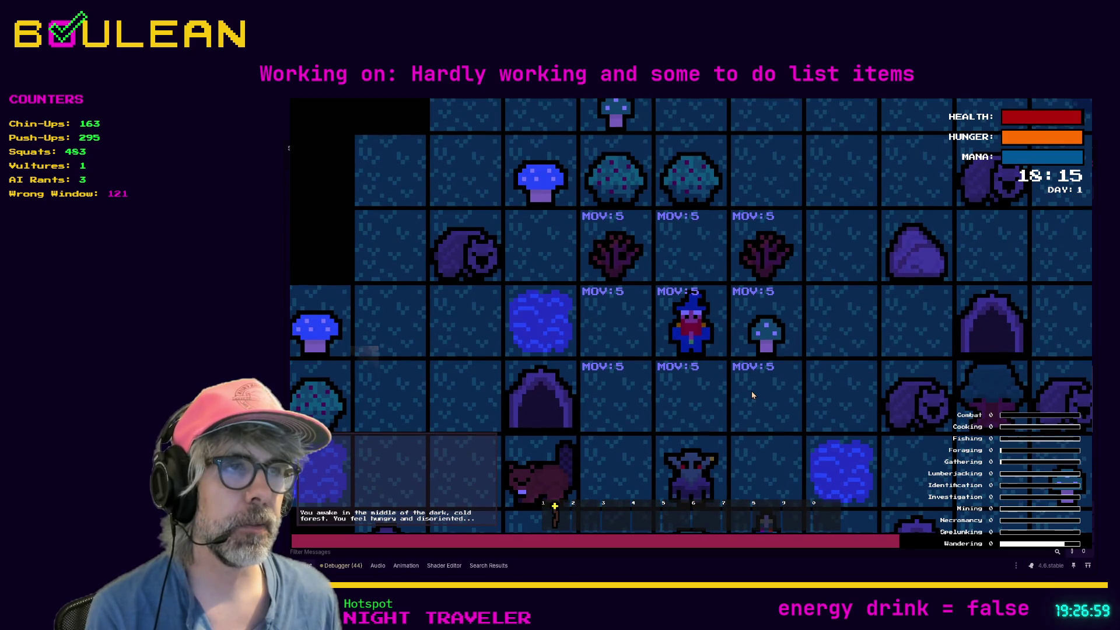
key(Right)
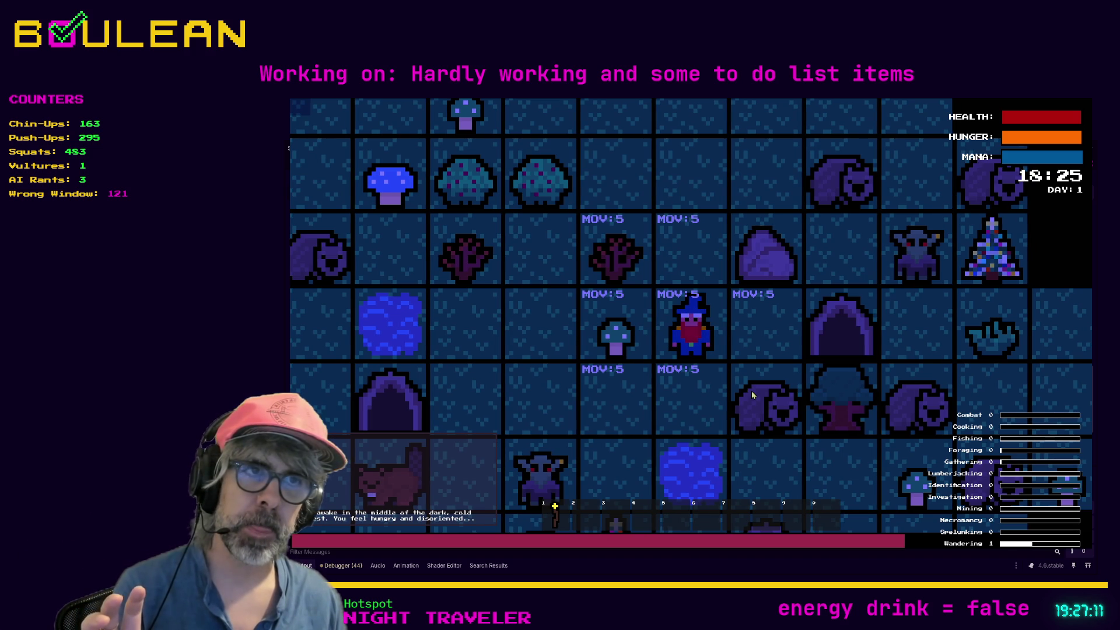
key(Left)
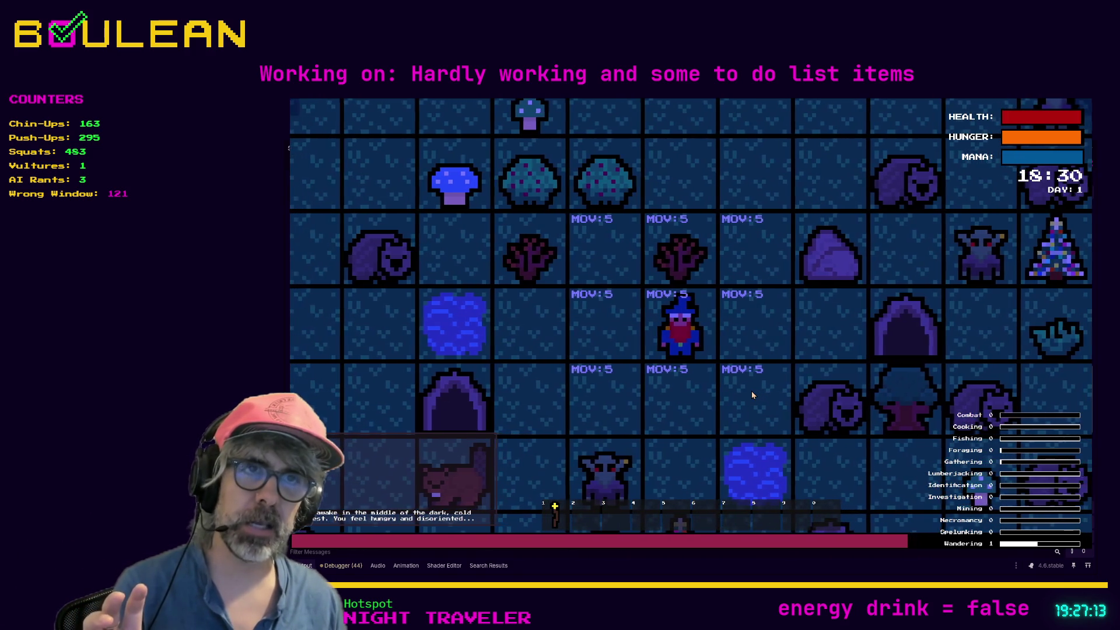
key(Left)
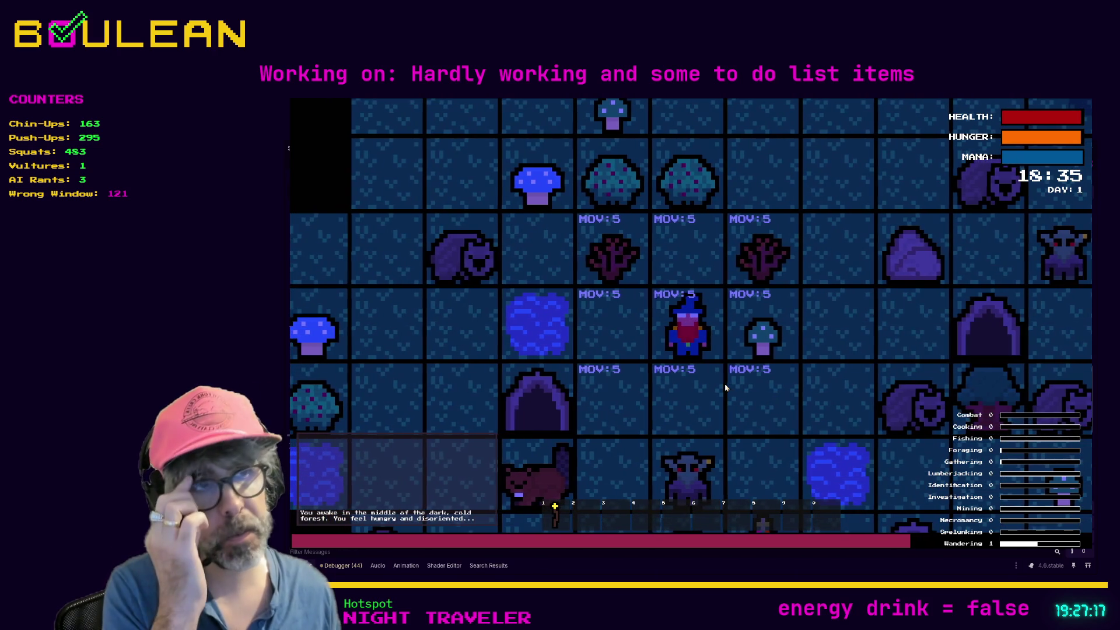
key(Escape)
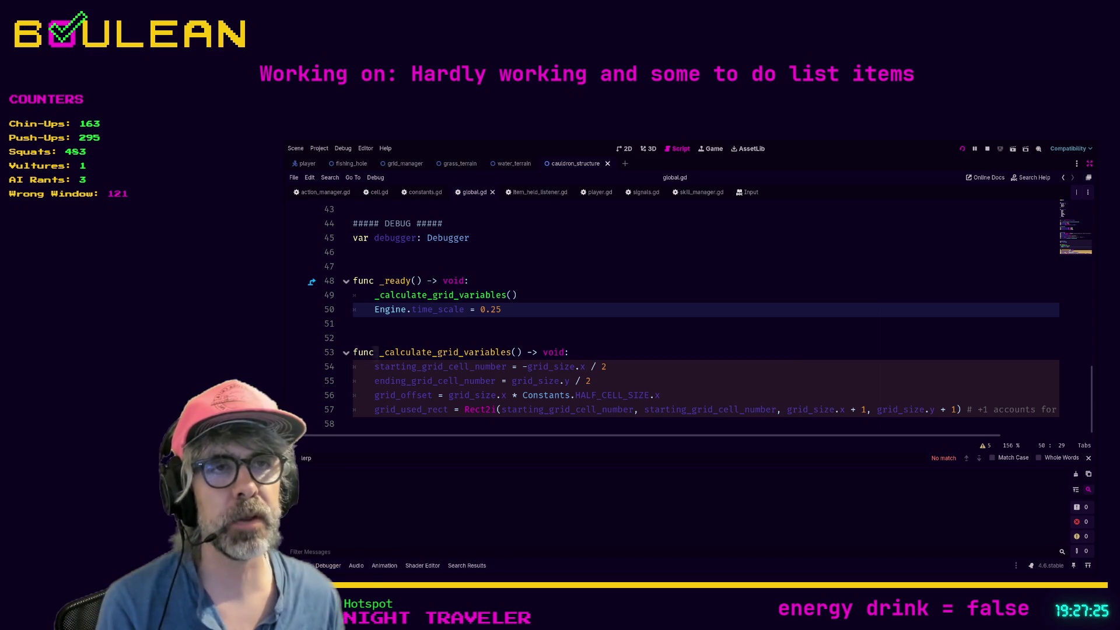
Run the game at time scale 0.25, move the wizard up three tiles, right and left, then stop it.
key(F5)
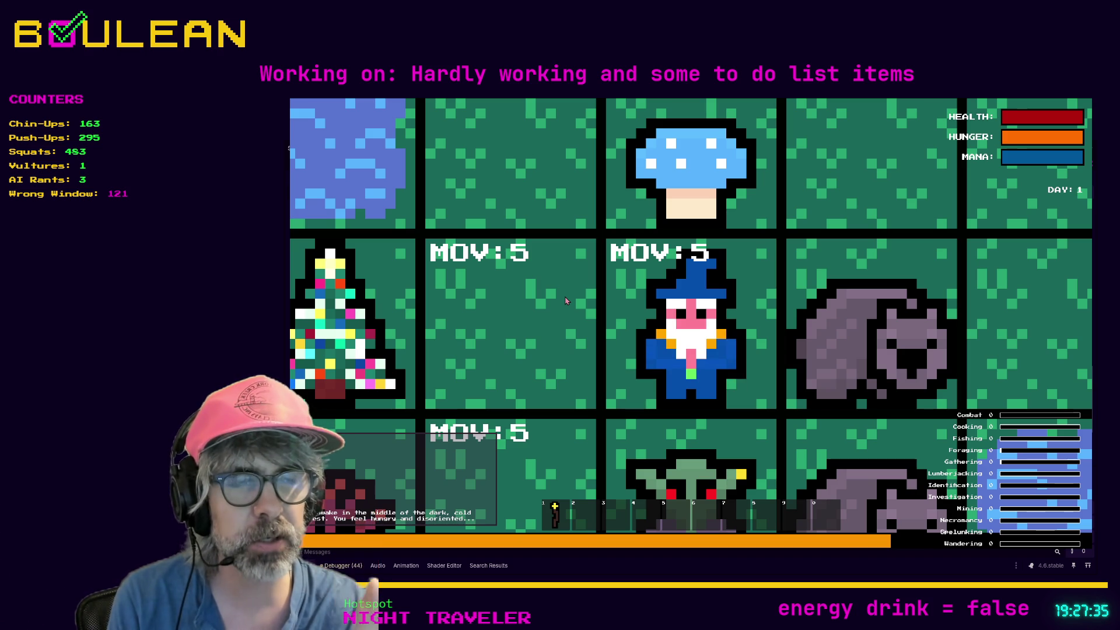
scroll(565, 300, down, 5)
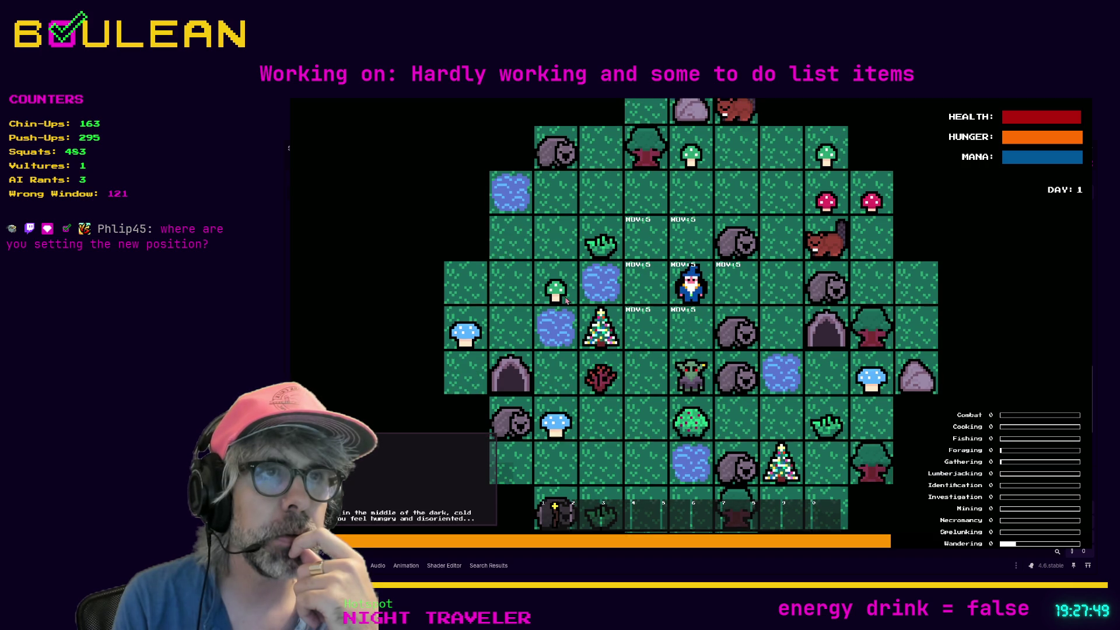
key(Up)
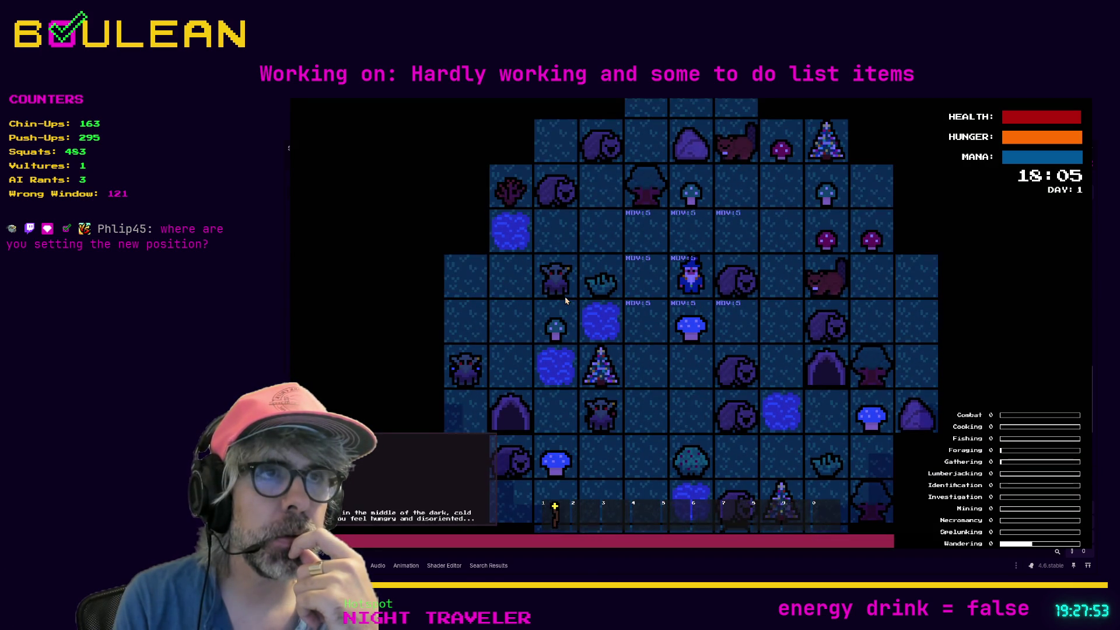
key(Up)
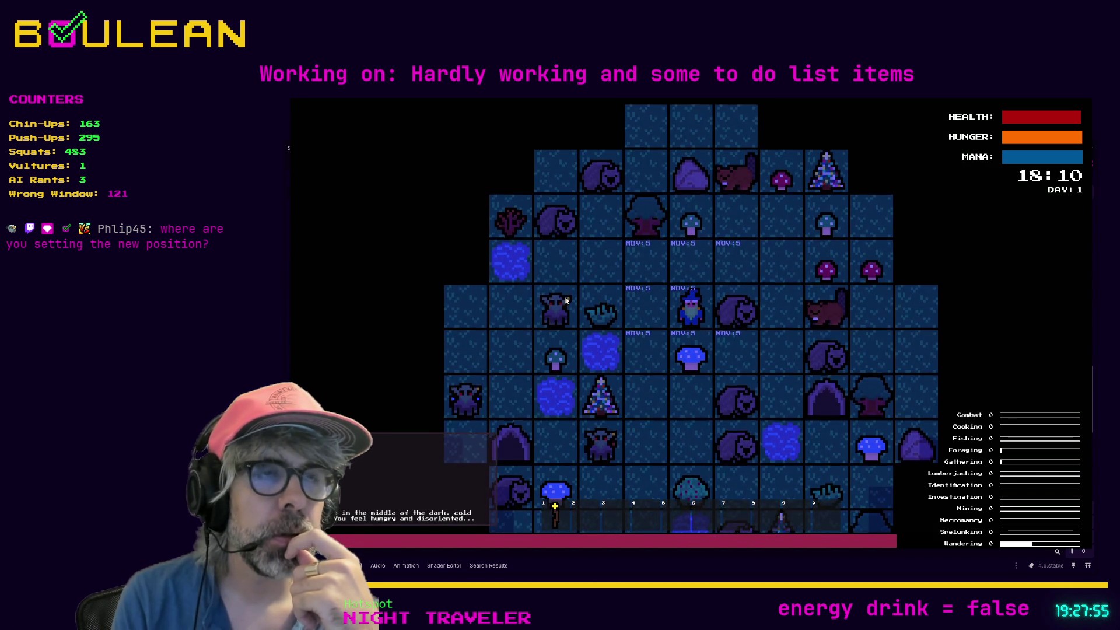
key(Up)
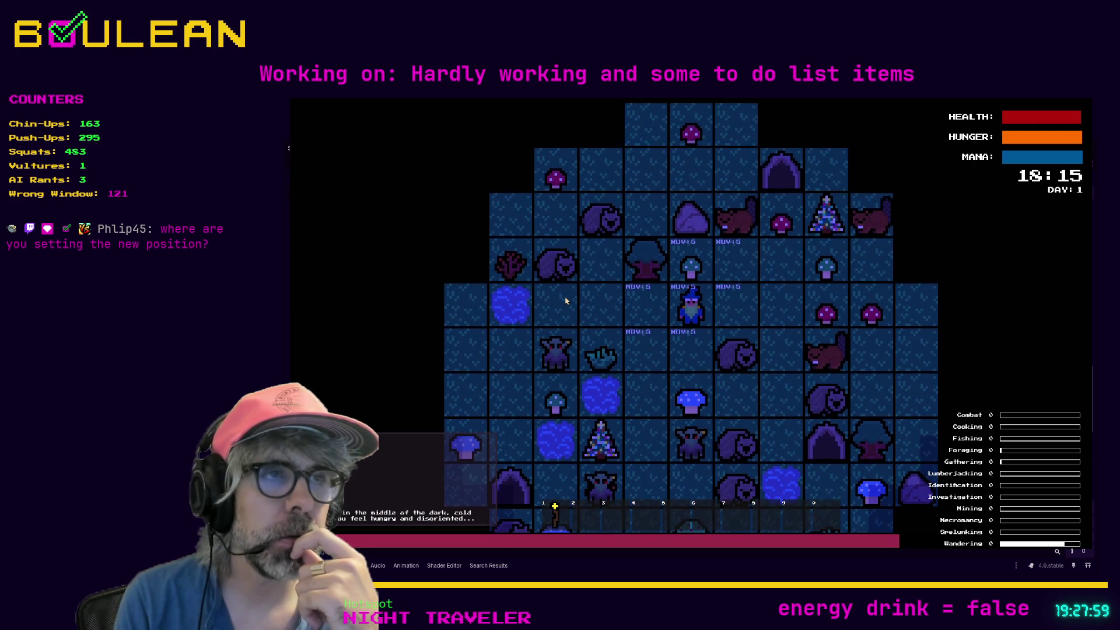
key(Right)
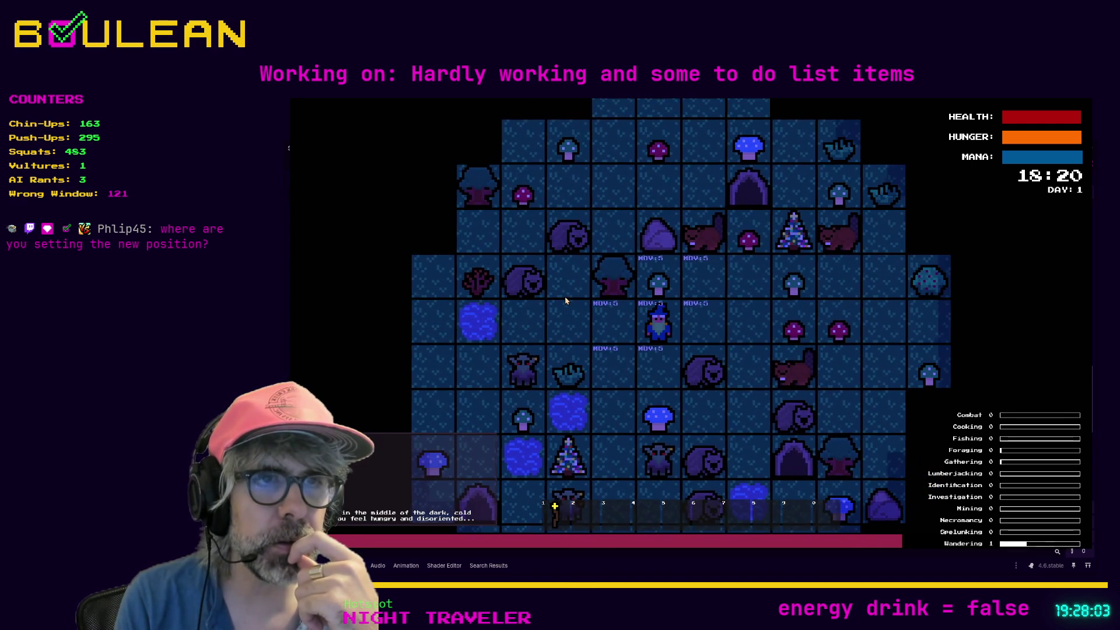
key(Left)
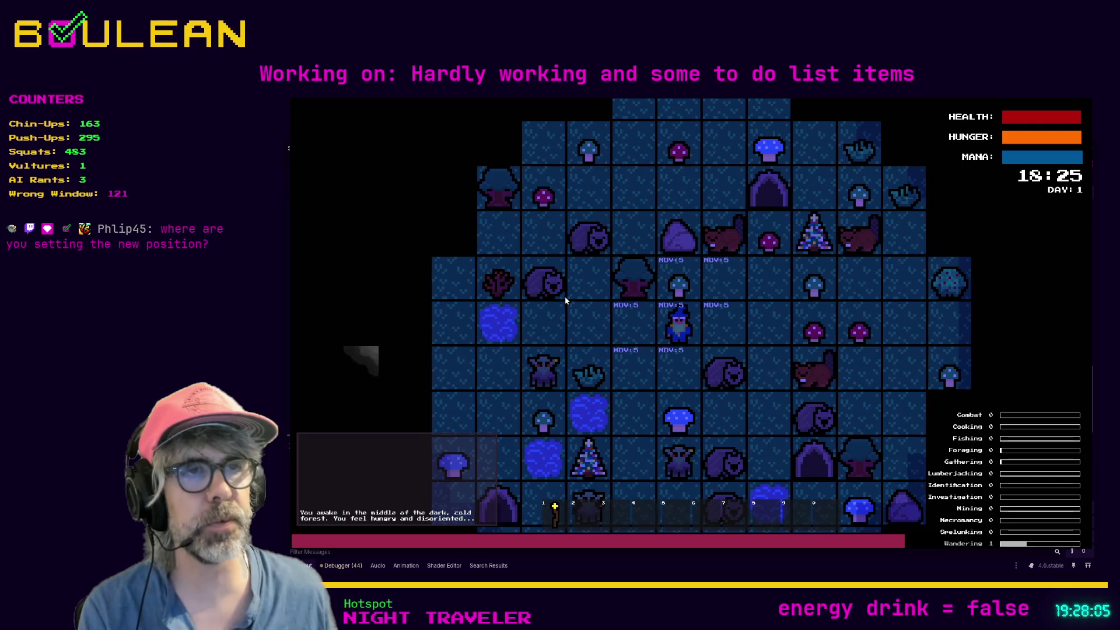
key(F8)
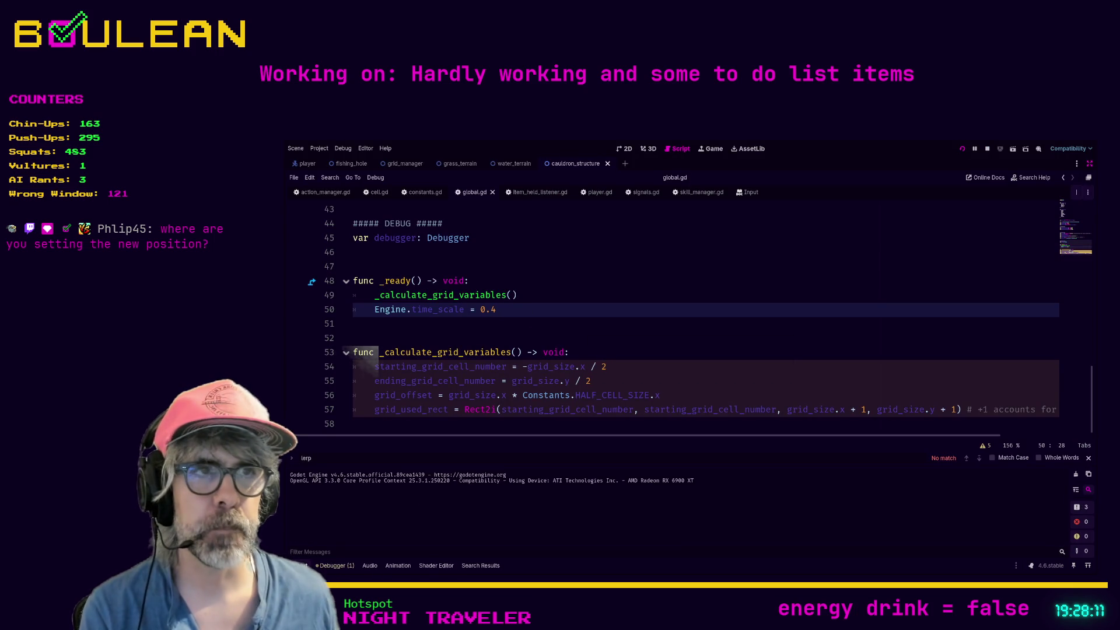
Run the game at time scale 0.4 and move the wizard up one tile and left three tiles.
key(F5)
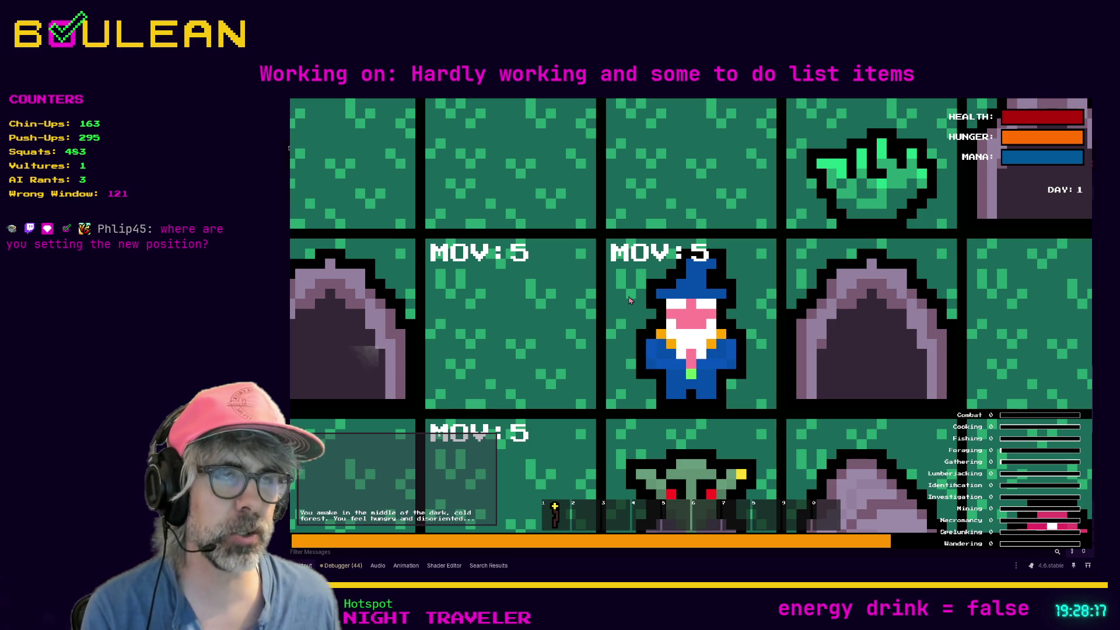
scroll(630, 300, down, 5)
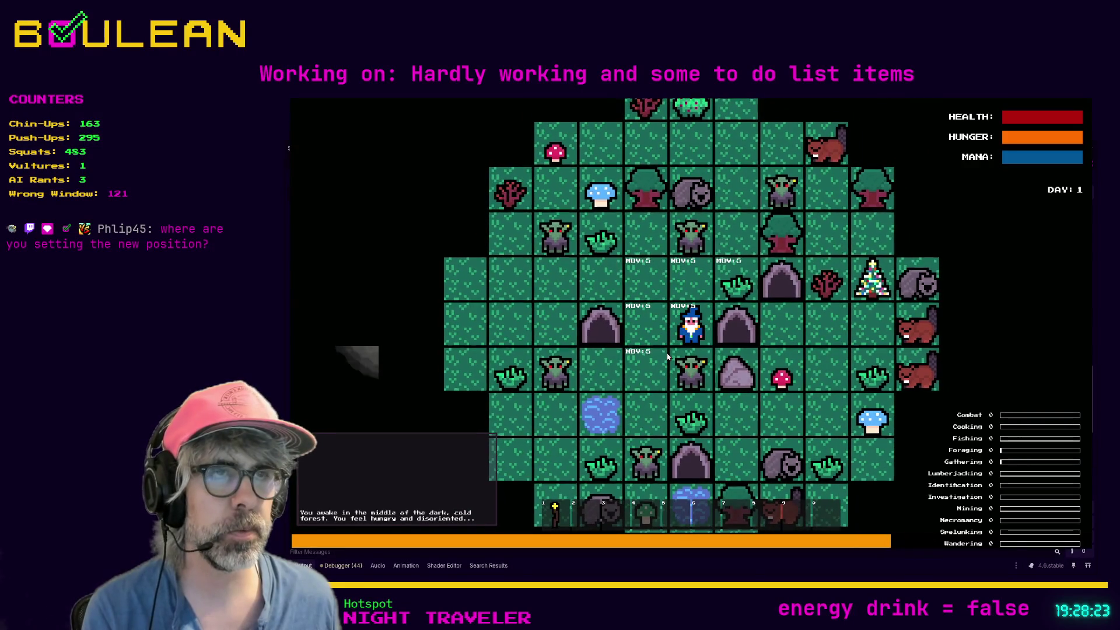
key(Up)
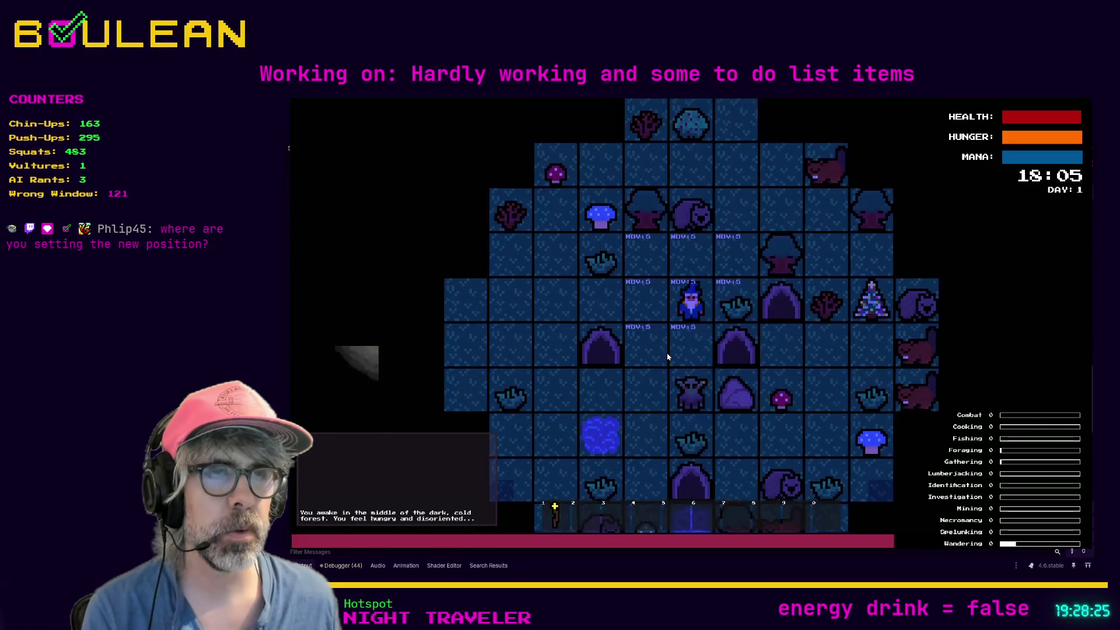
key(Left)
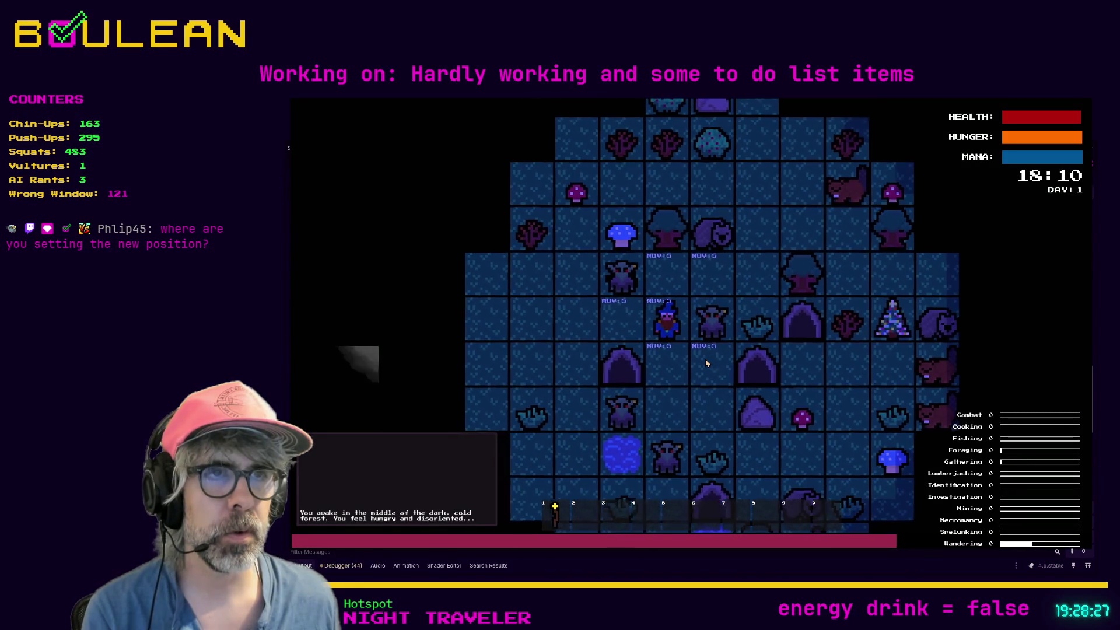
key(Left)
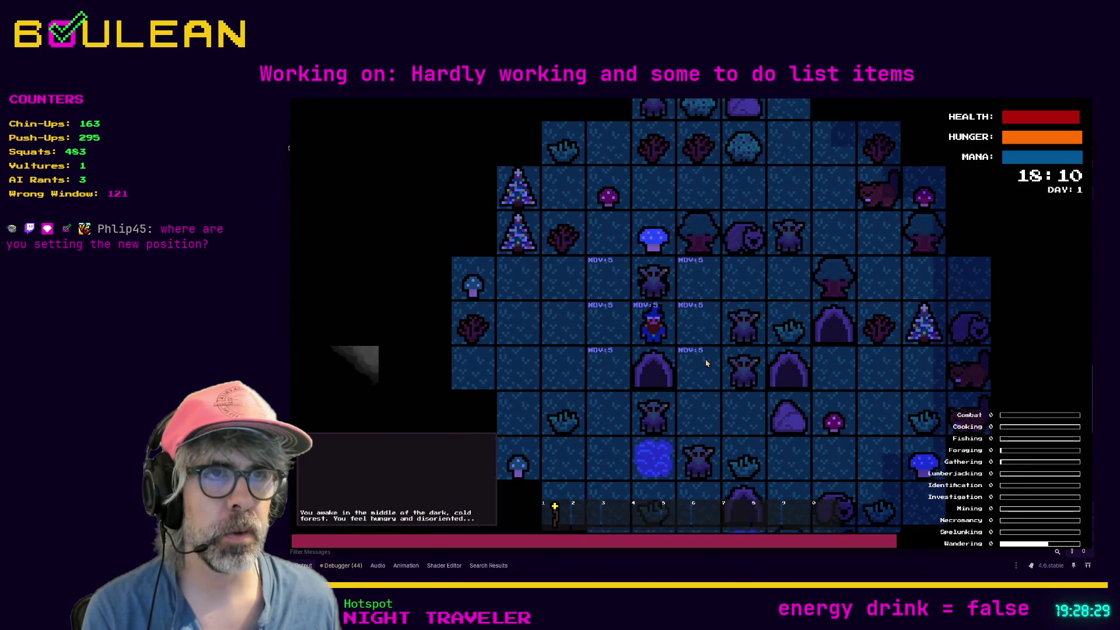
key(Left)
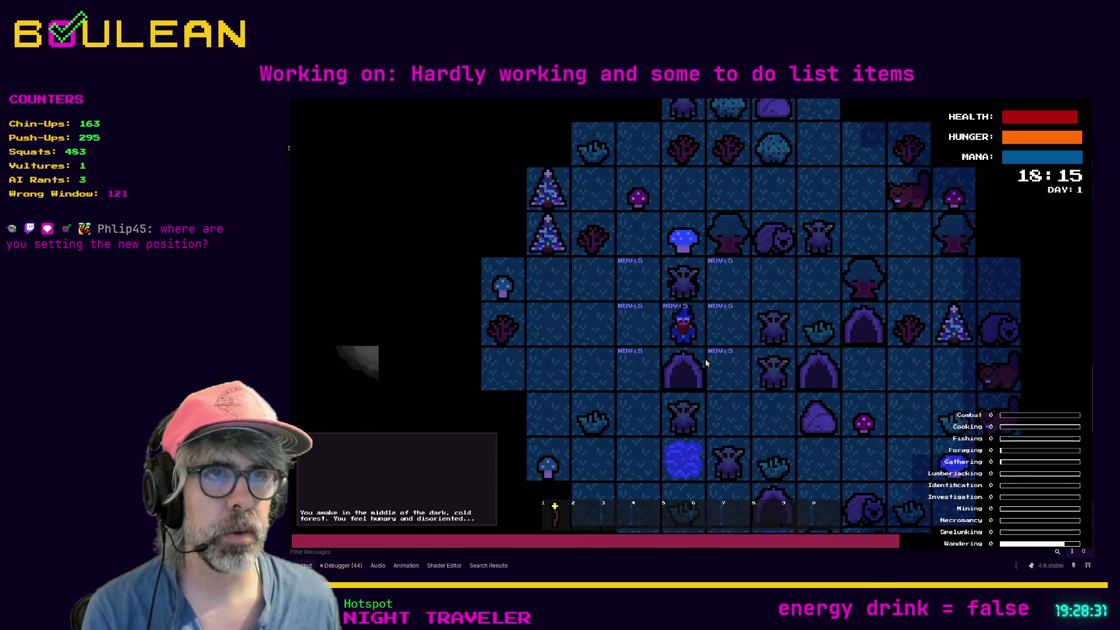
key(F8)
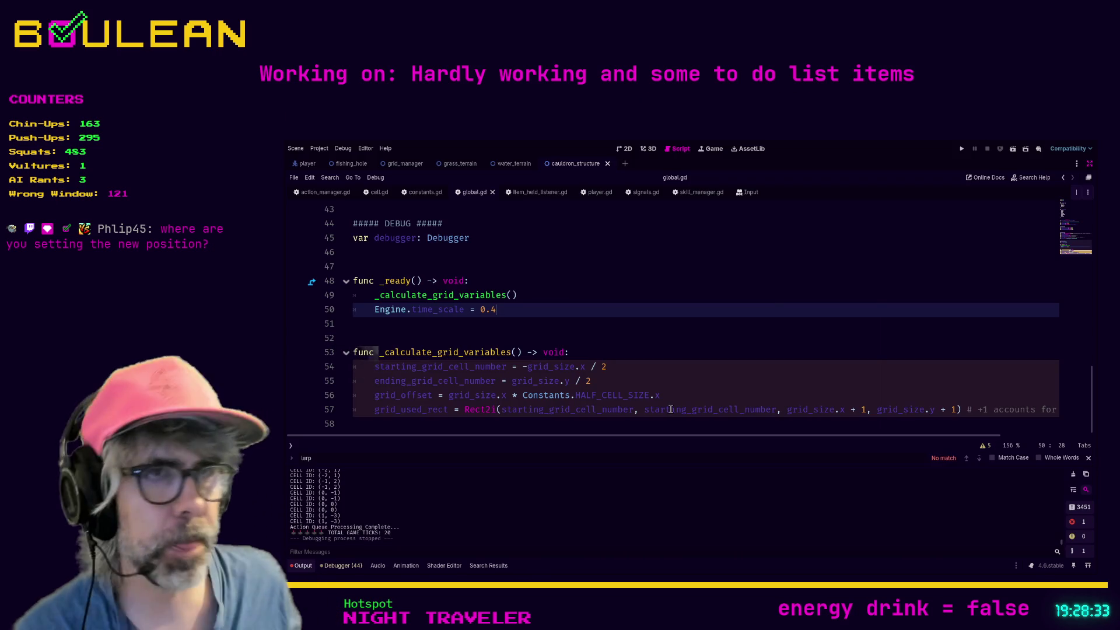
click(598, 424)
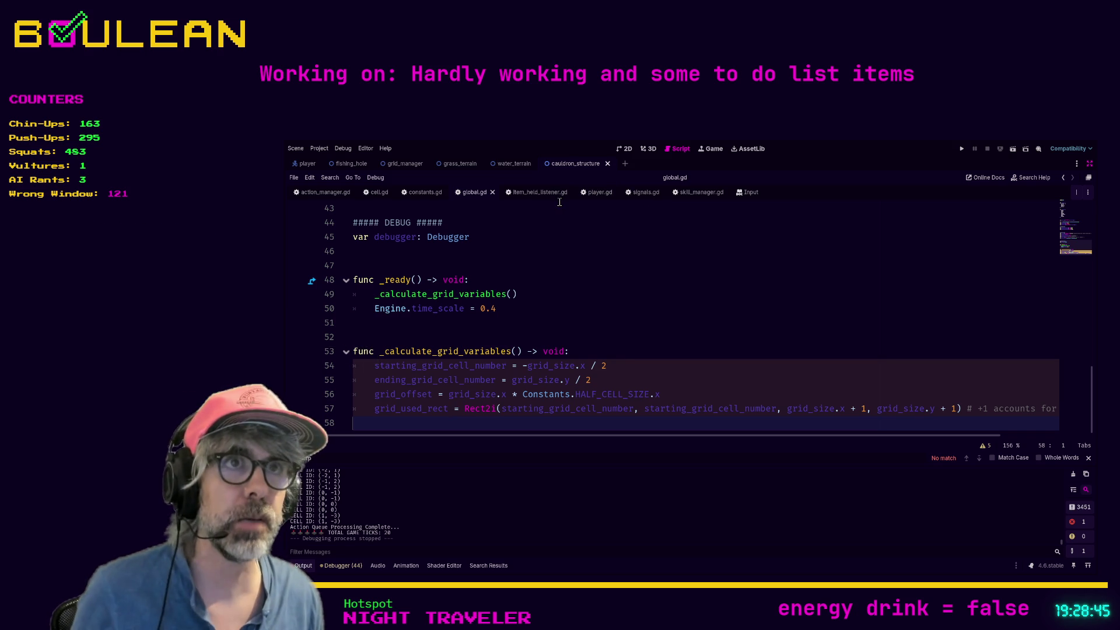
click(596, 193)
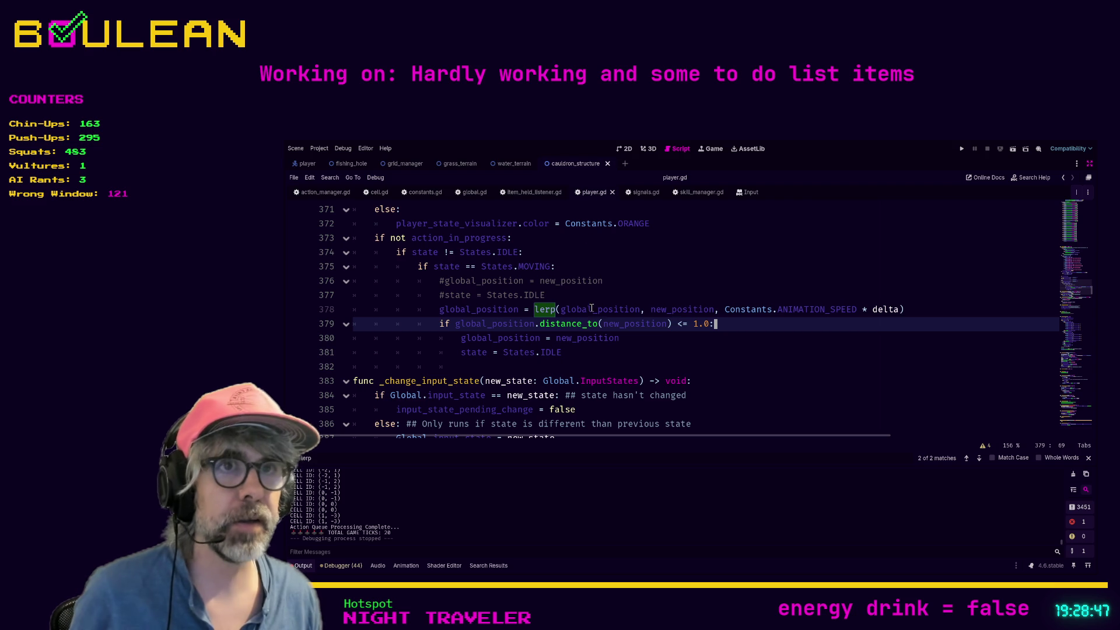
click(607, 351)
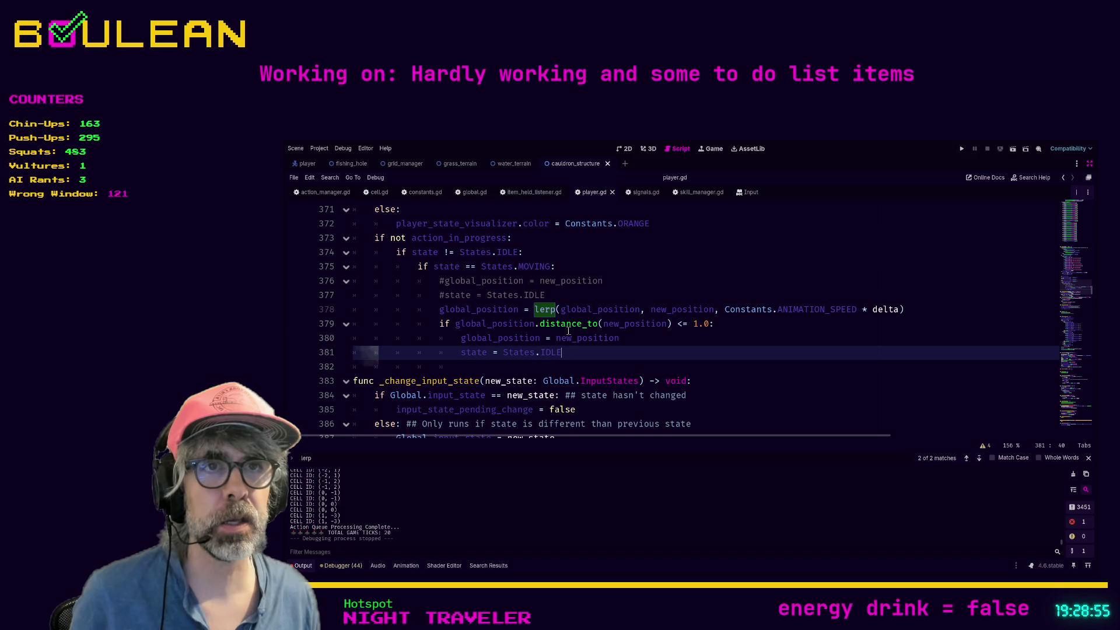
drag(581, 354, 412, 349)
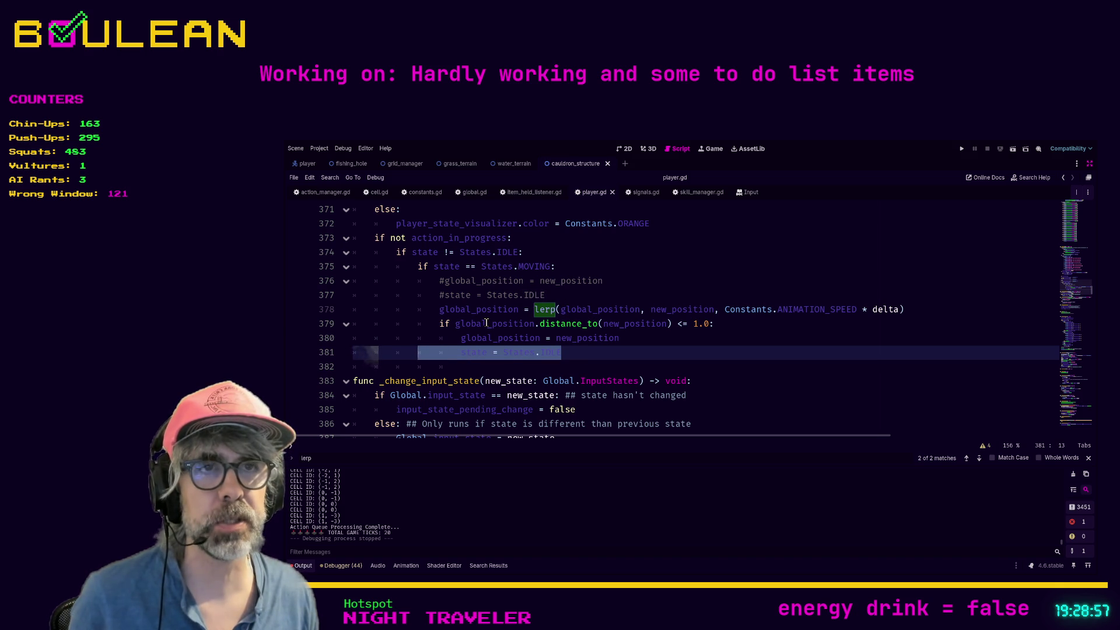
click(635, 336)
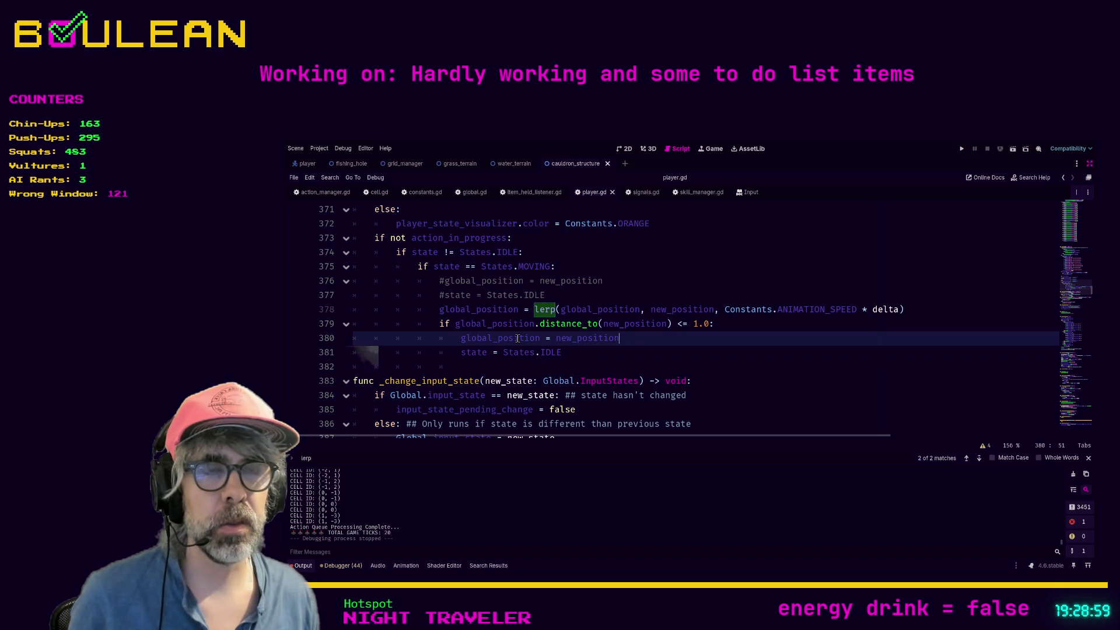
double_click(556, 340)
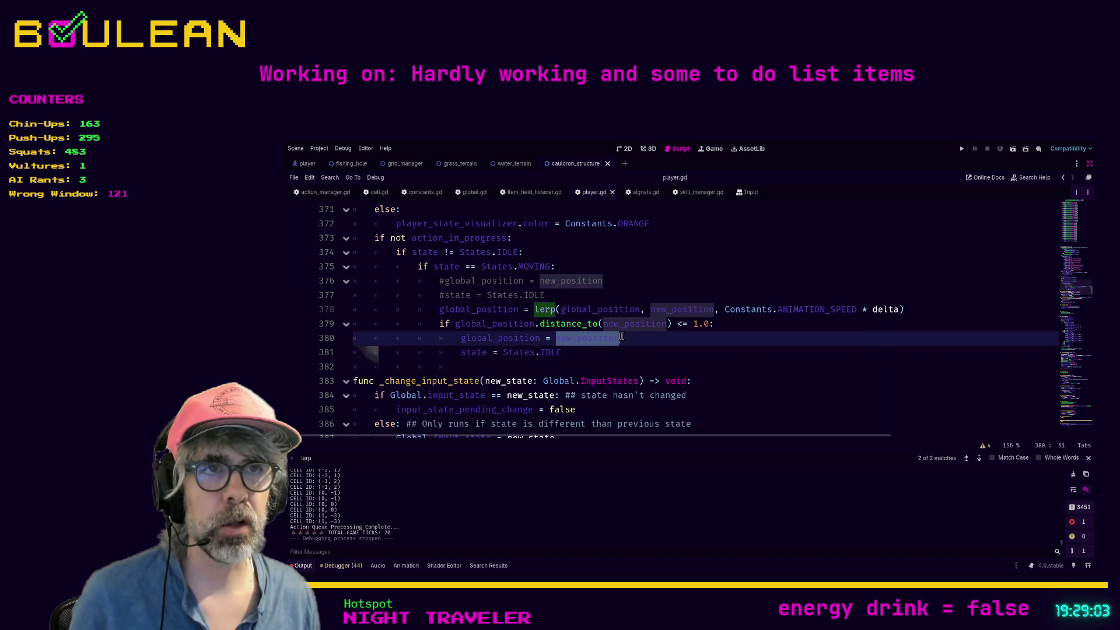
click(601, 357)
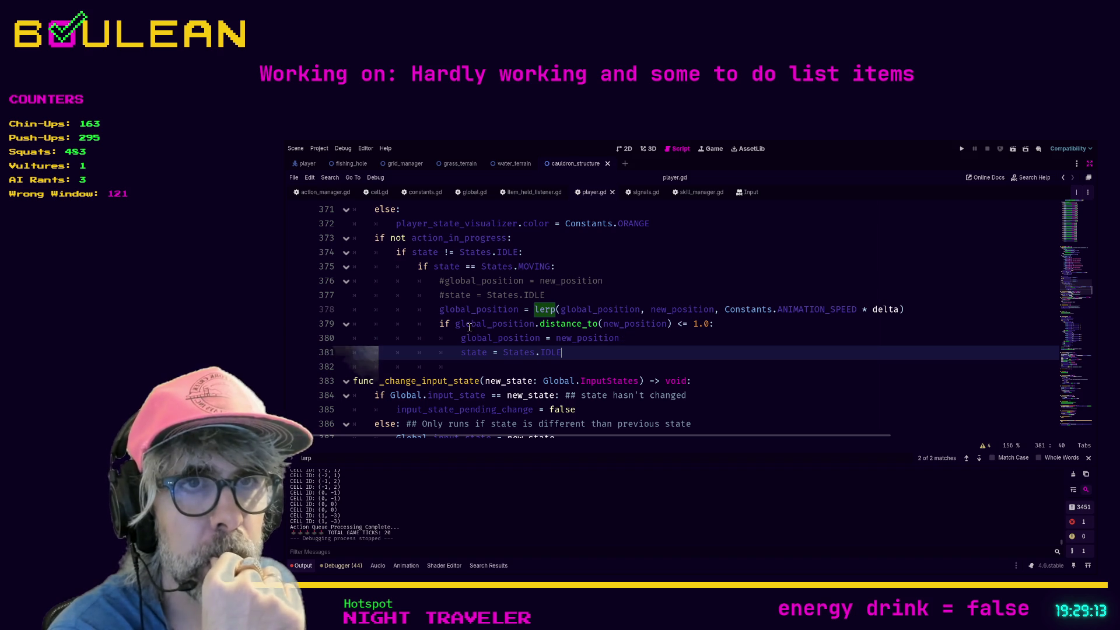
key(Up)
key(Up)
key(Home)
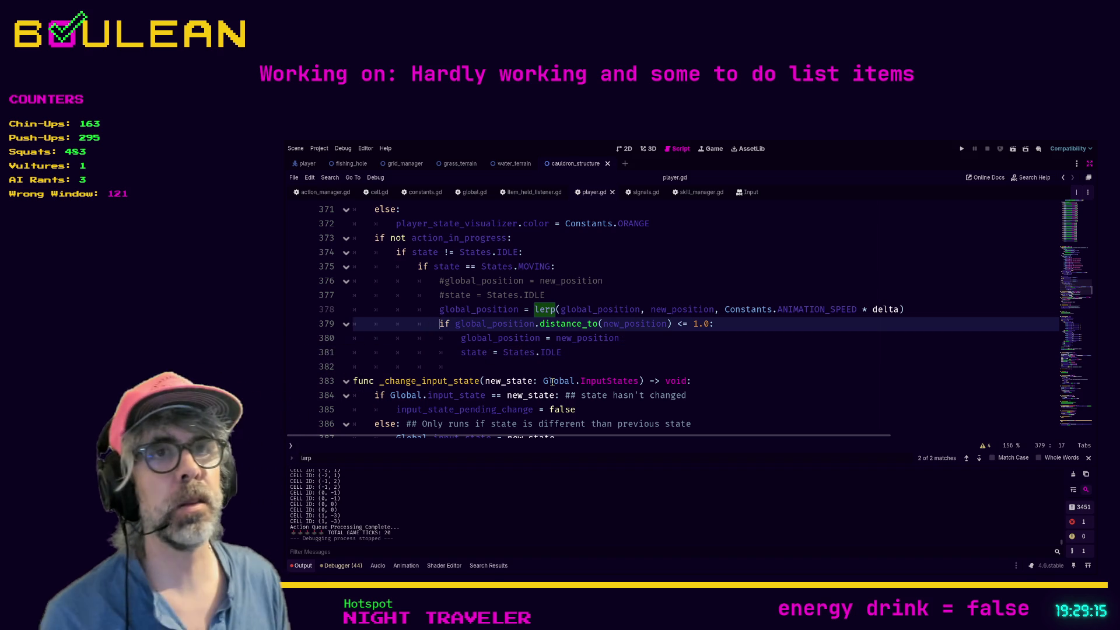
Add print("NEW POSITION: " + str(new_position)) right after the lerp line in player.gd.
key(Return)
key(Up)
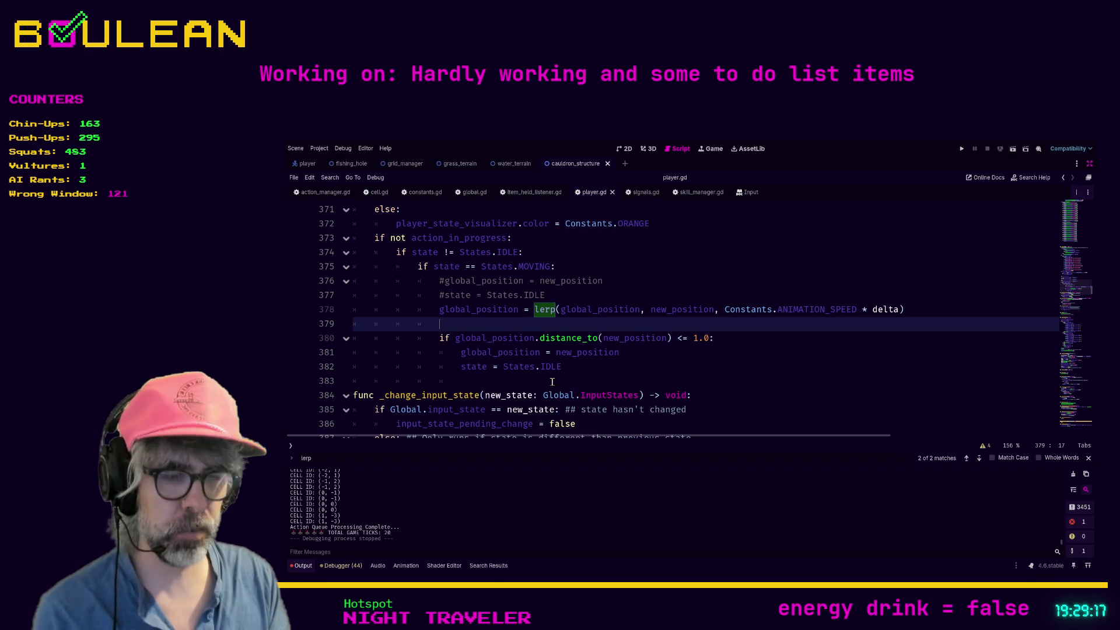
text(print(")
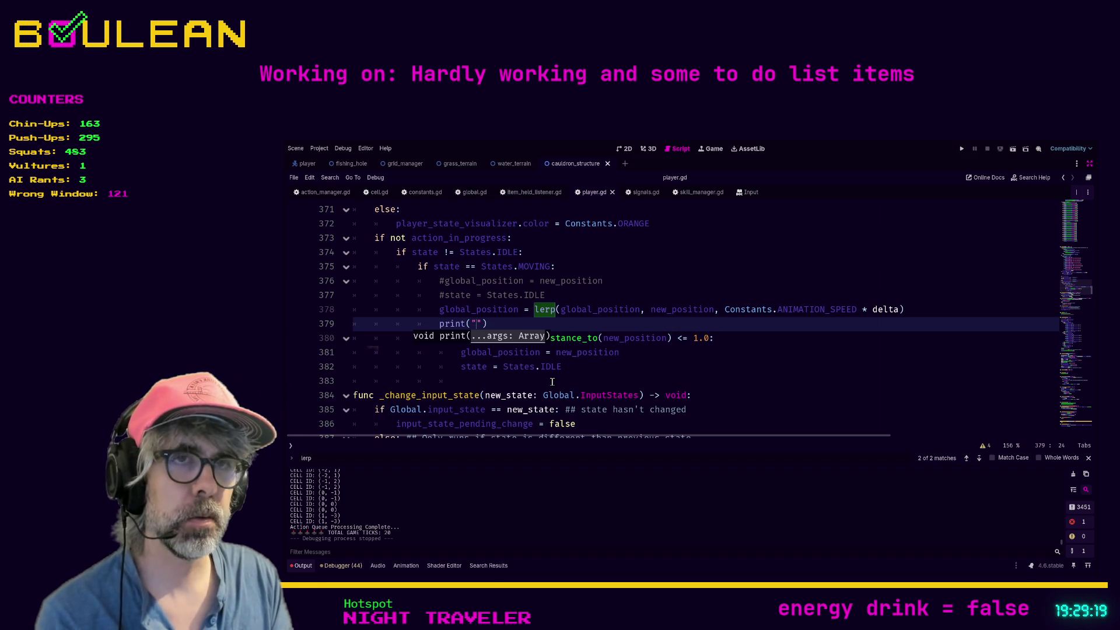
text(NEW POSI)
text(TION: " + st)
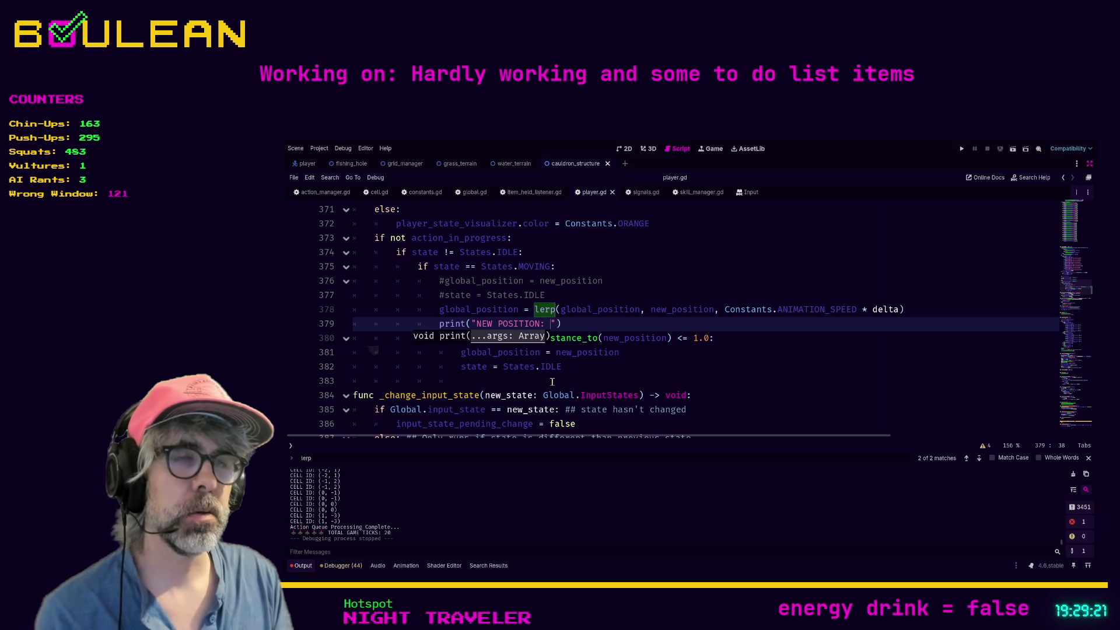
text(r(new_po)
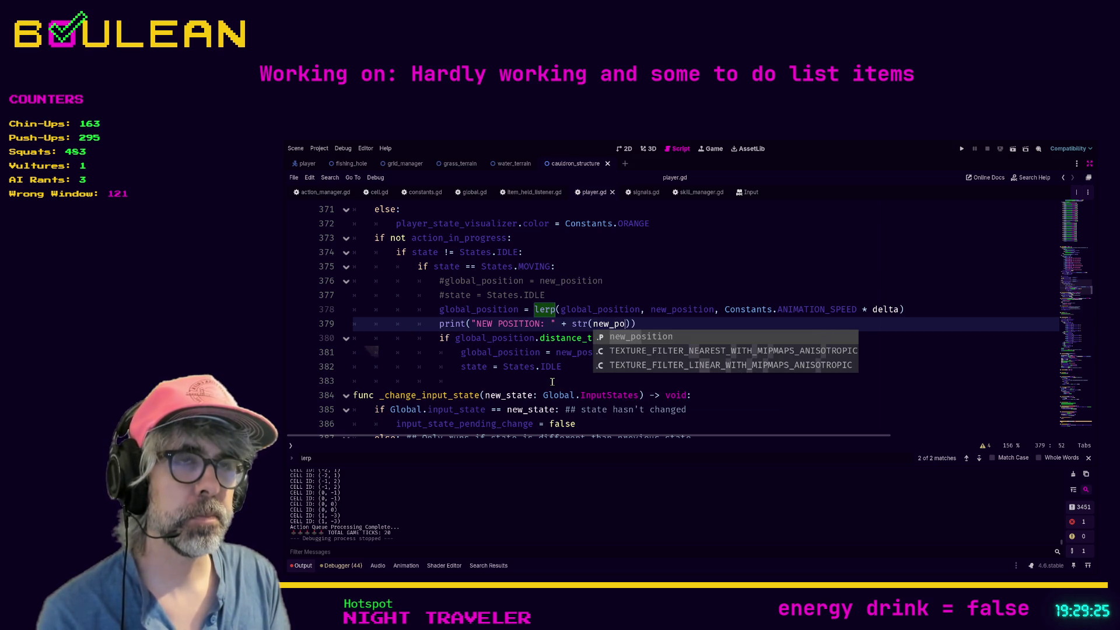
key(Return)
click(655, 381)
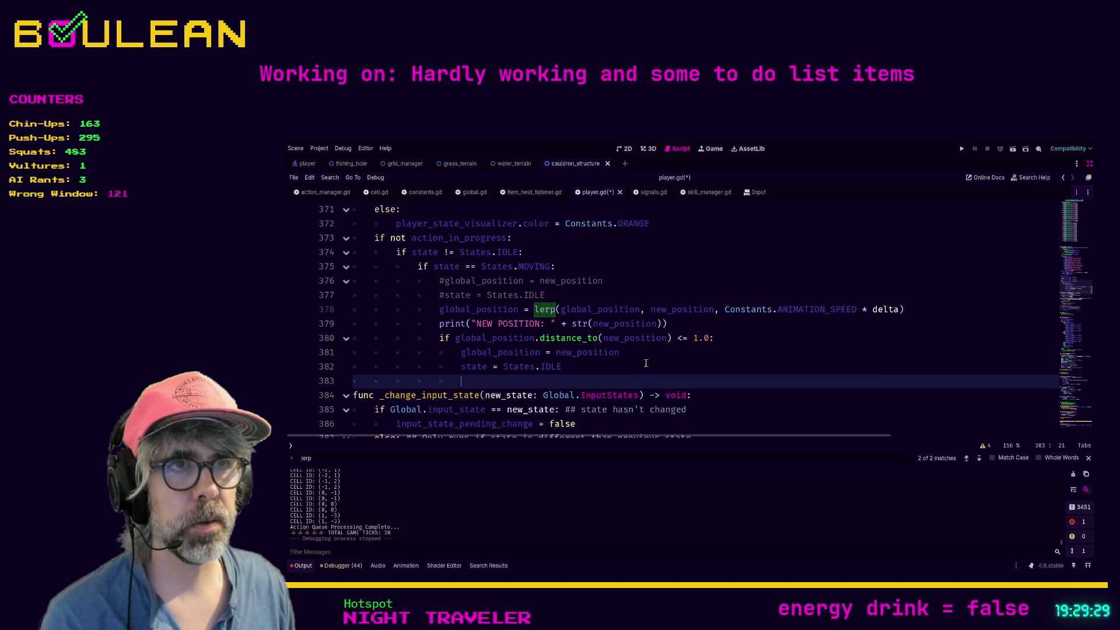
Save player.gd and run the project.
key(ctrl+s)
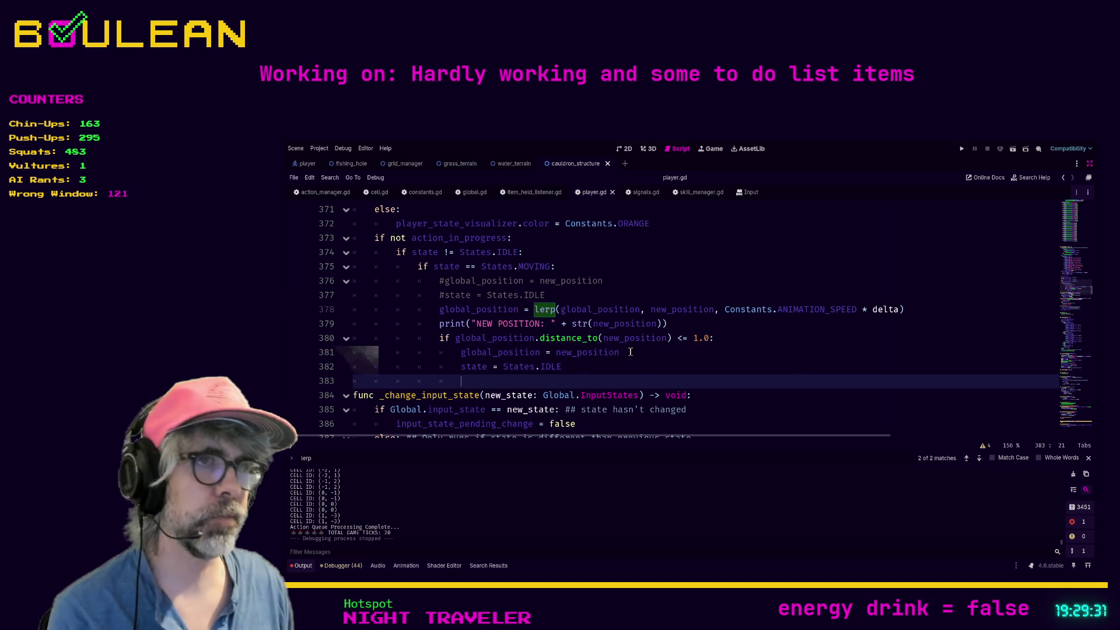
click(630, 352)
key(F5)
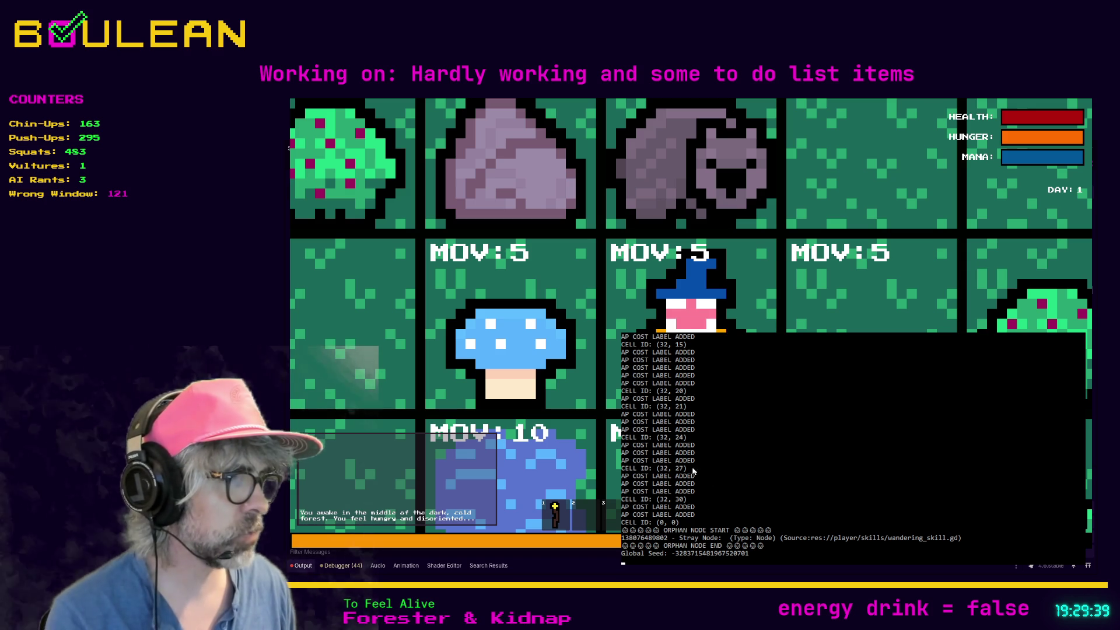
Zoom out, move the wizard into the neighbouring cell, and open the in-game debug panel.
scroll(762, 334, down, 1)
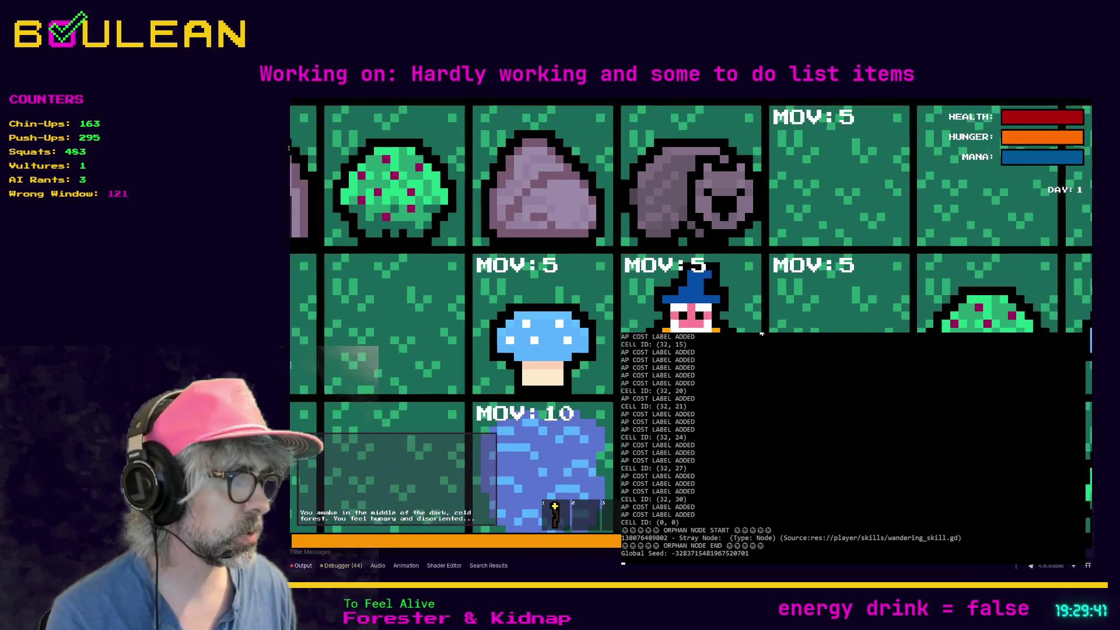
scroll(761, 334, down, 3)
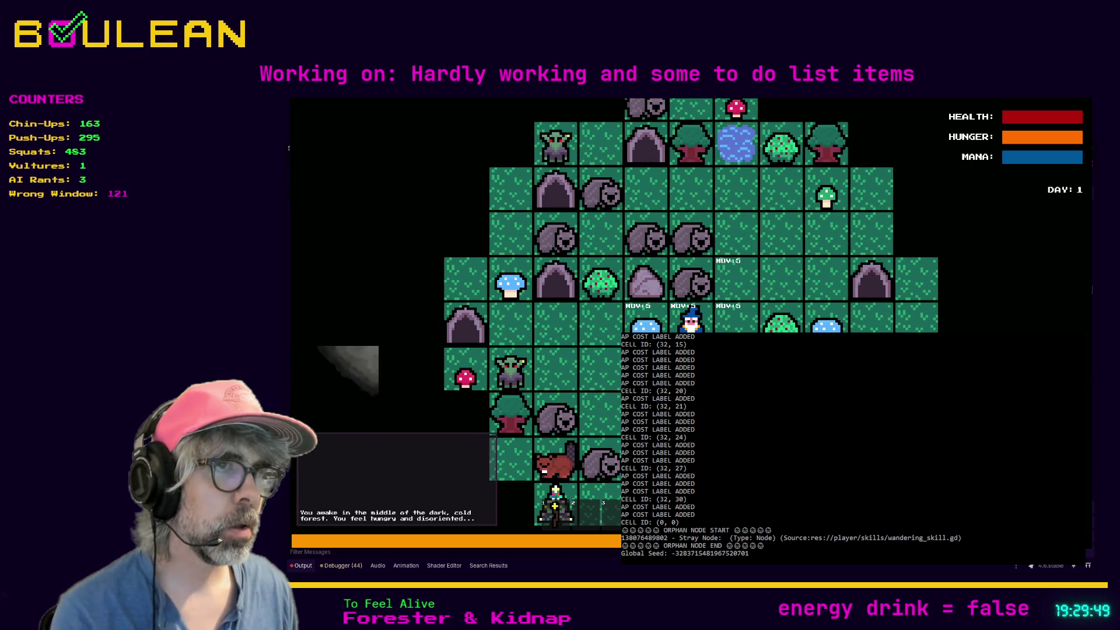
click(737, 318)
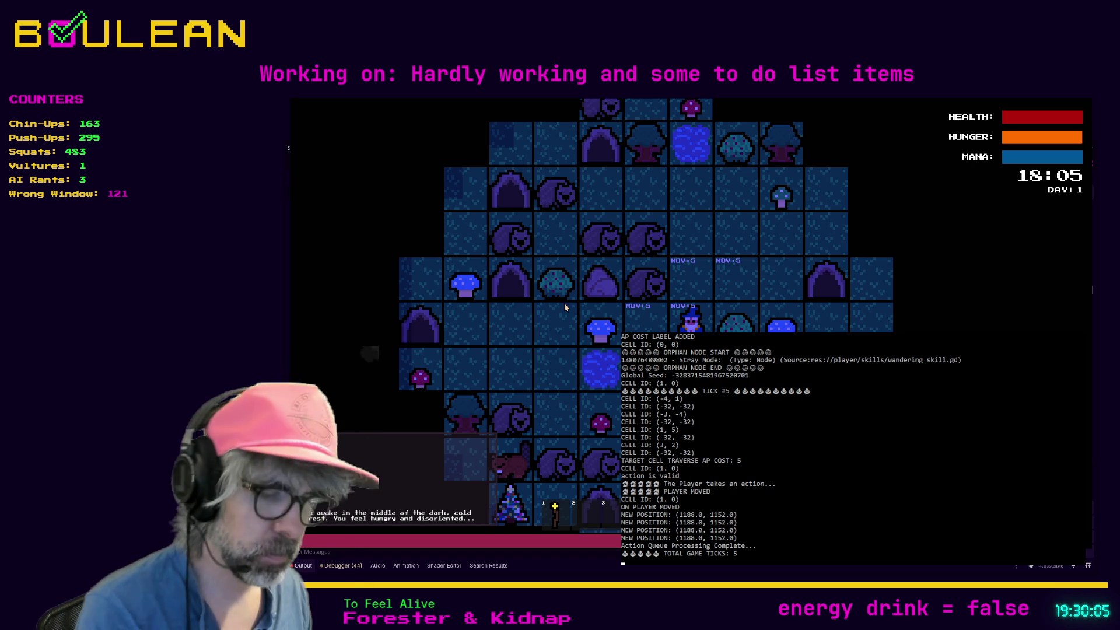
key(grave)
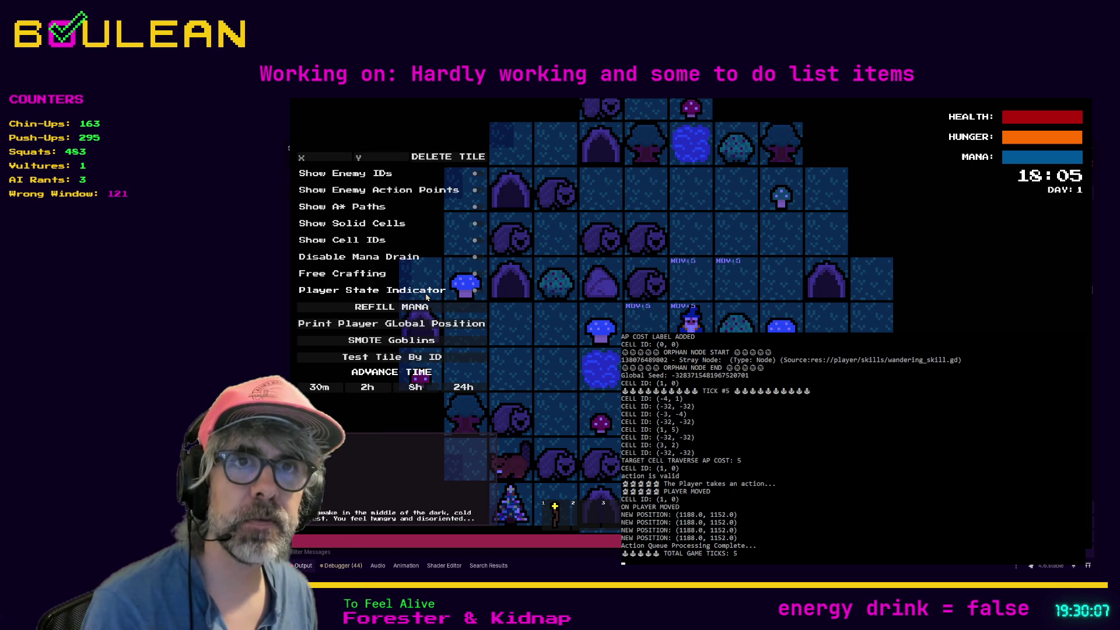
Log the player's global position, moving the wizard up two cells to (1, -2) between logs.
click(418, 330)
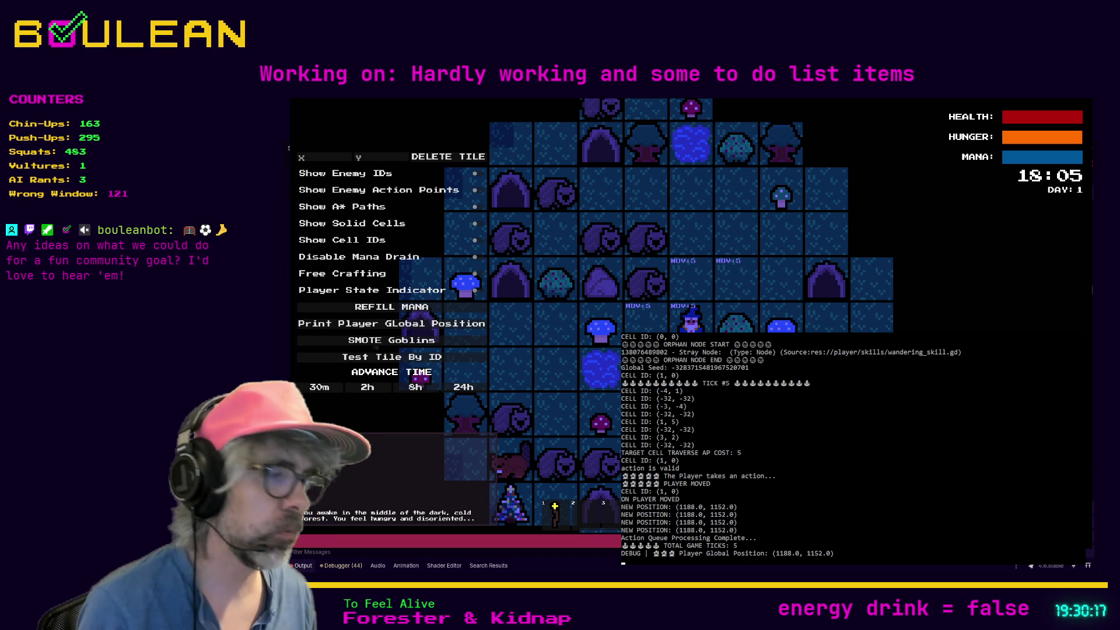
key(Up)
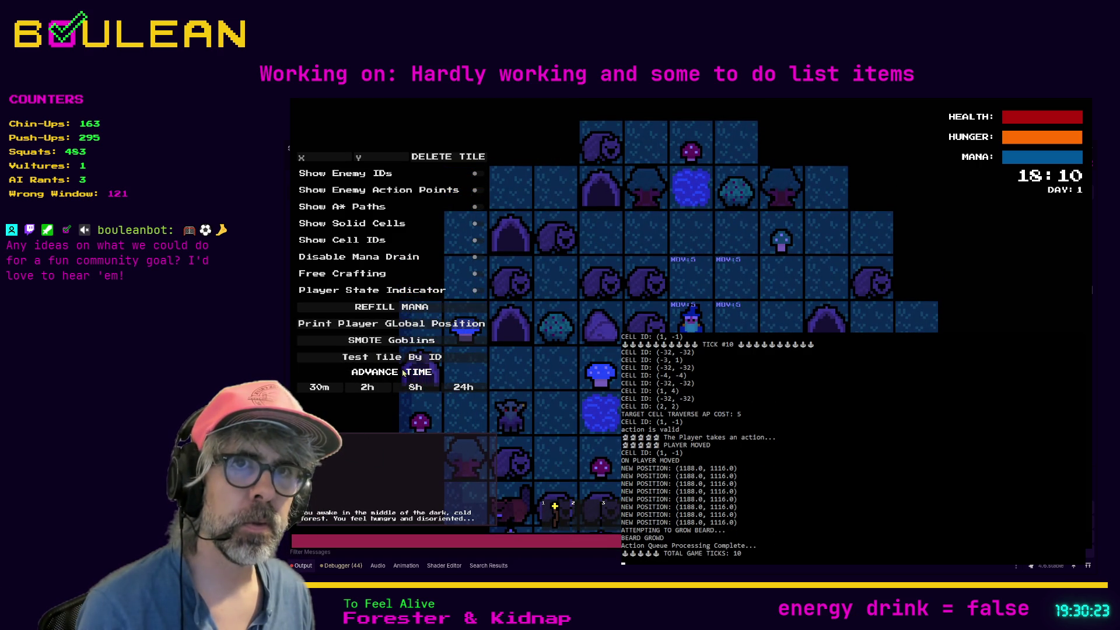
click(388, 328)
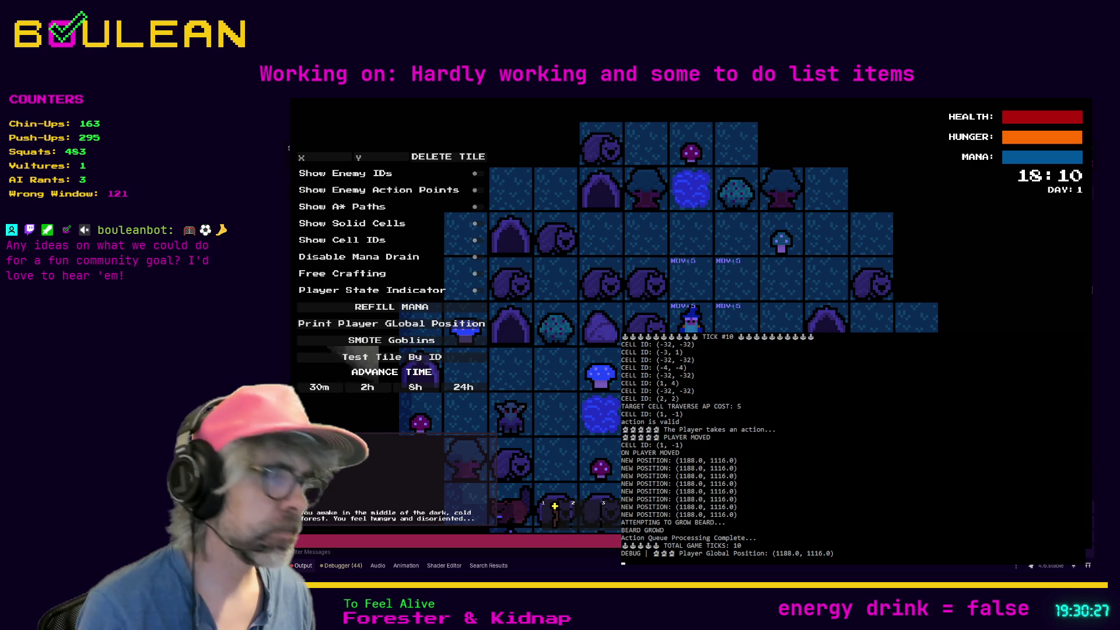
key(Up)
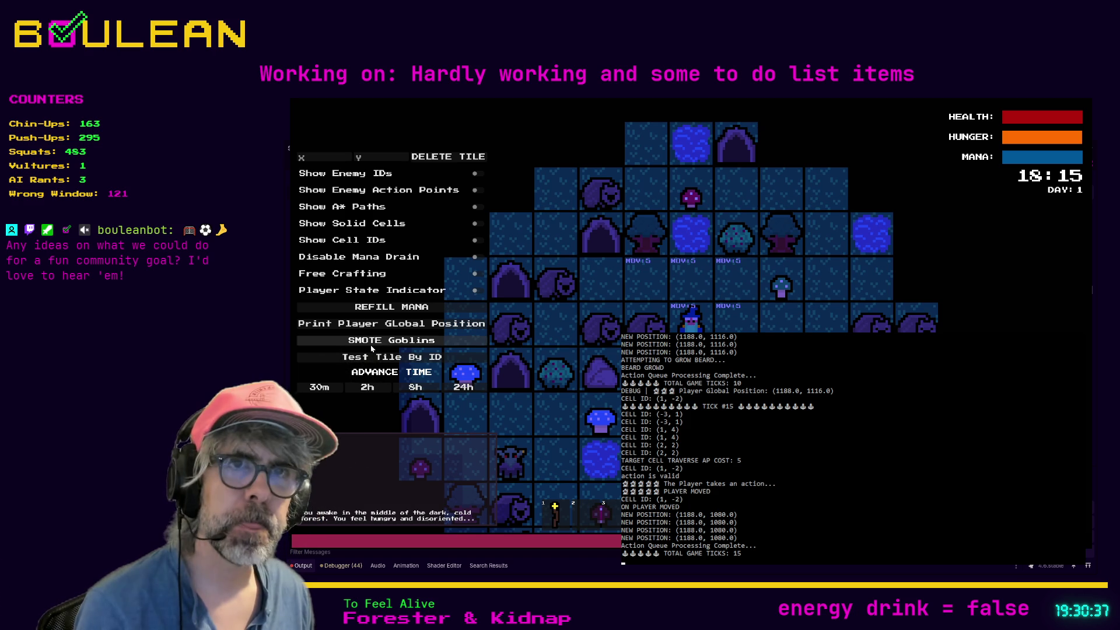
click(375, 326)
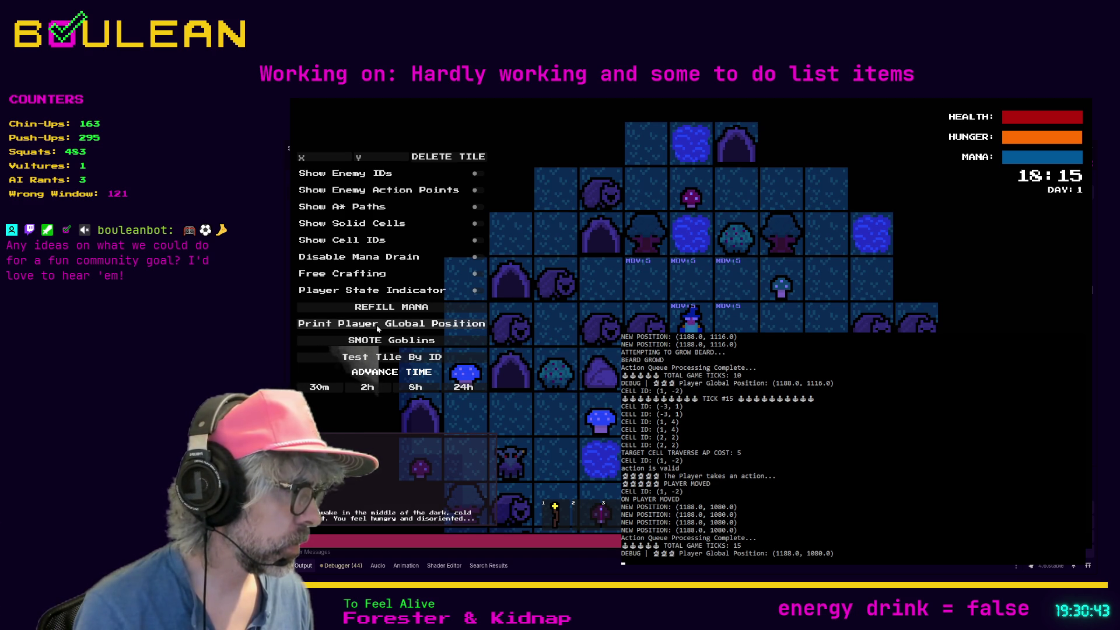
Move the wizard right, log its position, step down to cell (2, -1), then stop the game.
key(d)
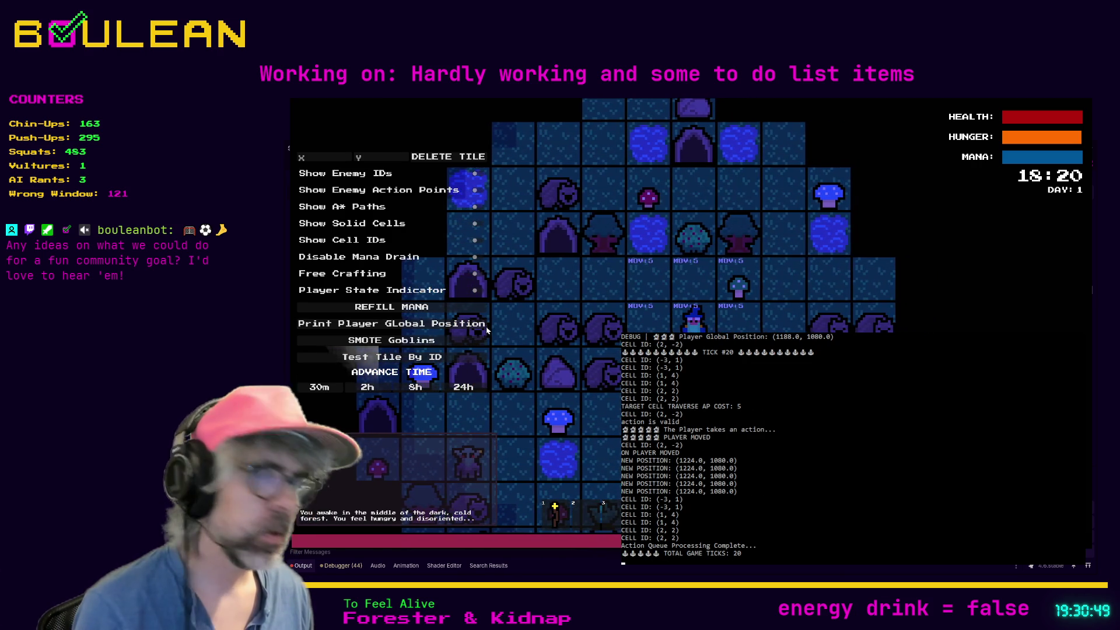
click(364, 330)
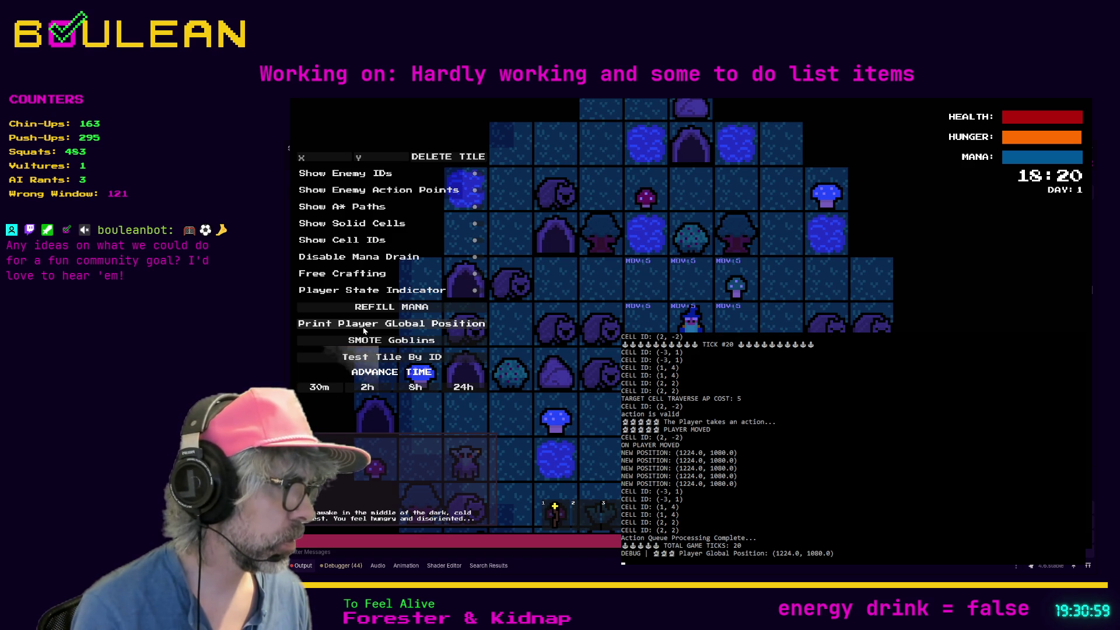
key(Down)
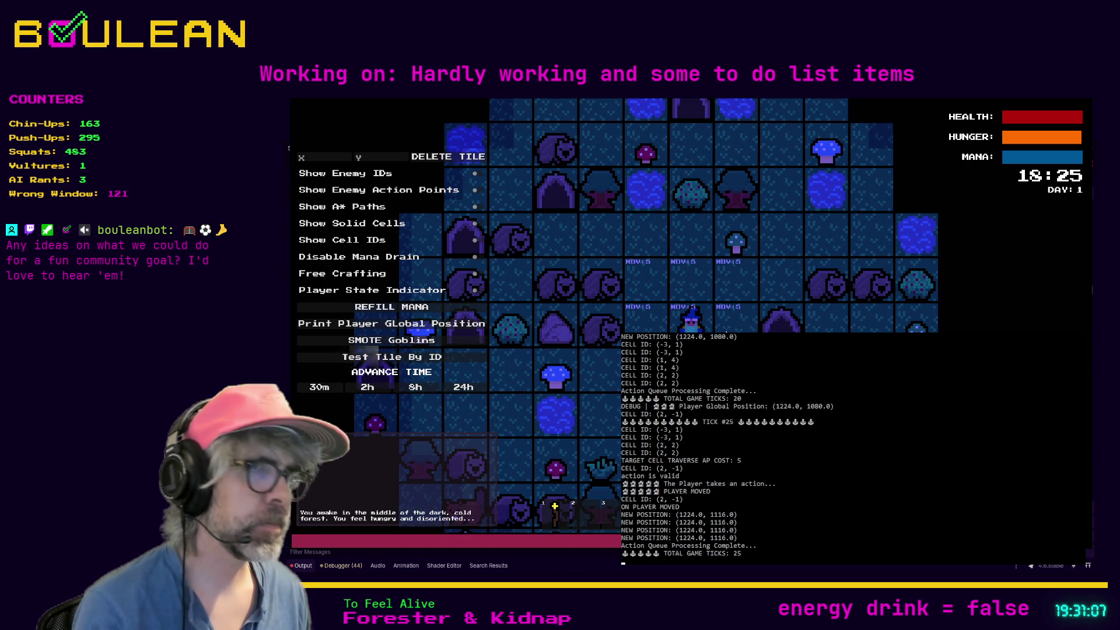
key(F8)
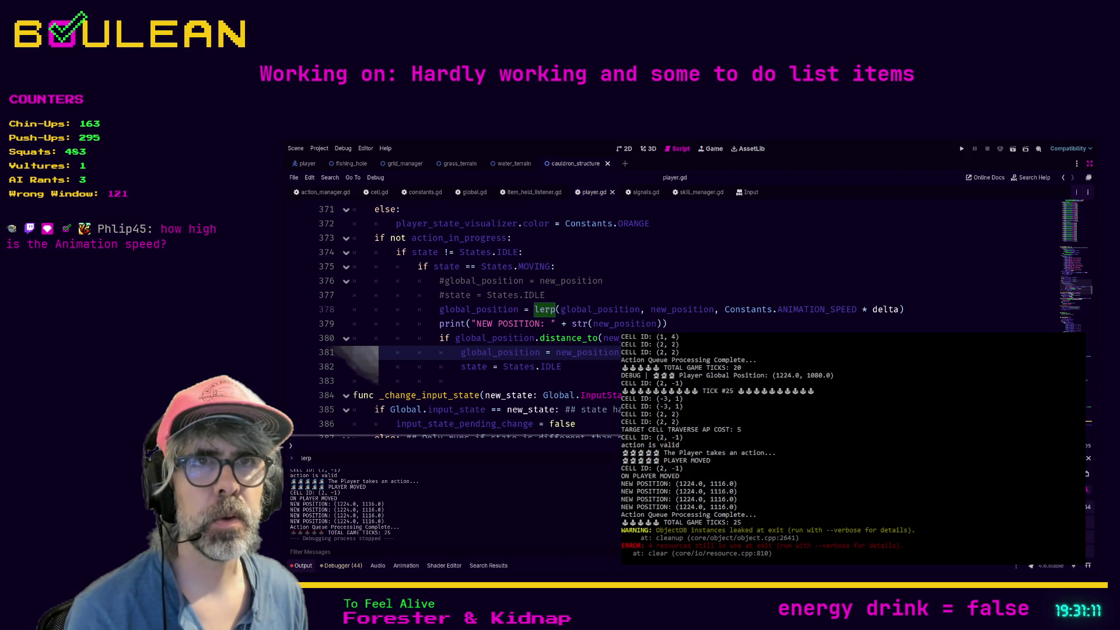
Put the caret at the end of the print line and dismiss the floating output window.
click(438, 323)
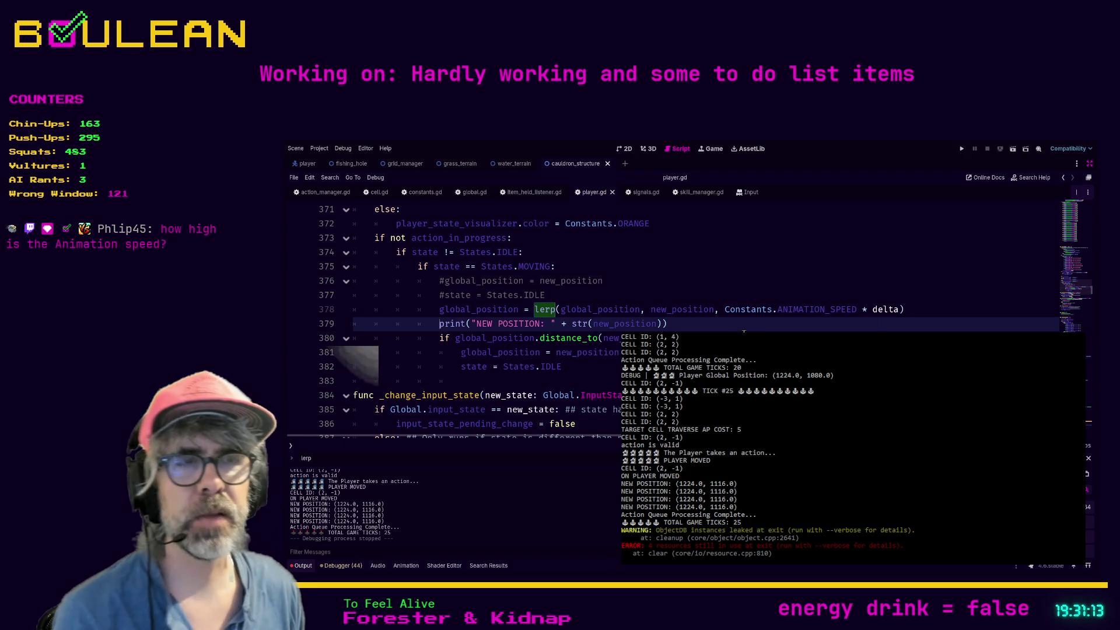
key(End)
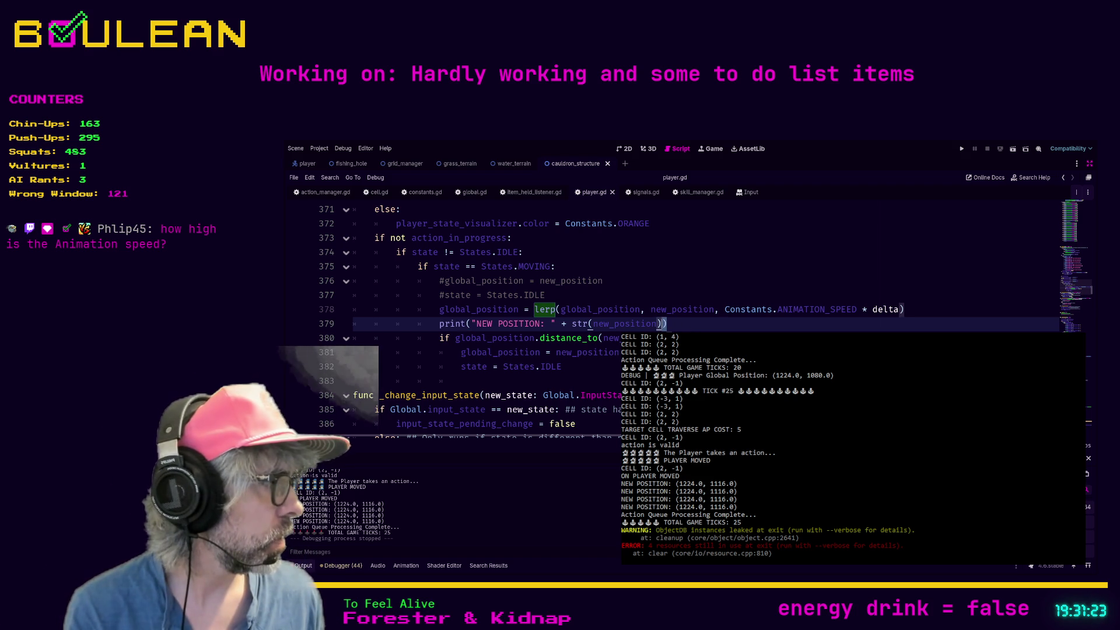
click(718, 328)
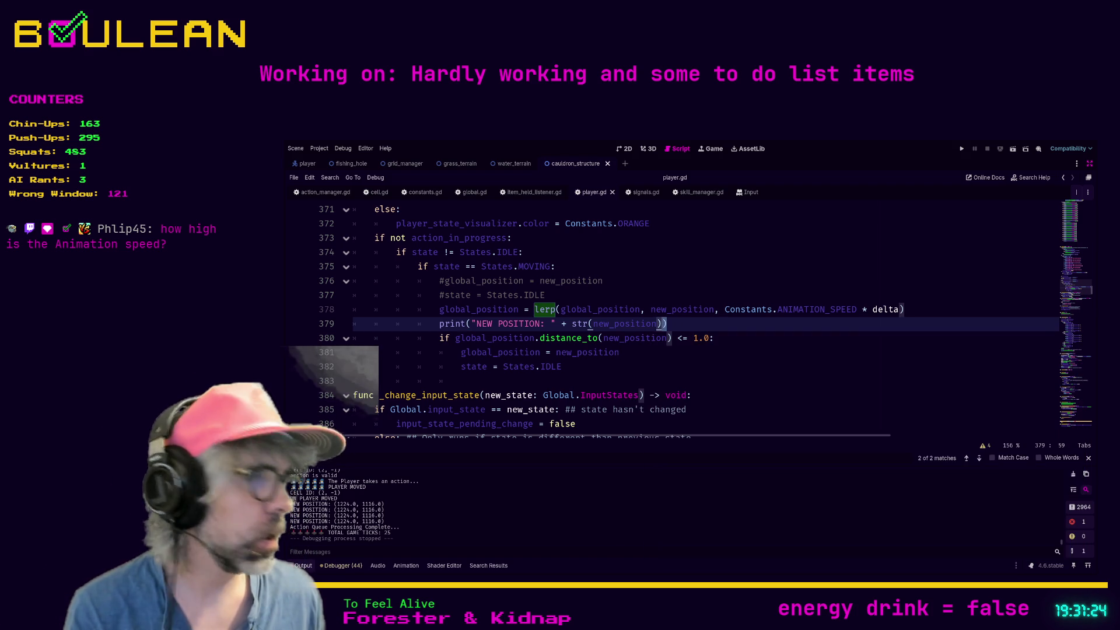
click(696, 325)
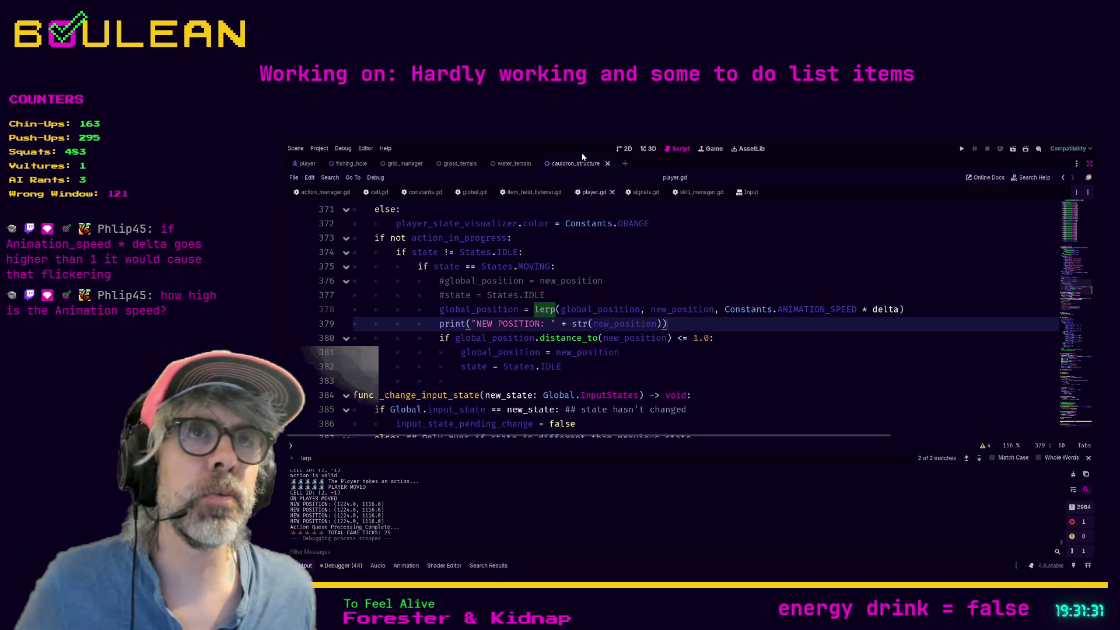
Switch to constants.gd and run the game with ANIMATION_SPEED at 30.
mouse_move(362, 165)
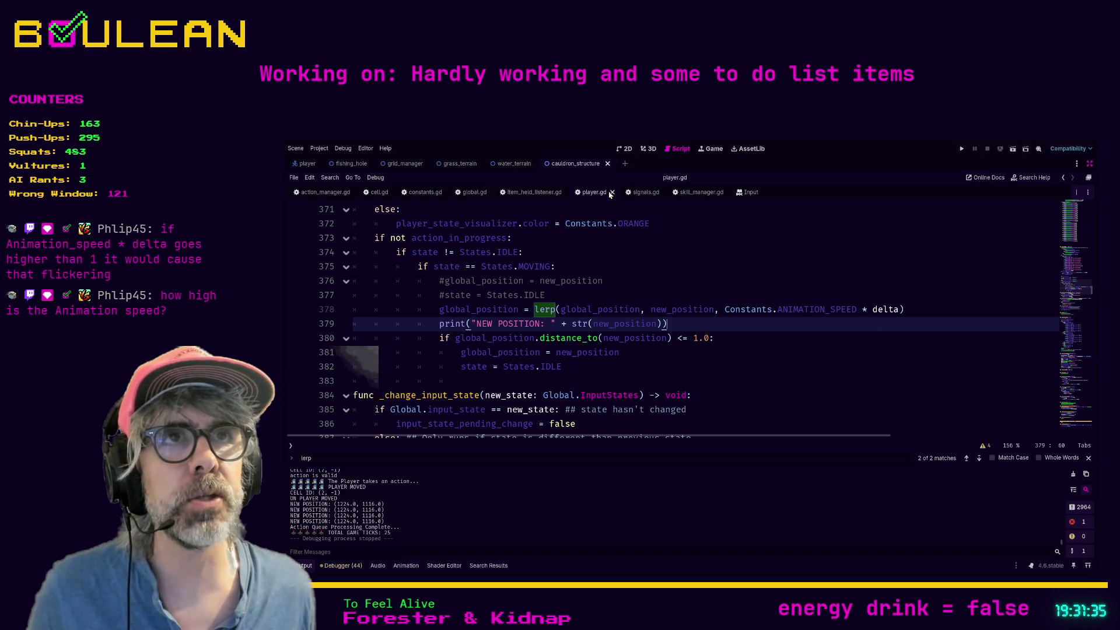
click(425, 193)
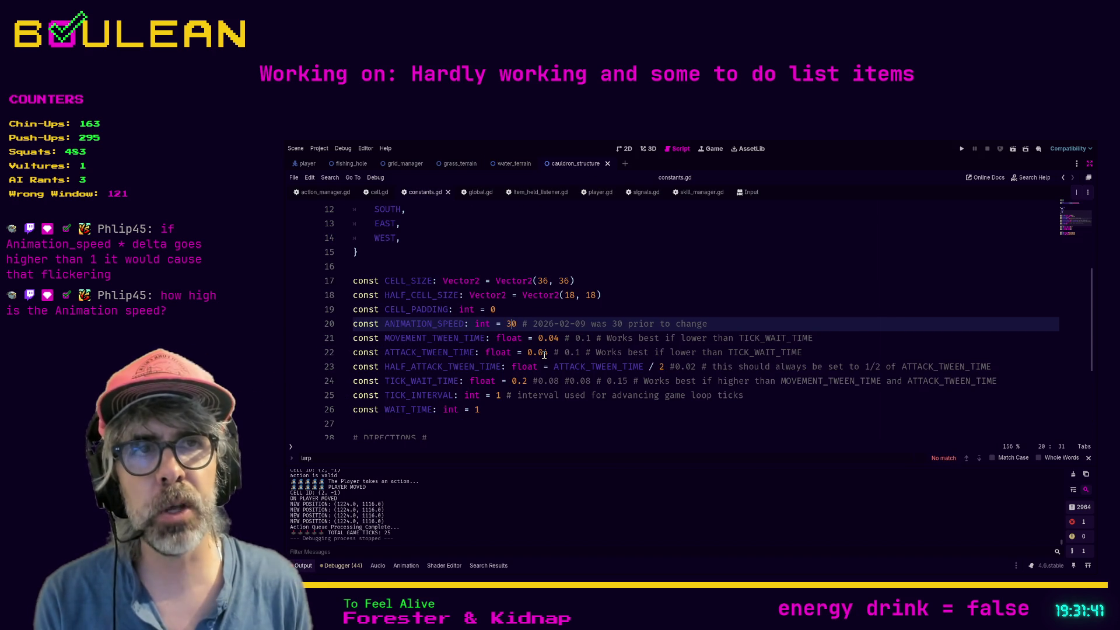
key(F5)
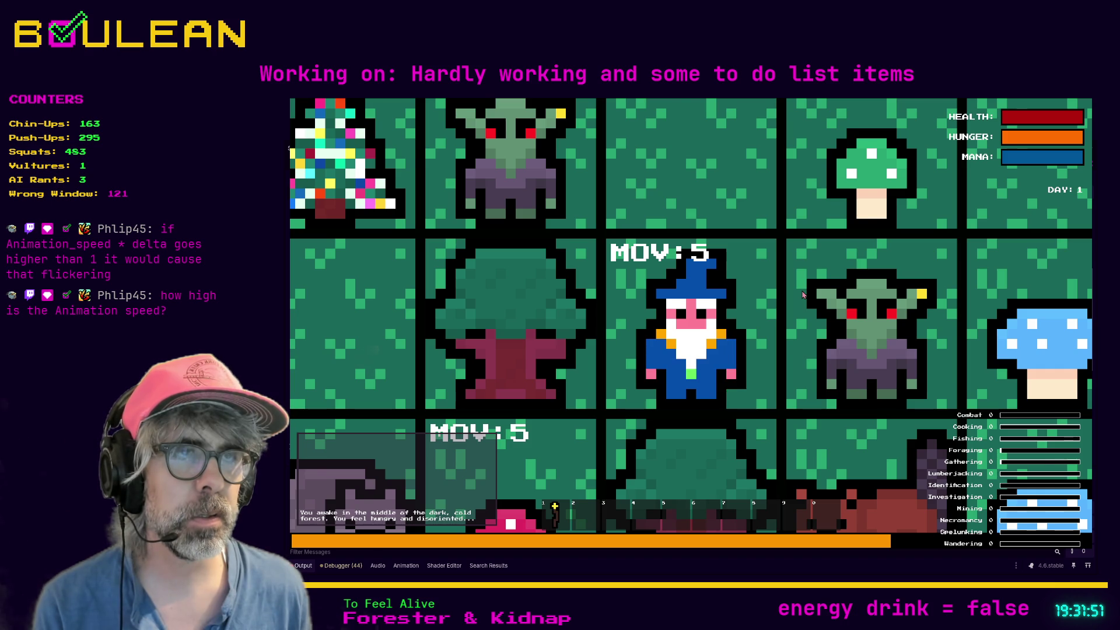
Walk the wizard up two, left three, up, right, down and right, then stop the game.
scroll(803, 295, down, 5)
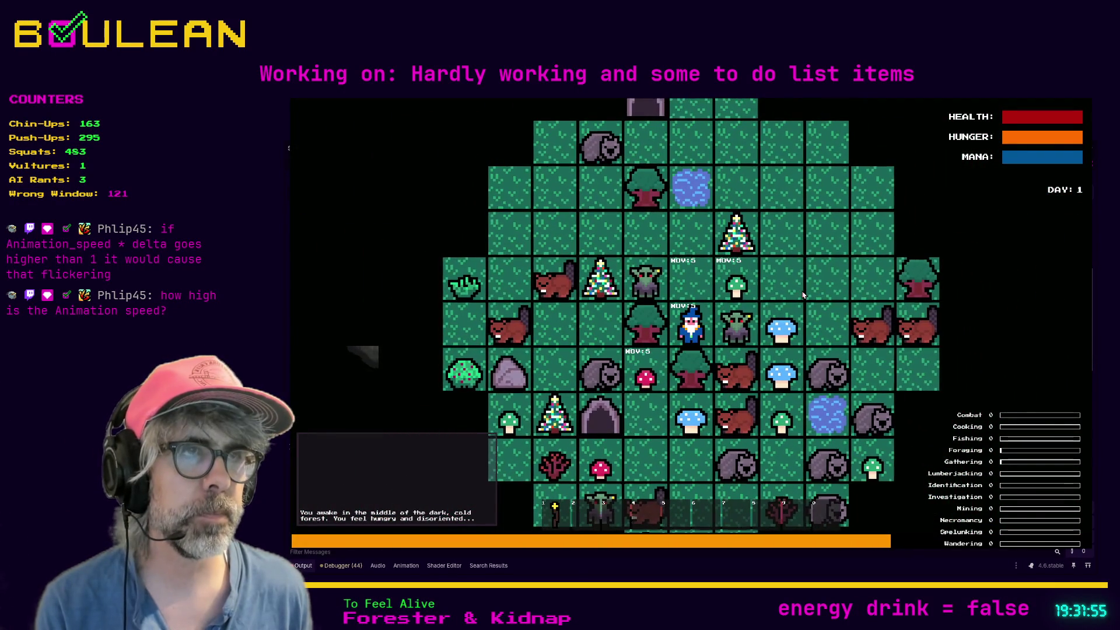
key(Up)
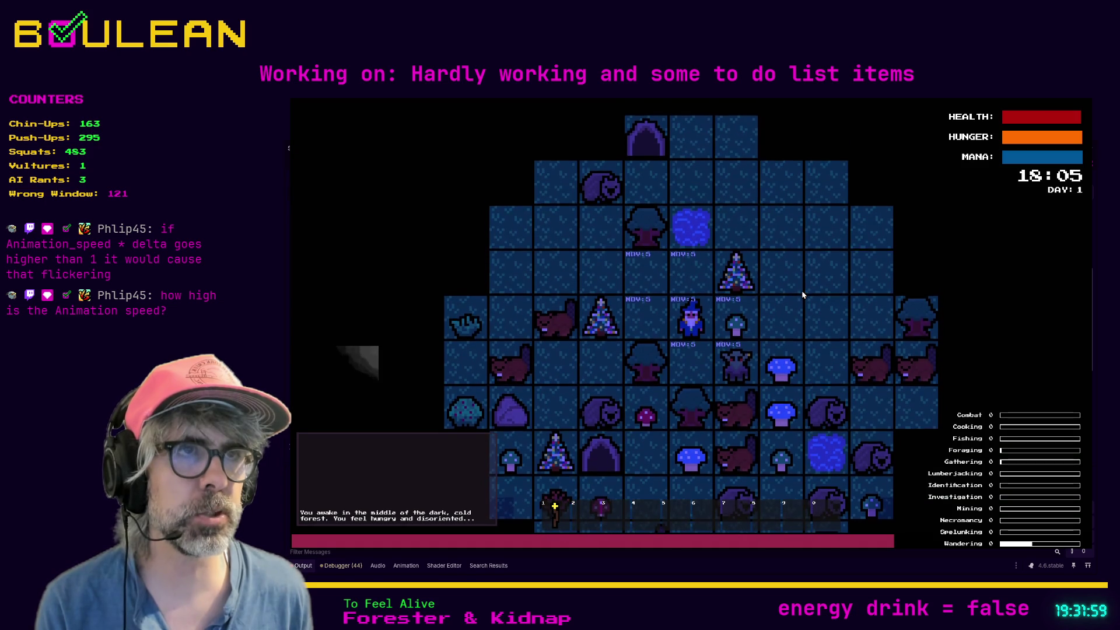
key(Up)
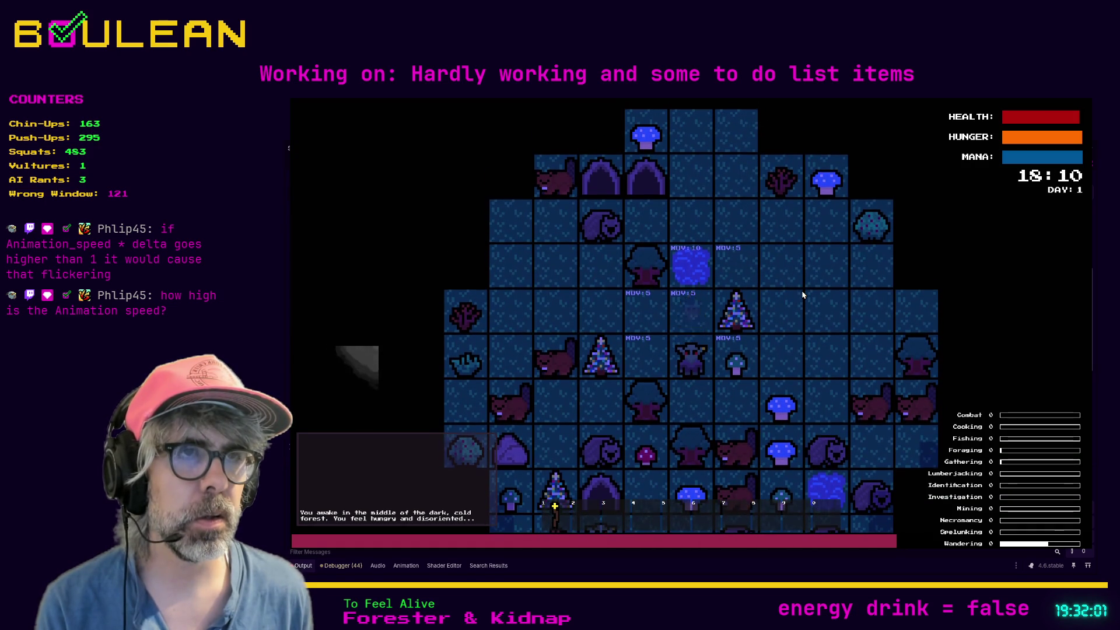
key(Left)
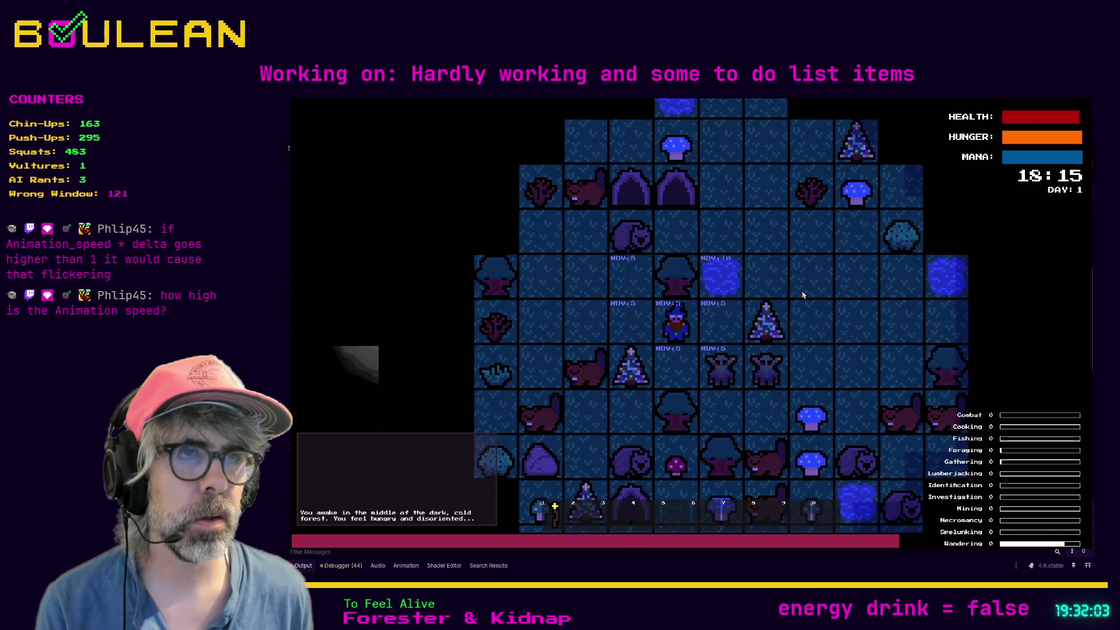
key(Left)
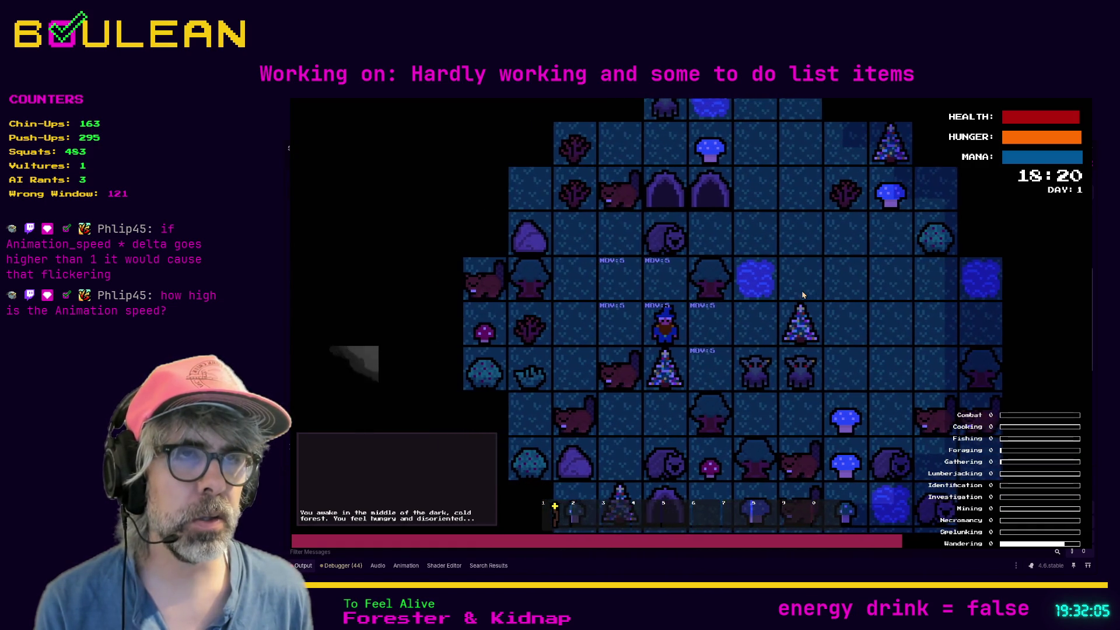
key(Left)
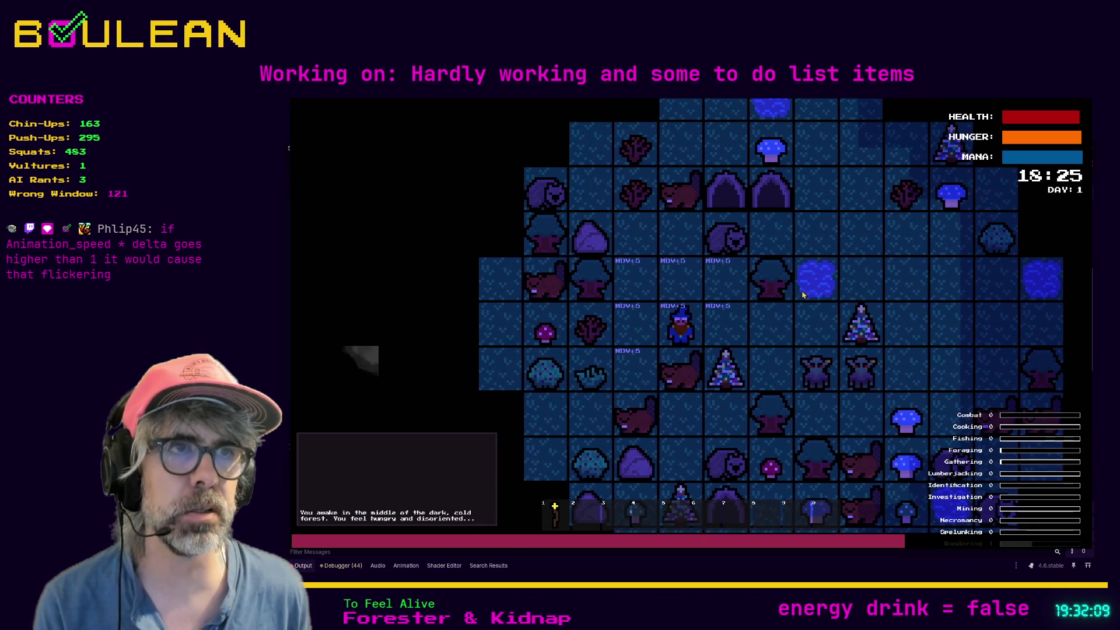
key(Up)
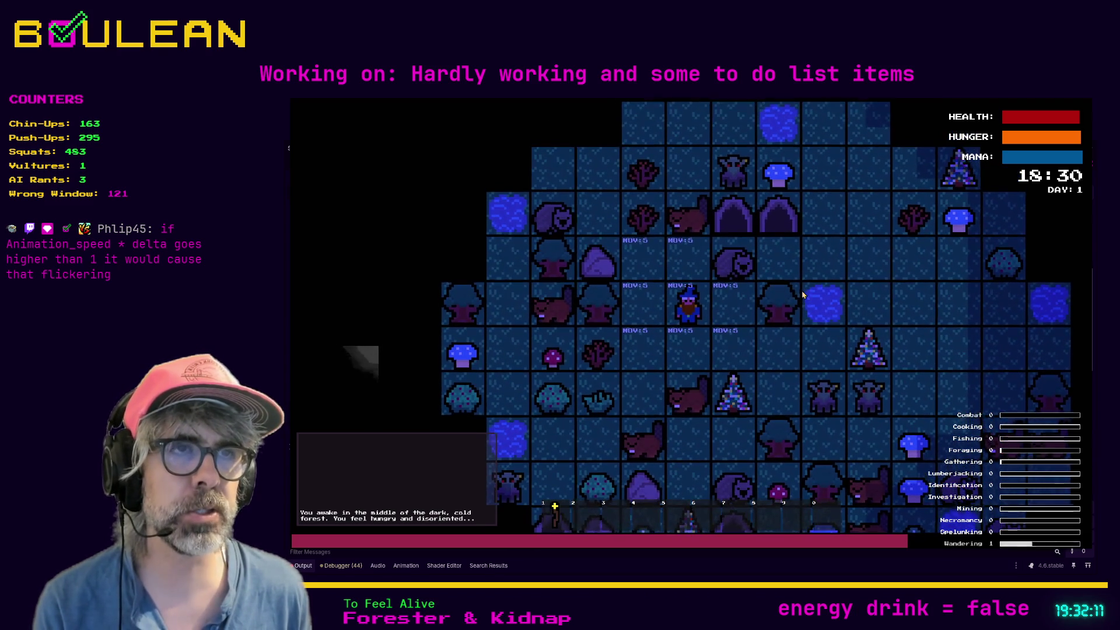
key(Right)
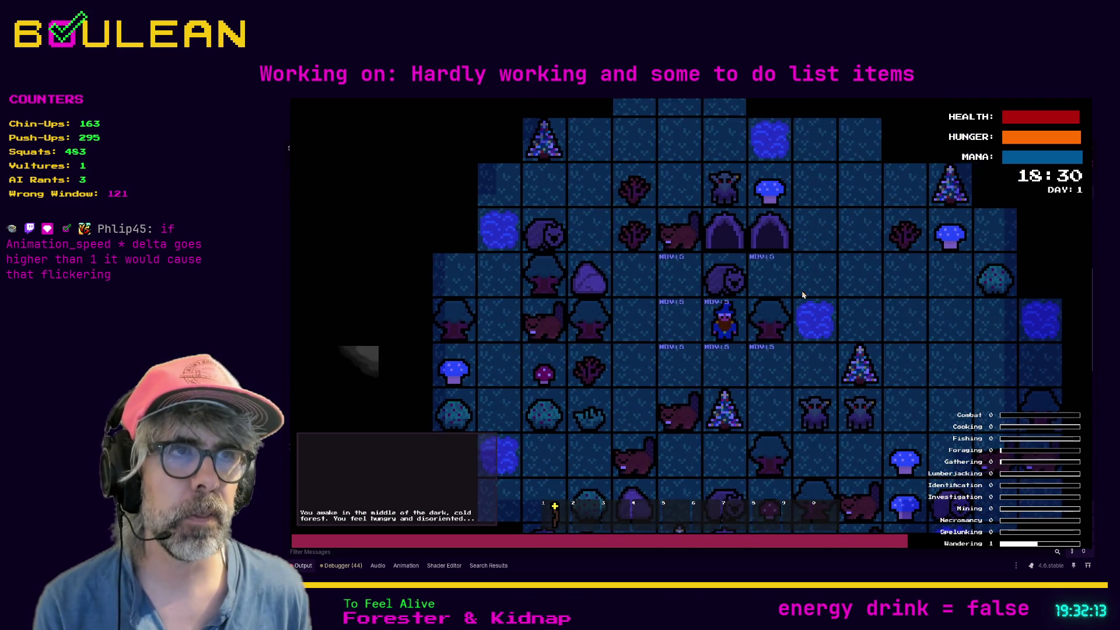
key(Down)
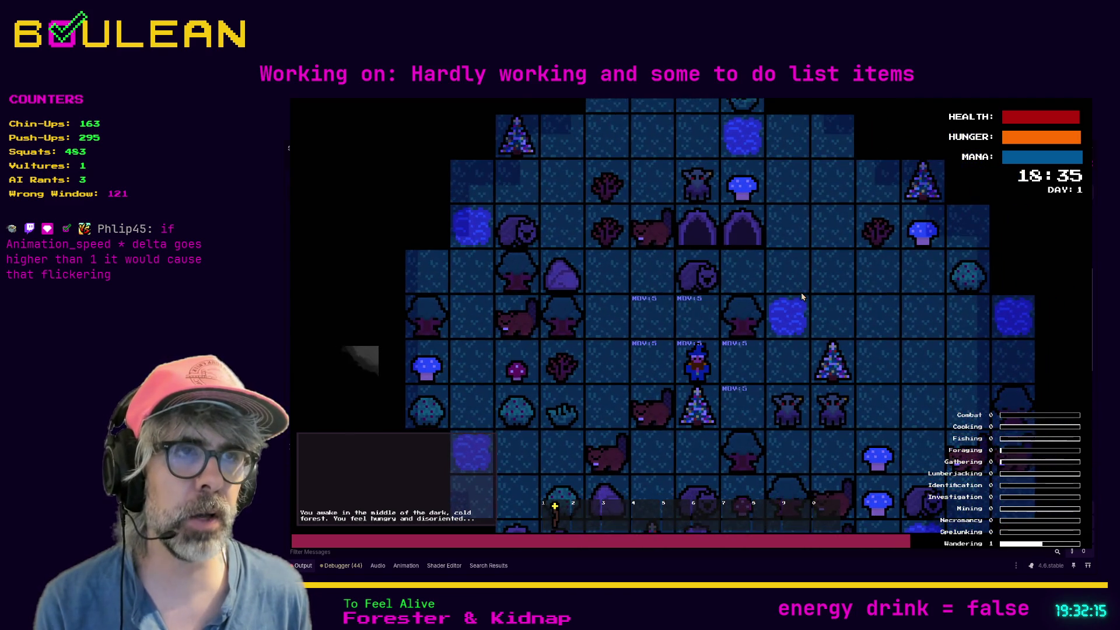
key(Right)
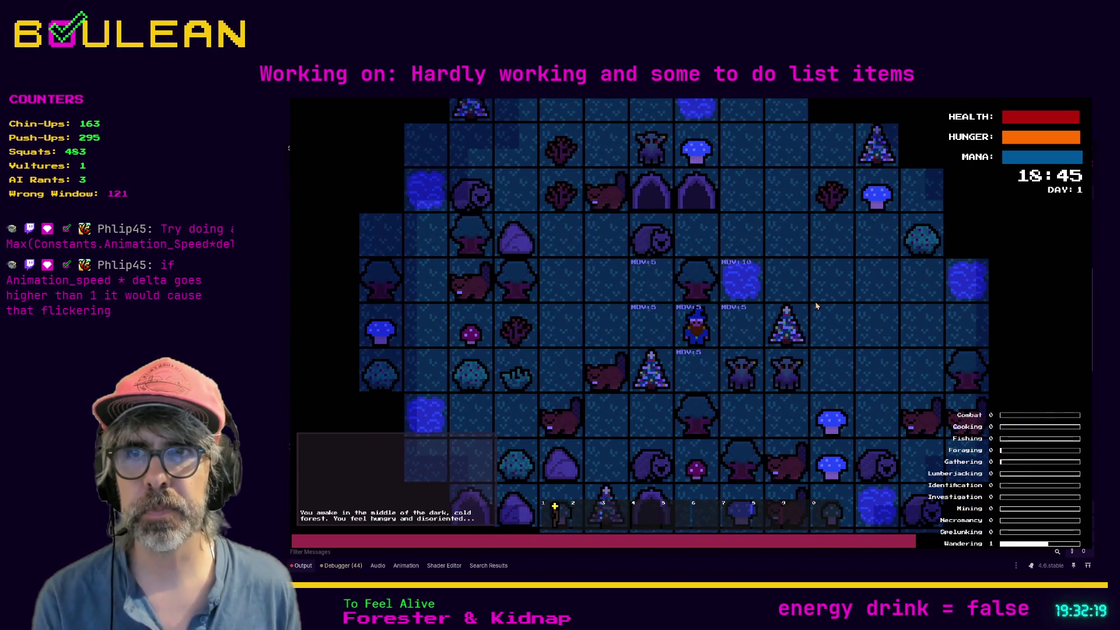
key(F8)
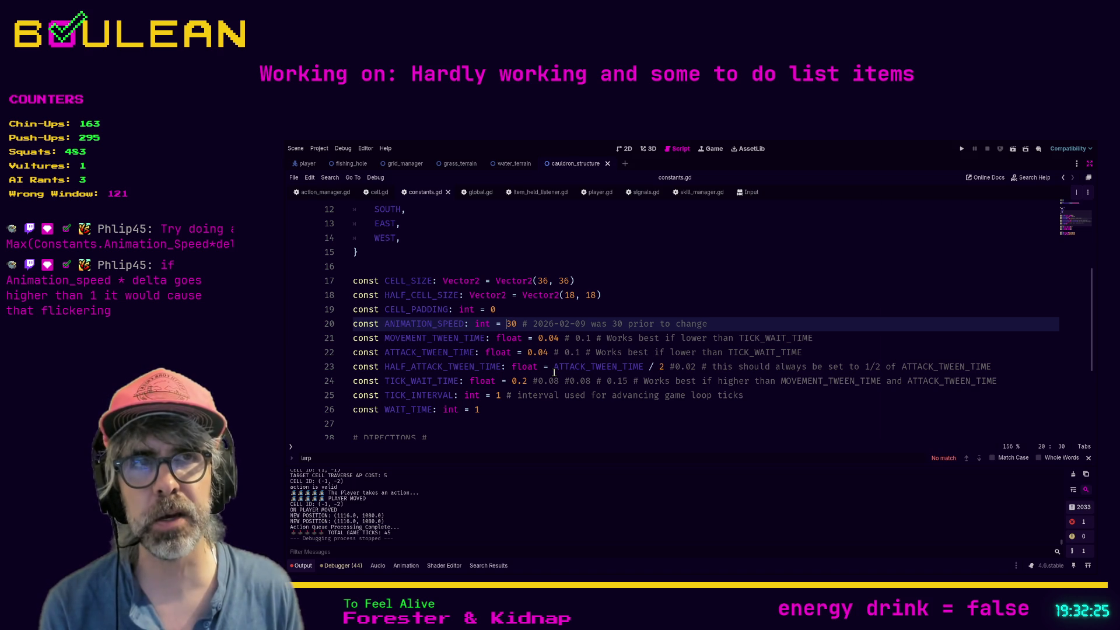
Change ANIMATION_SPEED from 30 to 100 in constants.gd and save the file.
key(BackSpace)
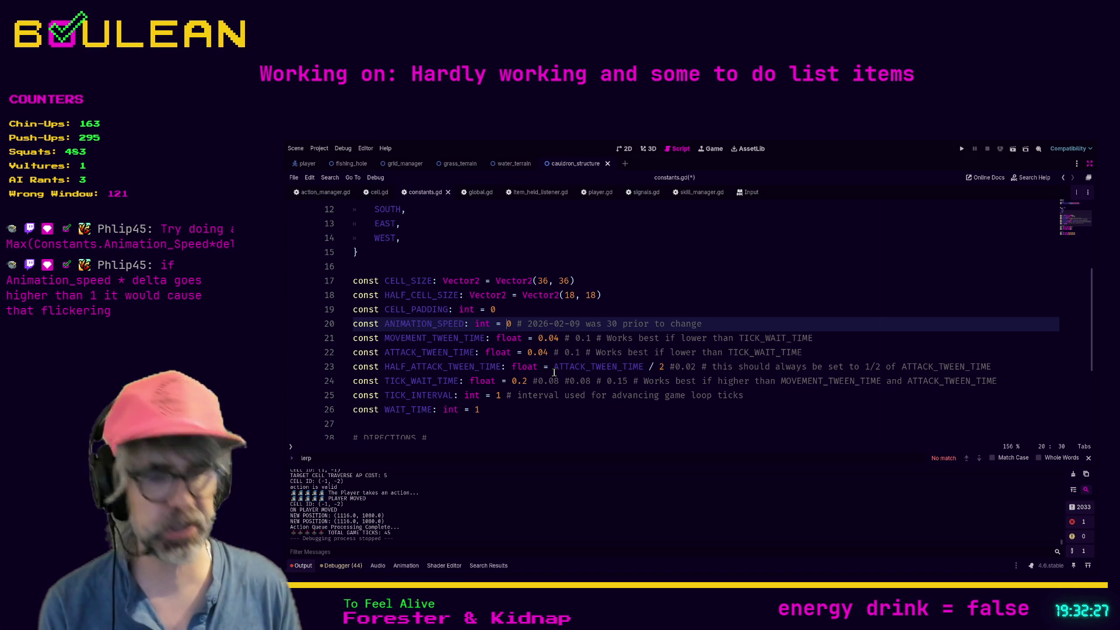
text(10)
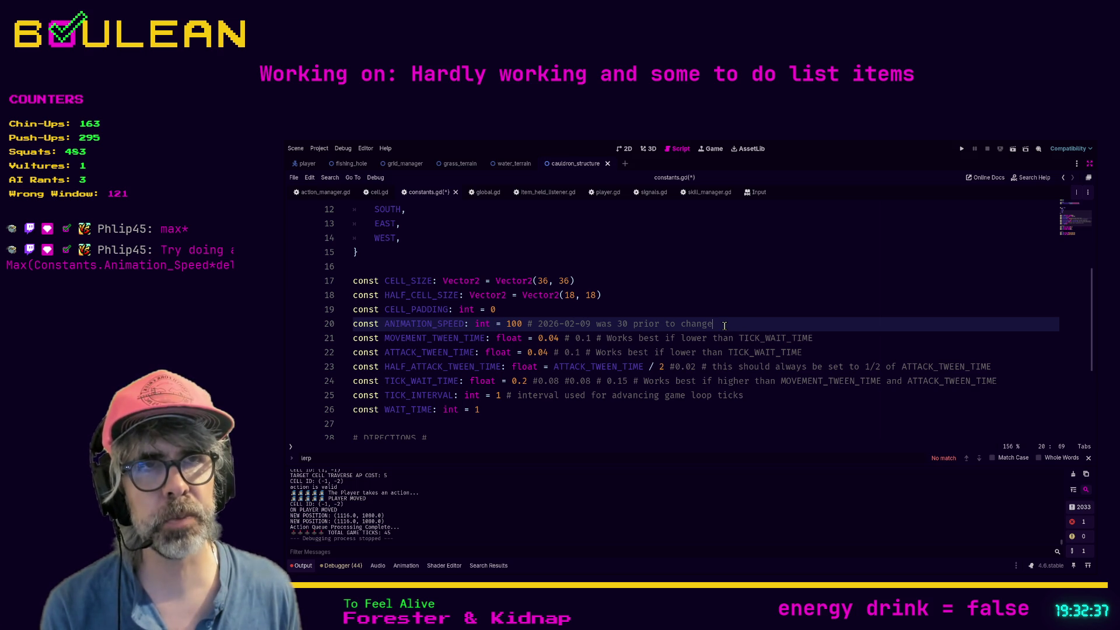
key(ctrl+s)
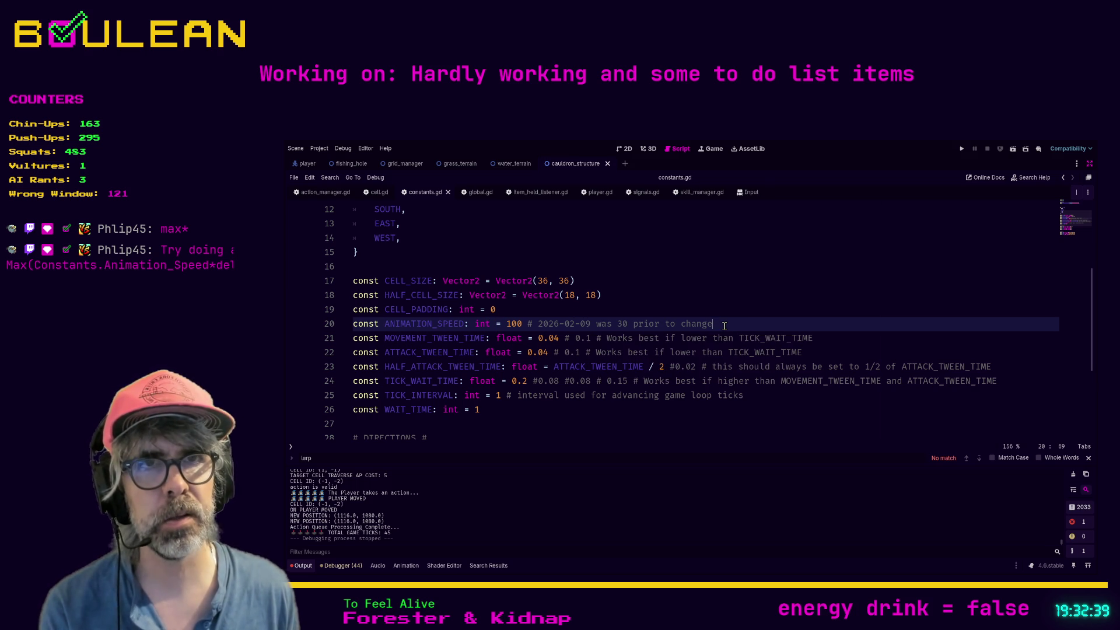
Test-run the game at ANIMATION_SPEED 100, moving the wizard one cell east, then stop it.
key(F5)
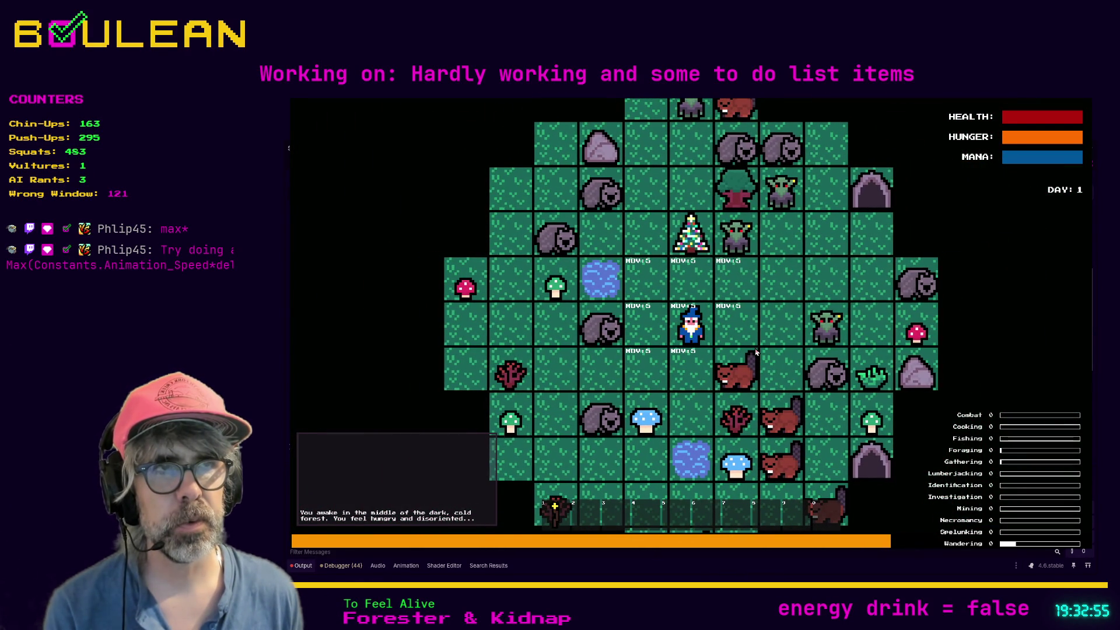
key(Right)
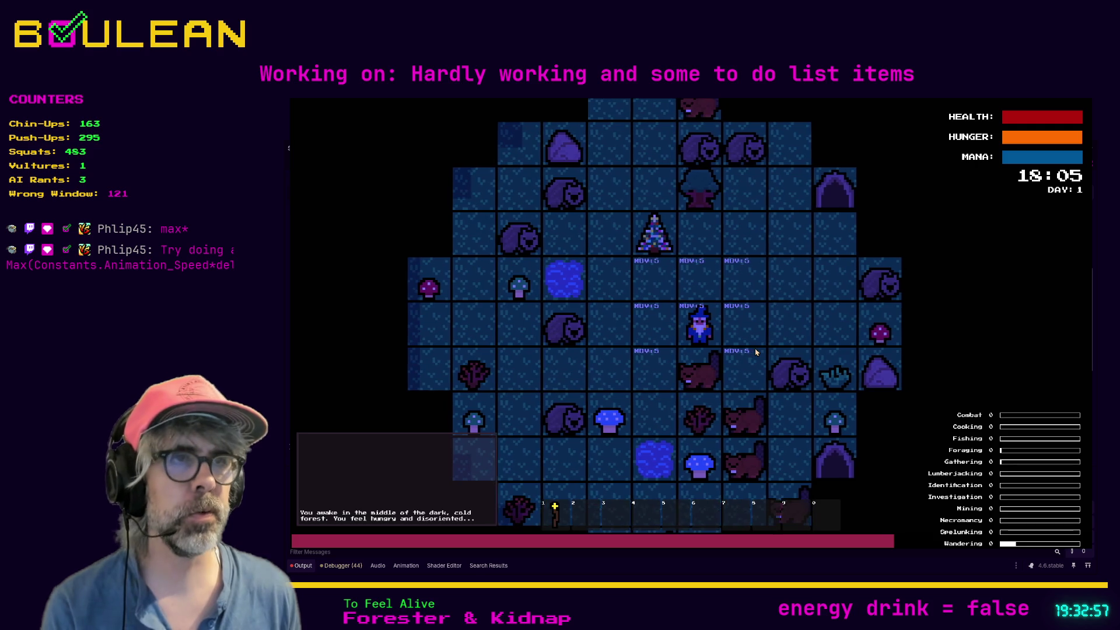
key(F8)
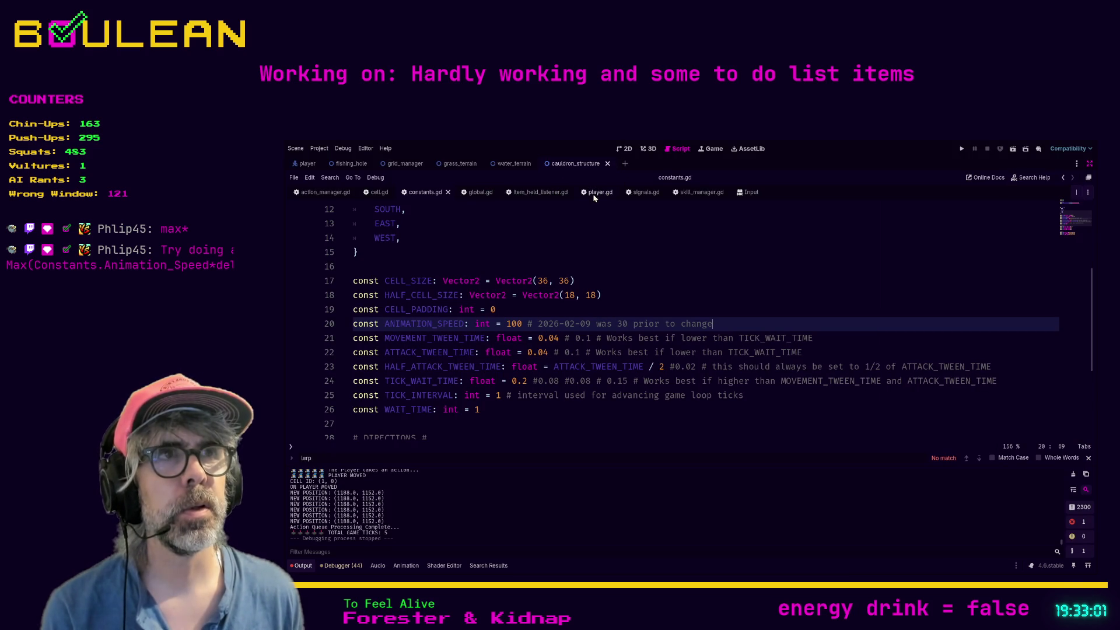
Open global.gd and place the caret beside the Engine.time_scale line.
click(481, 193)
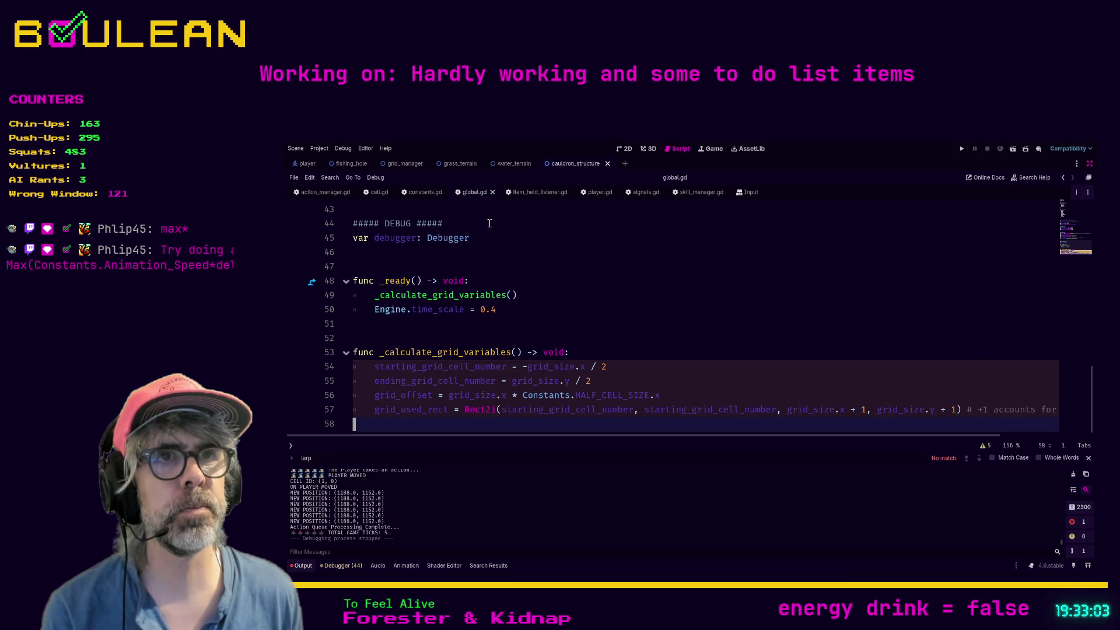
click(575, 318)
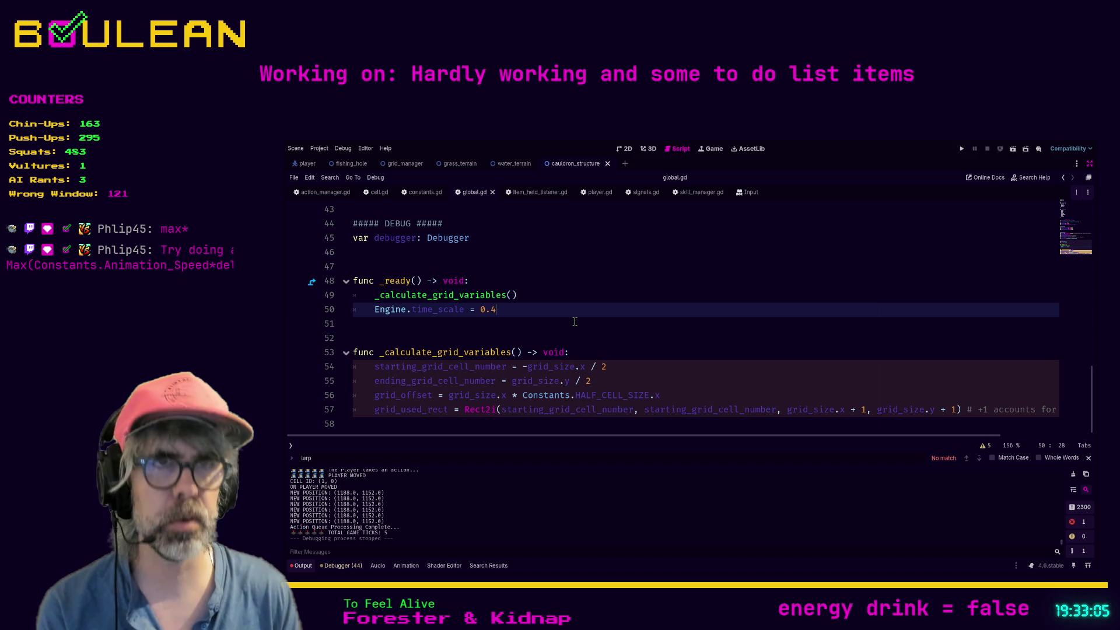
text(75)
click(575, 322)
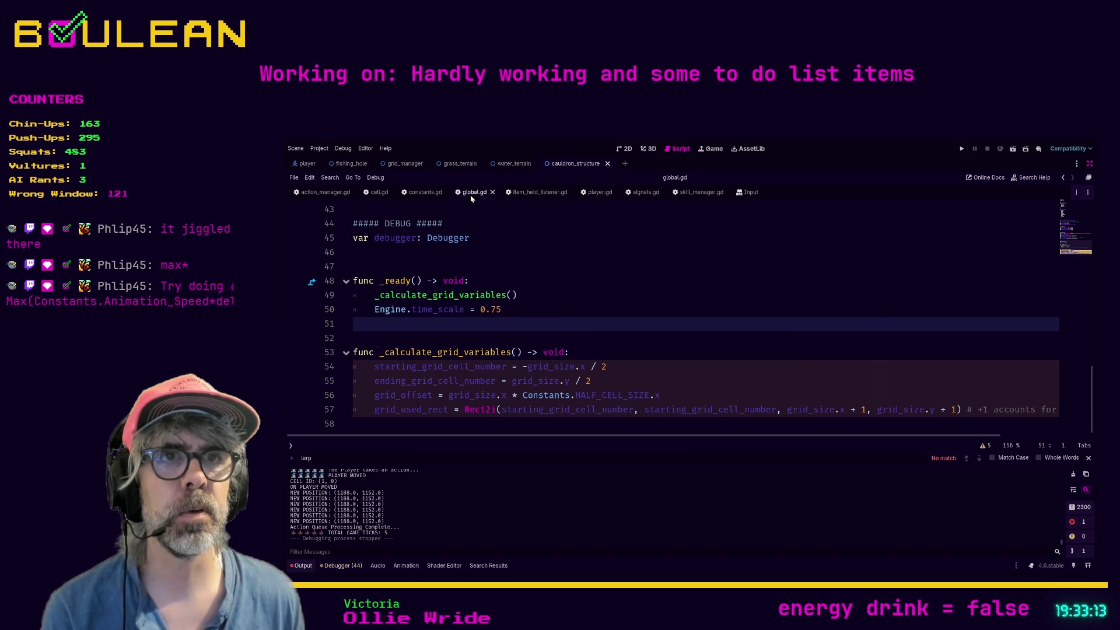
Test-run the game with the new time scale, close it, and switch to the Brave browser.
key(F5)
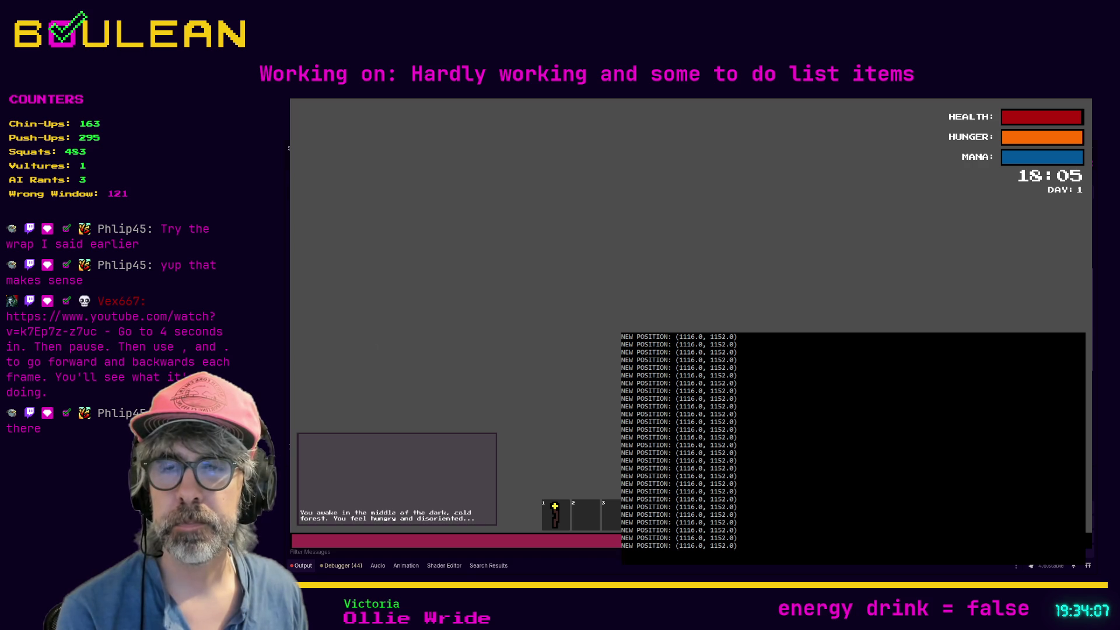
key(alt+F4)
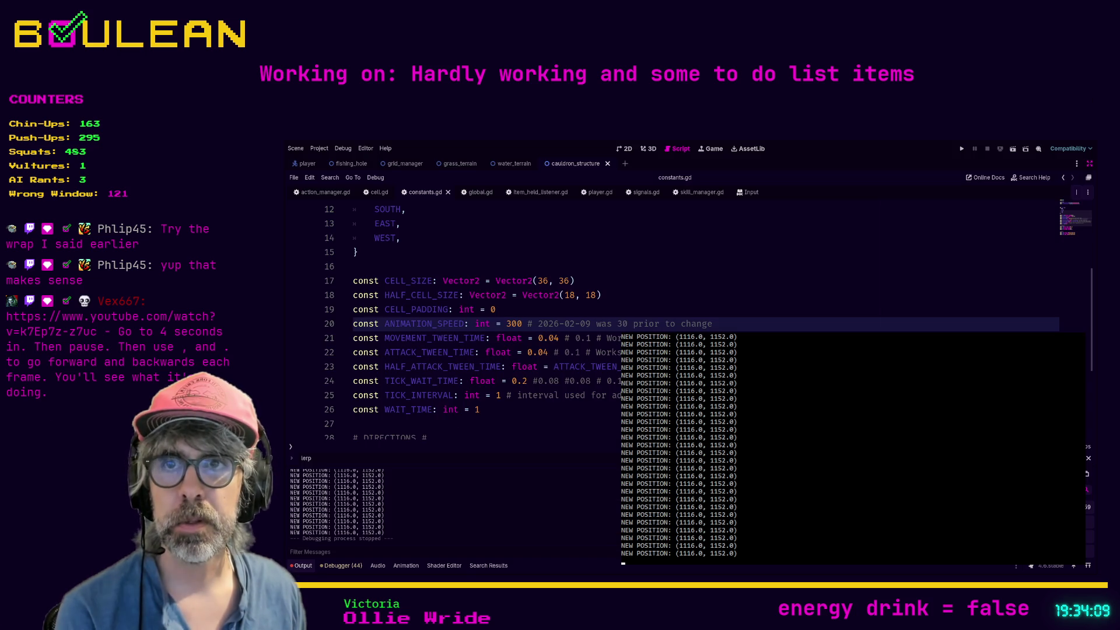
click(490, 409)
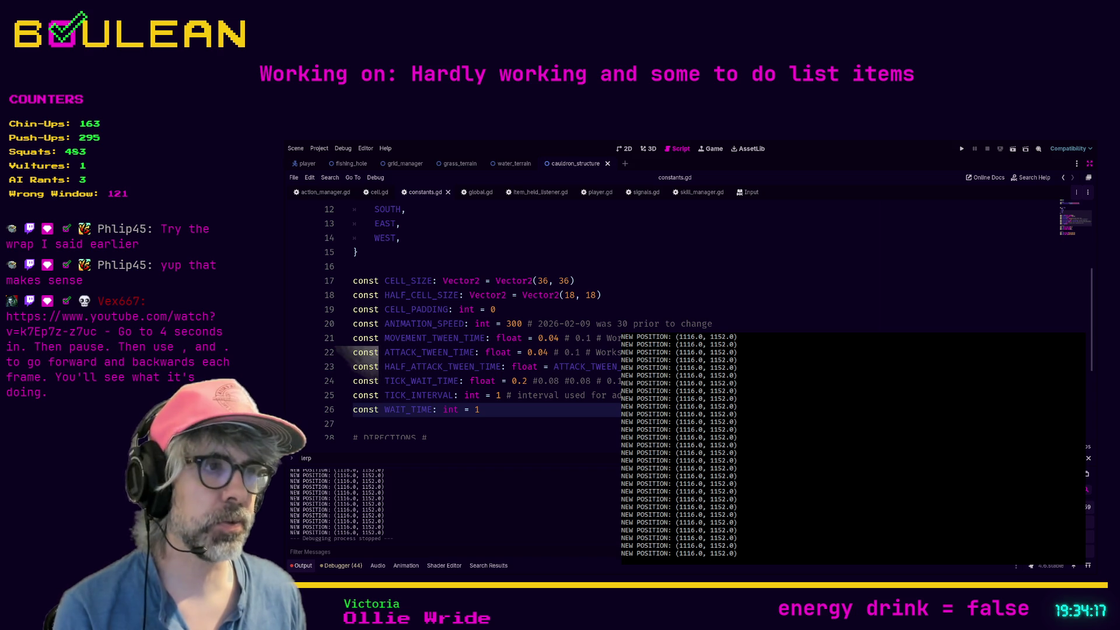
key(alt+Tab)
Load the shared YouTube clip link in a new tab, pause it, and go fullscreen.
key(ctrl+t)
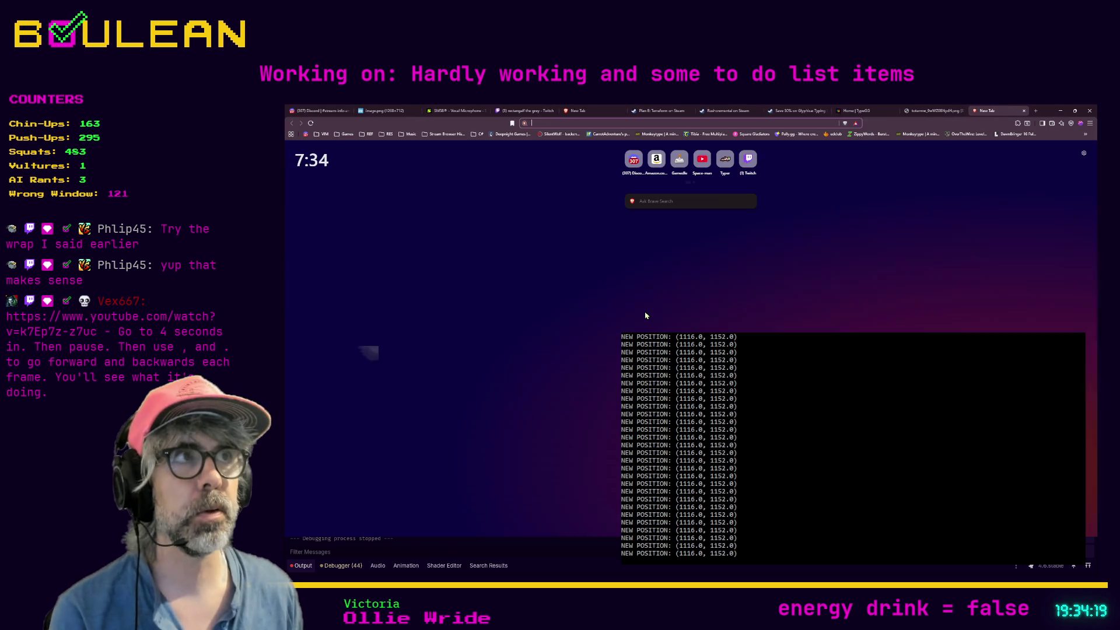
text(https://www.youtube.com/watch?v=k7Ep7z-z7uc)
key(Return)
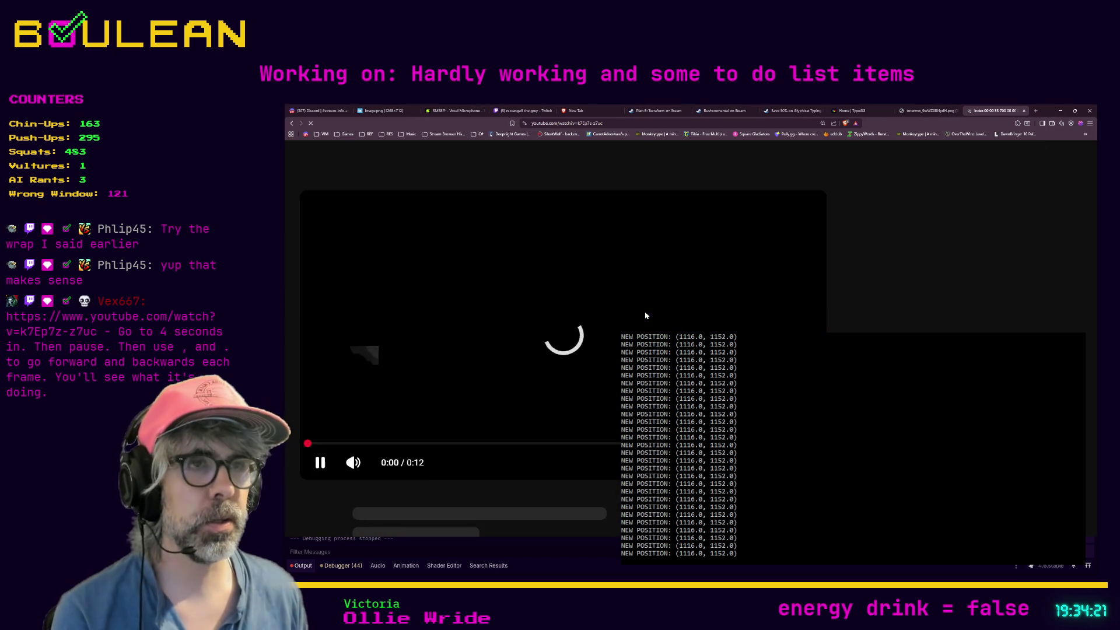
click(315, 453)
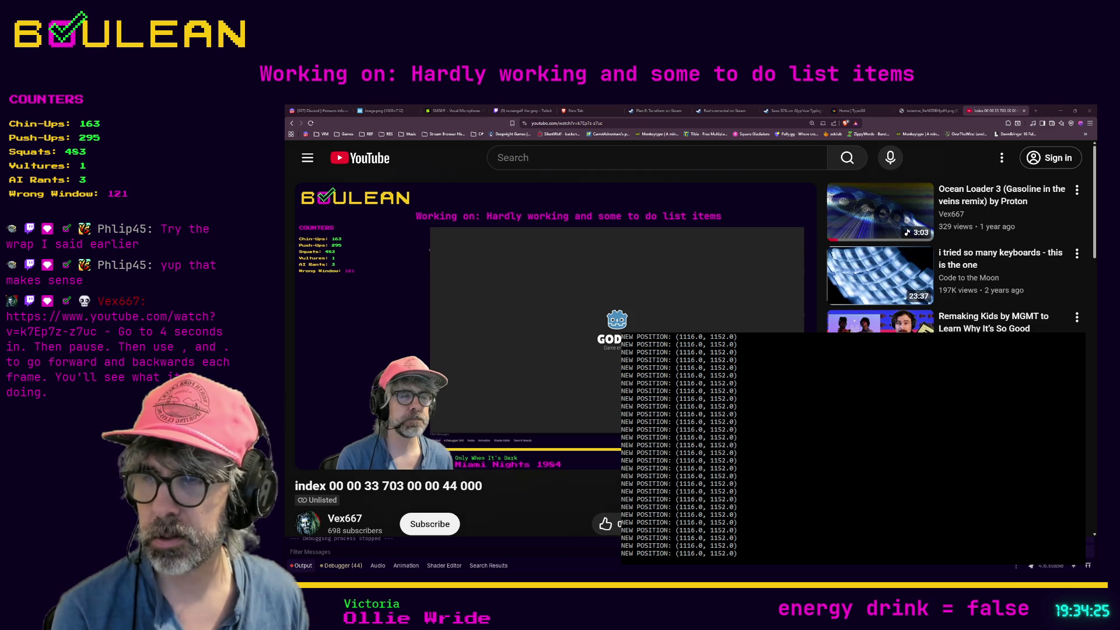
key(.)
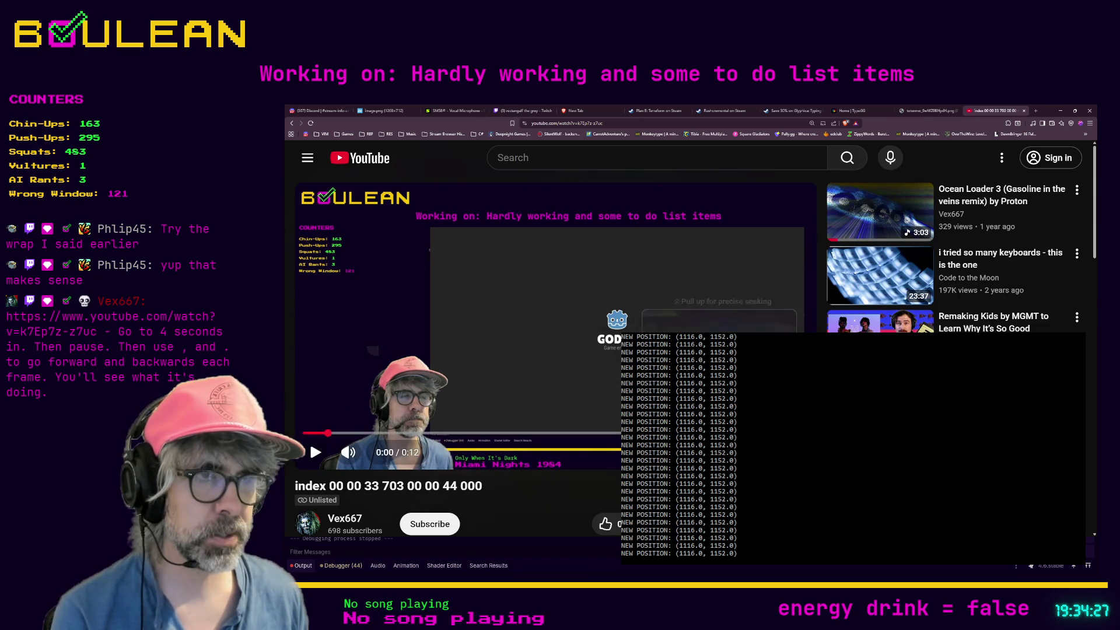
key(f)
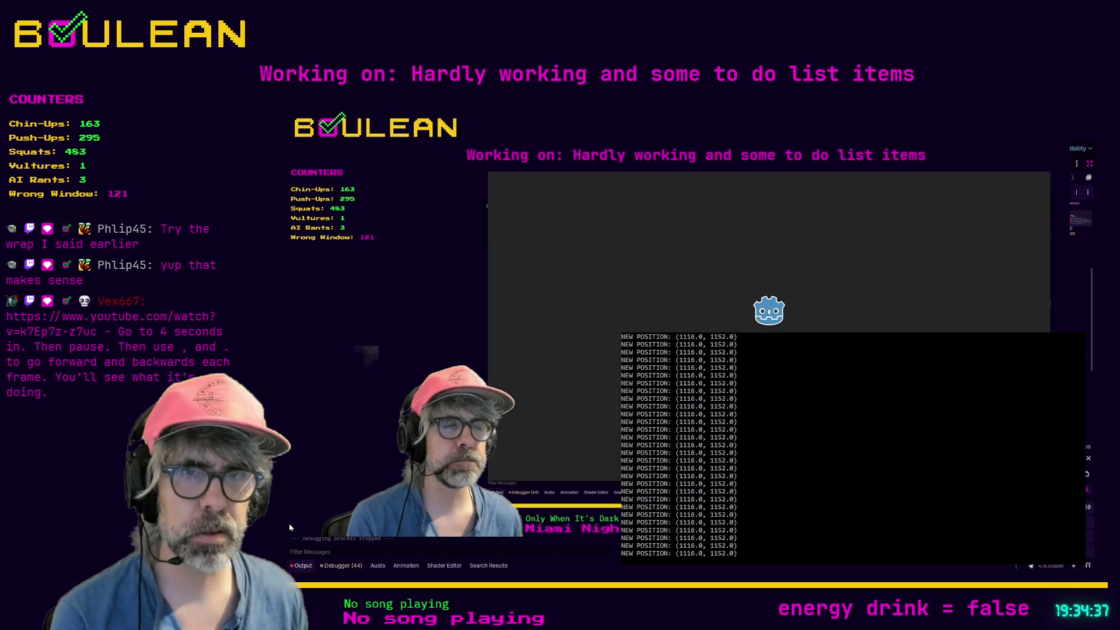
Scrub the wizard clip to around 0:04–0:05 and pause to study the wizard.
mouse_move(350, 443)
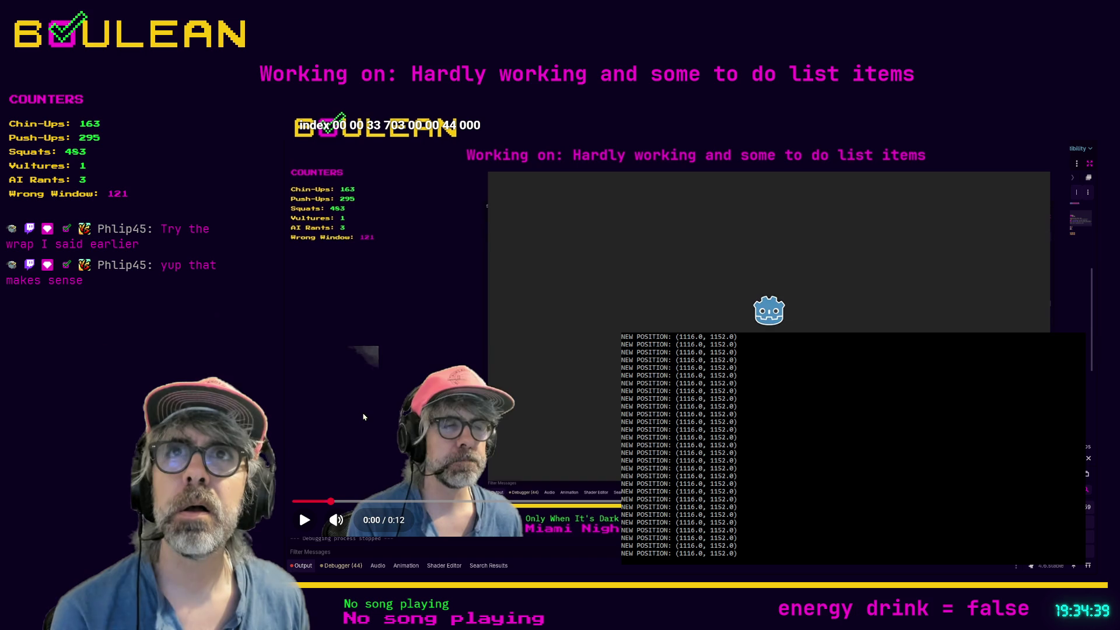
drag(332, 502, 360, 502)
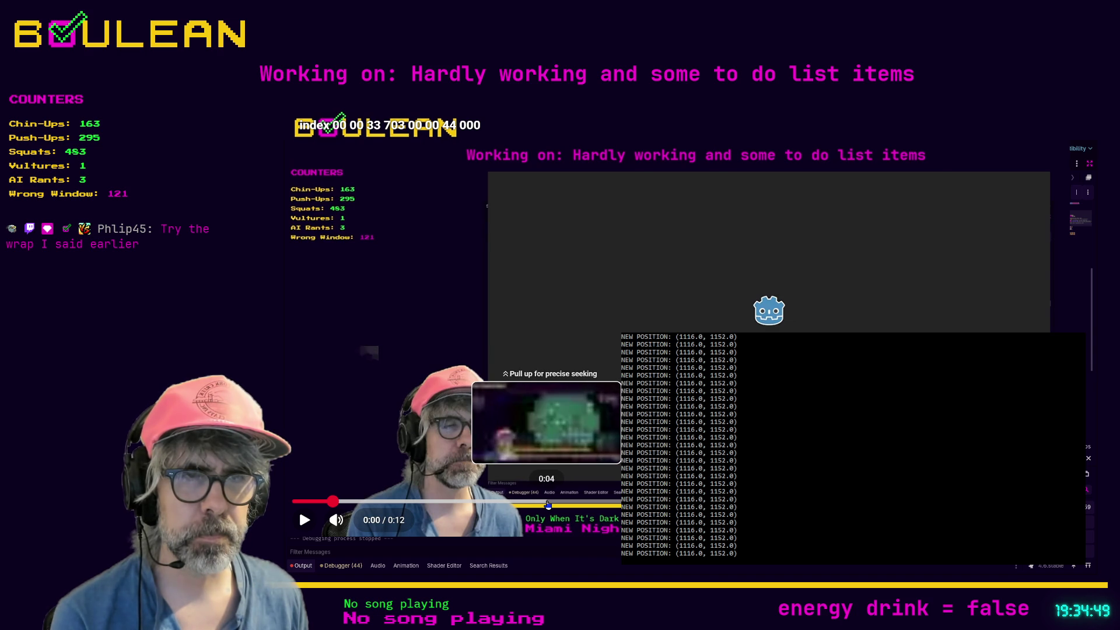
click(548, 503)
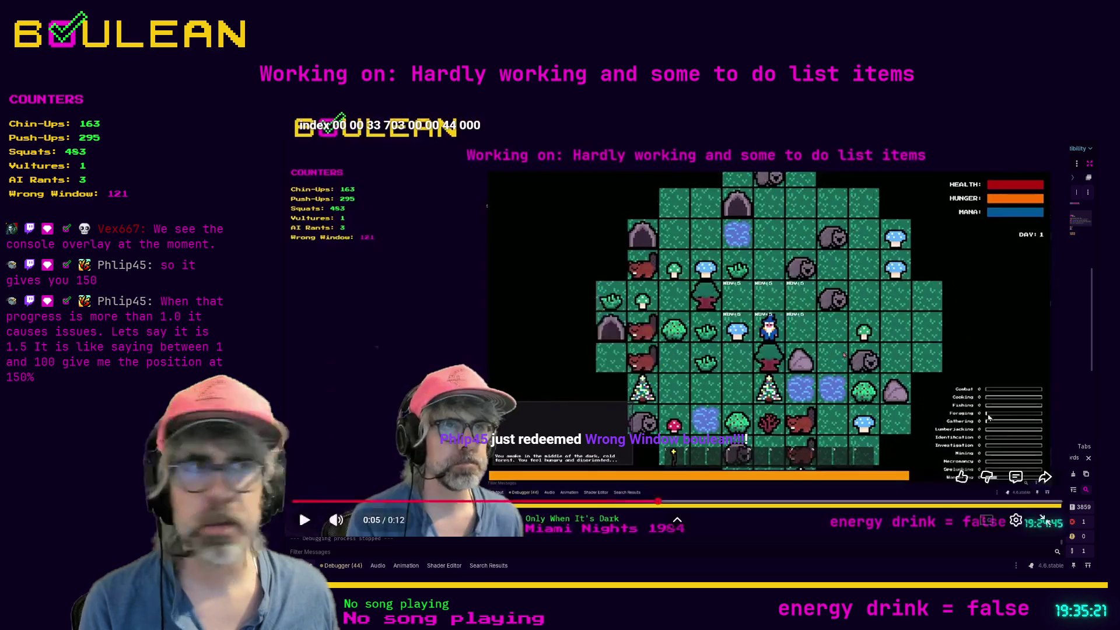
click(720, 379)
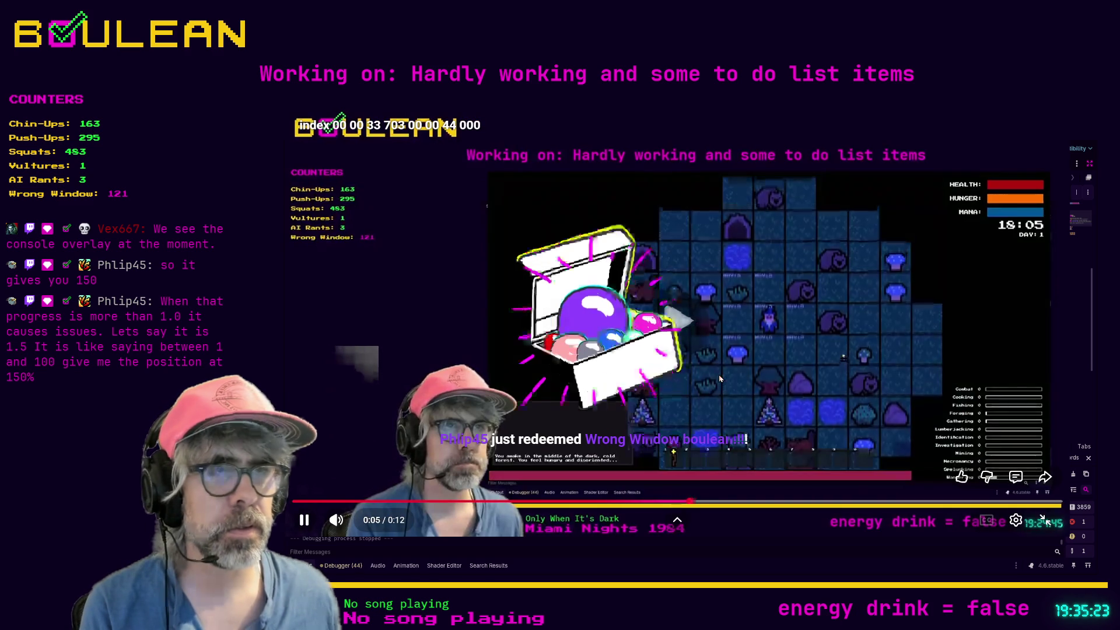
click(720, 379)
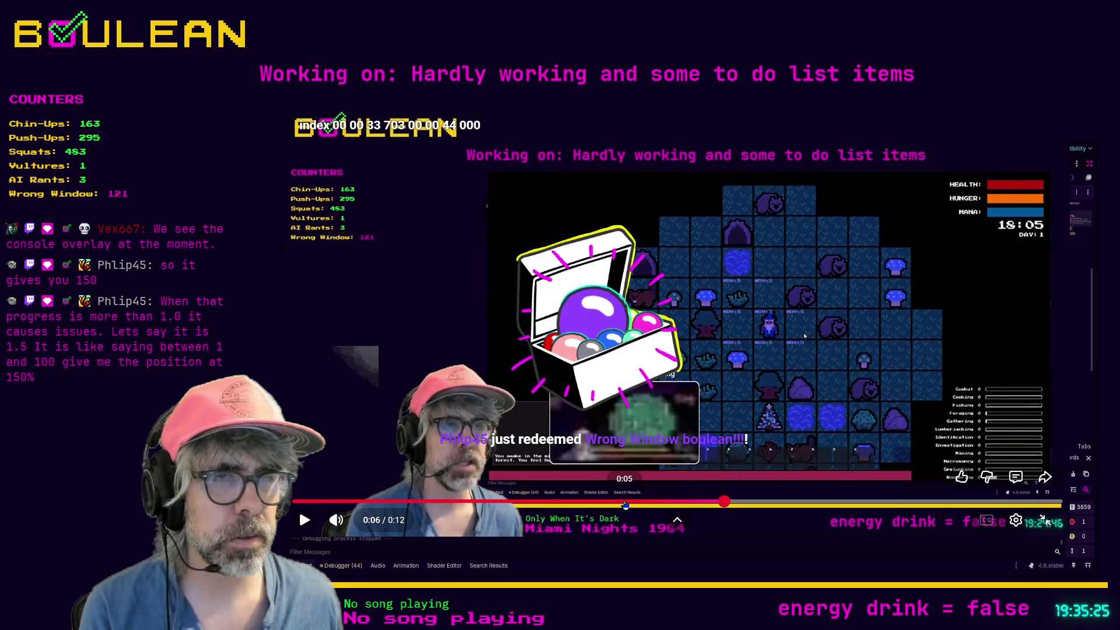
click(632, 506)
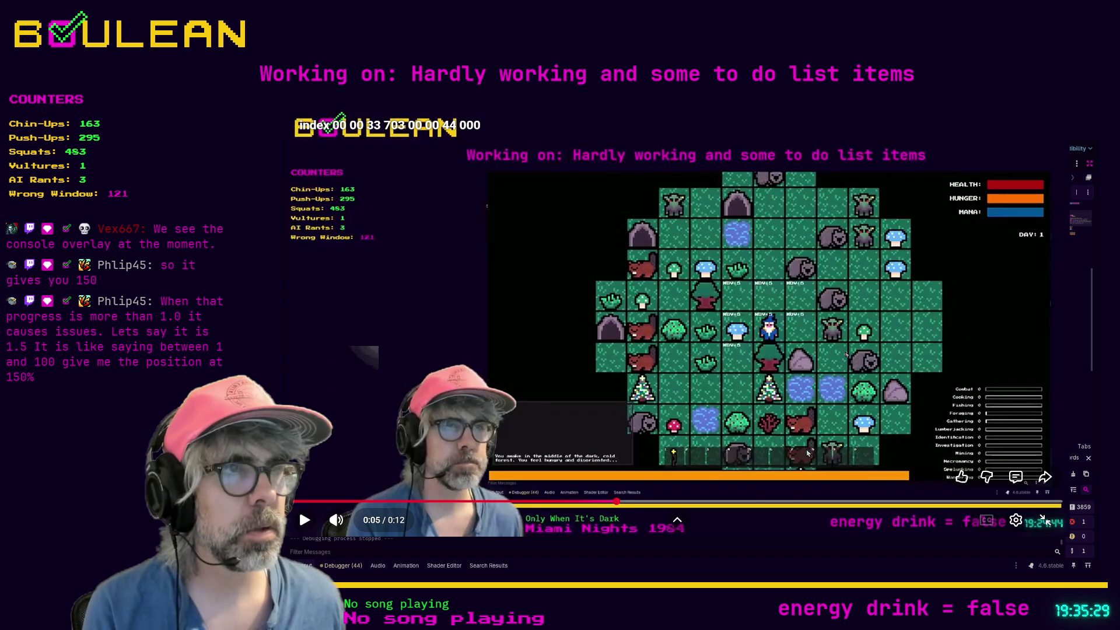
Step frame by frame through the wizard's moves past 0:08, then skip to 0:11.
key(comma)
key(comma)
key(comma)
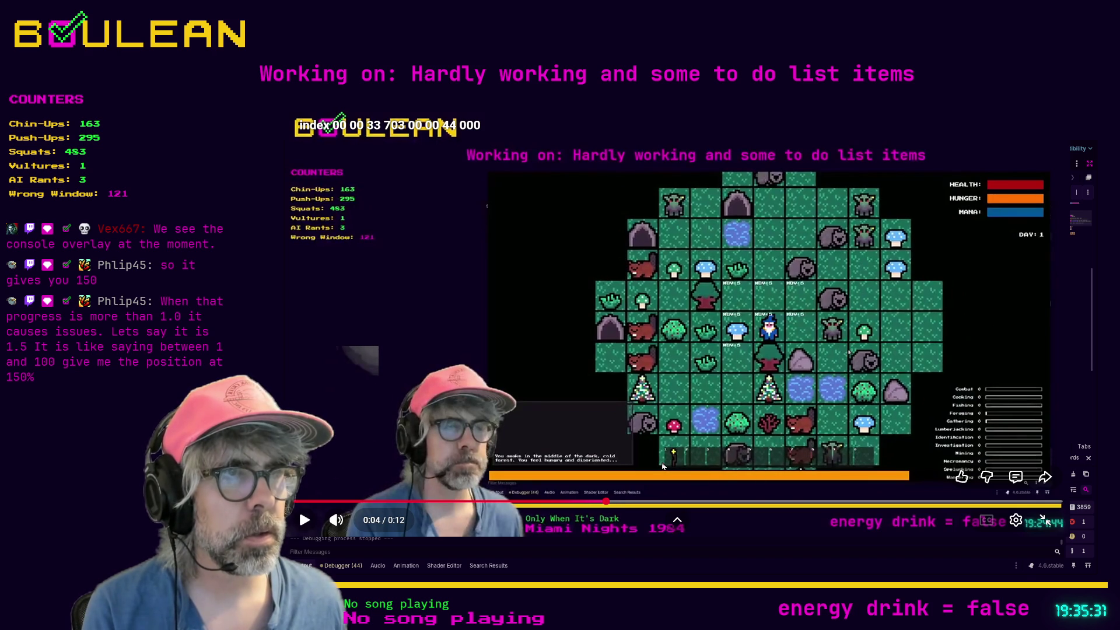
key(period)
key(period)
key(period)
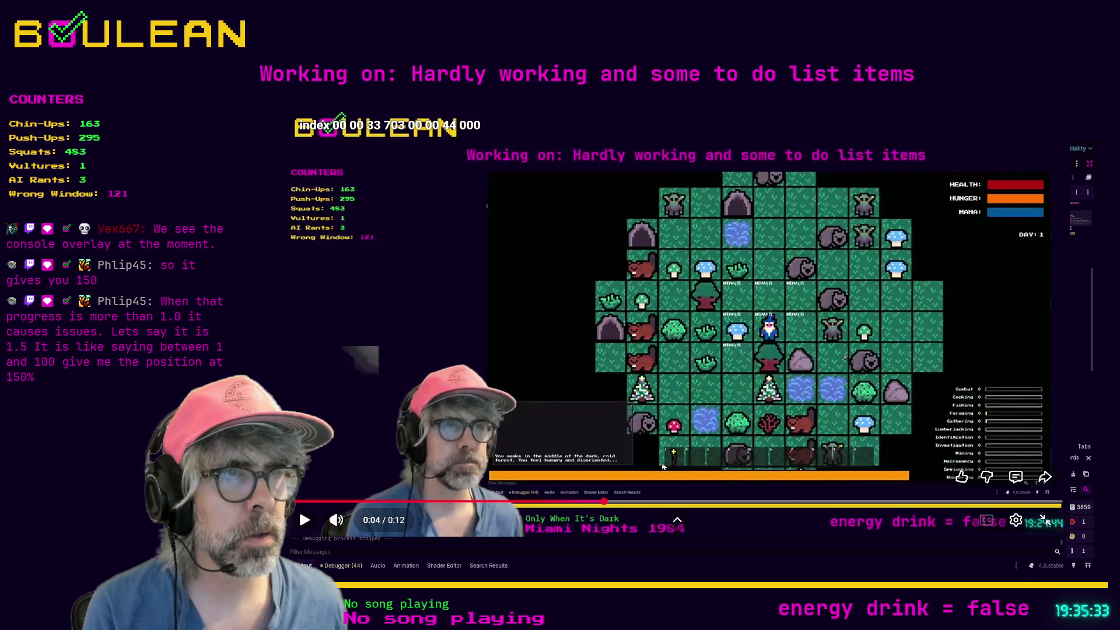
key(period)
key(period)
key(period)
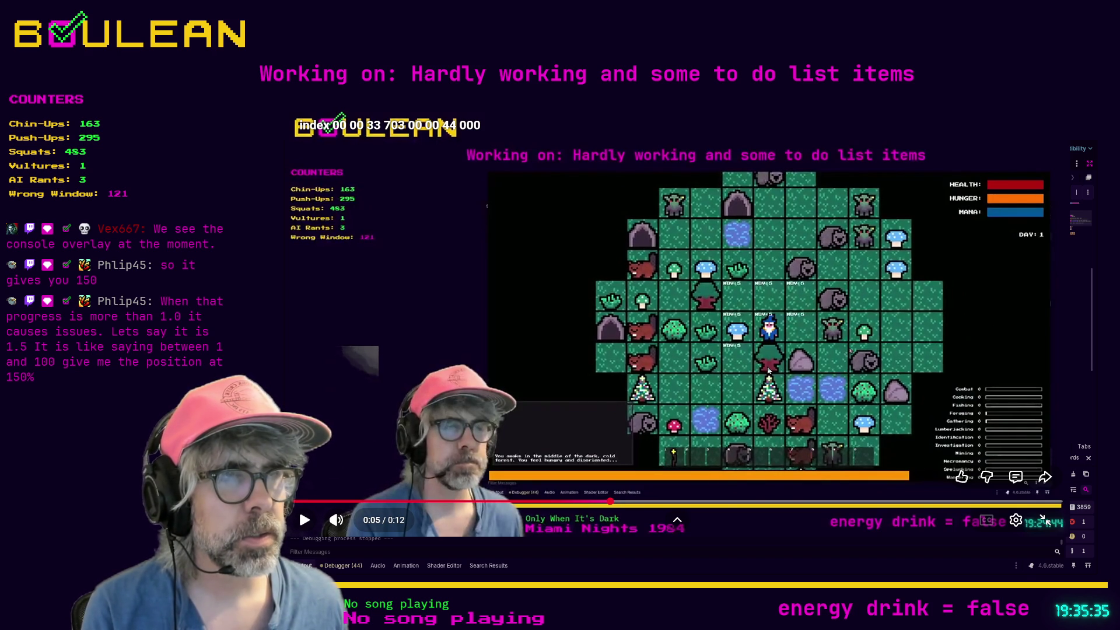
key(period)
key(period)
key(period)
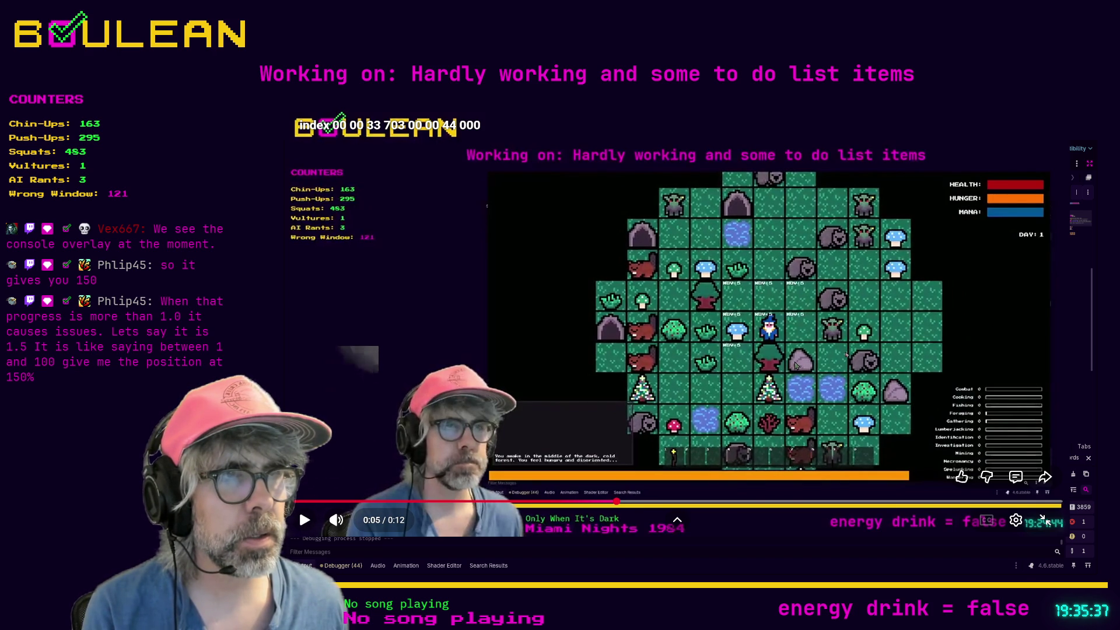
key(period)
key(period)
key(period)
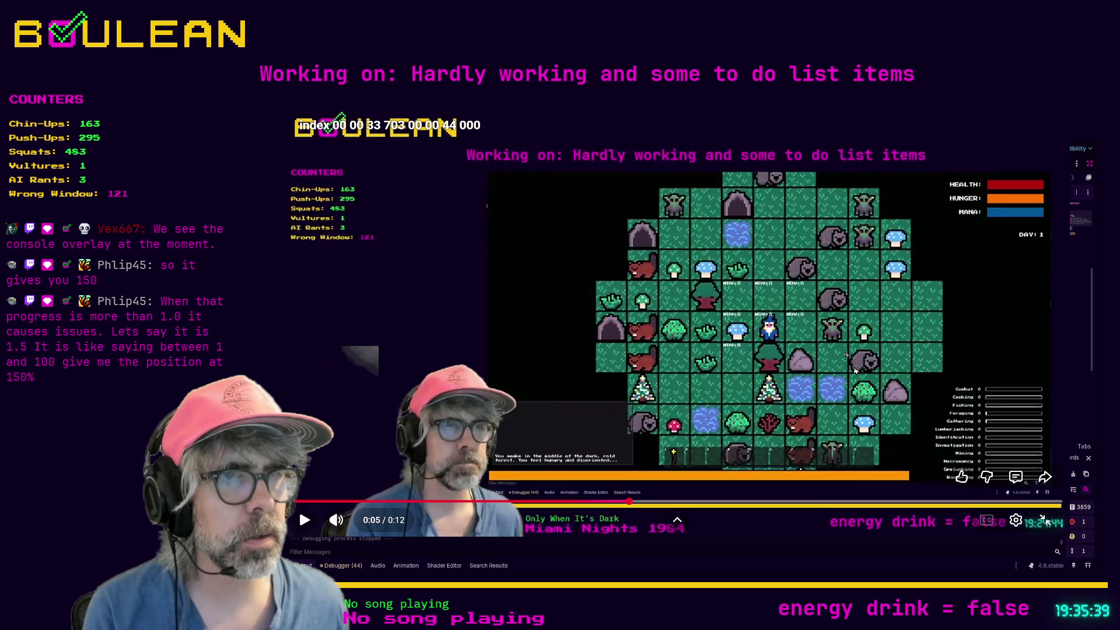
key(period)
key(period)
key(period)
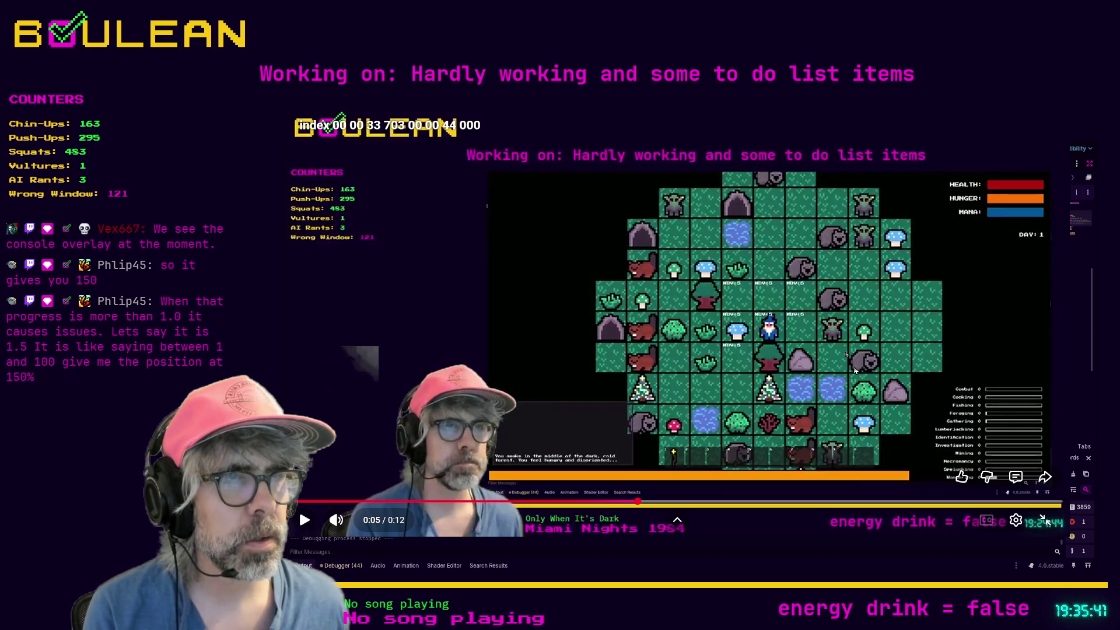
key(period)
key(period)
key(period)
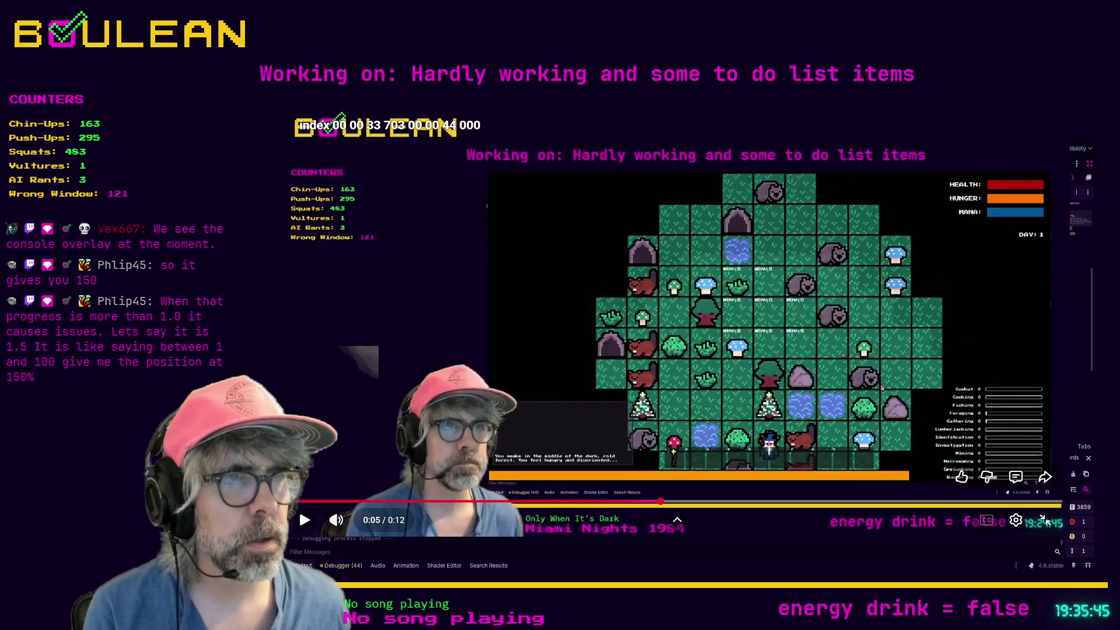
key(period)
key(period)
key(period)
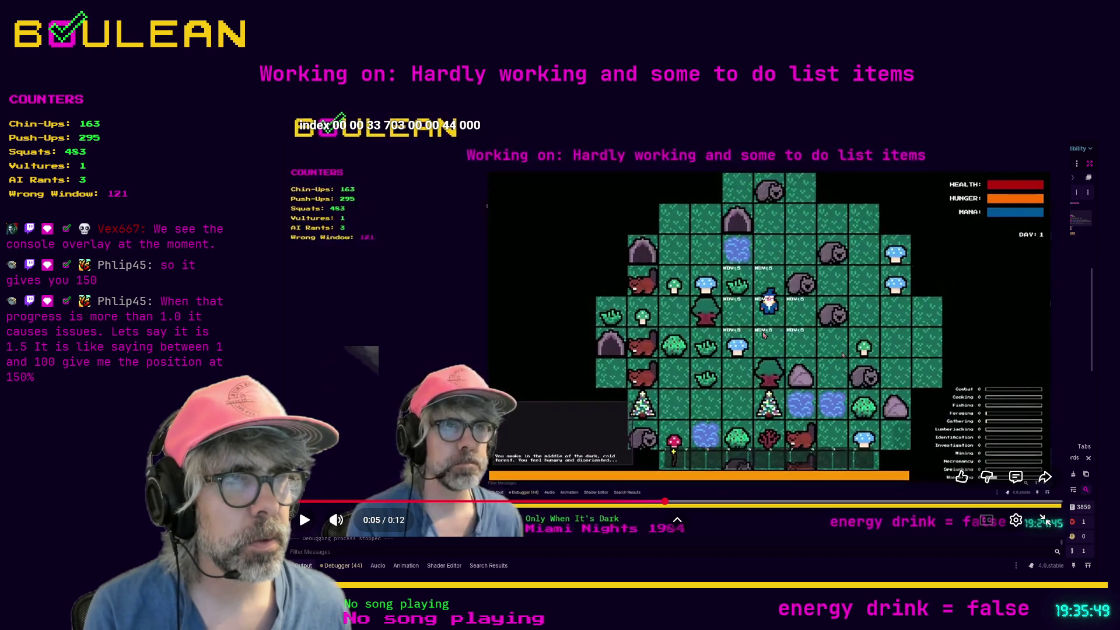
key(period)
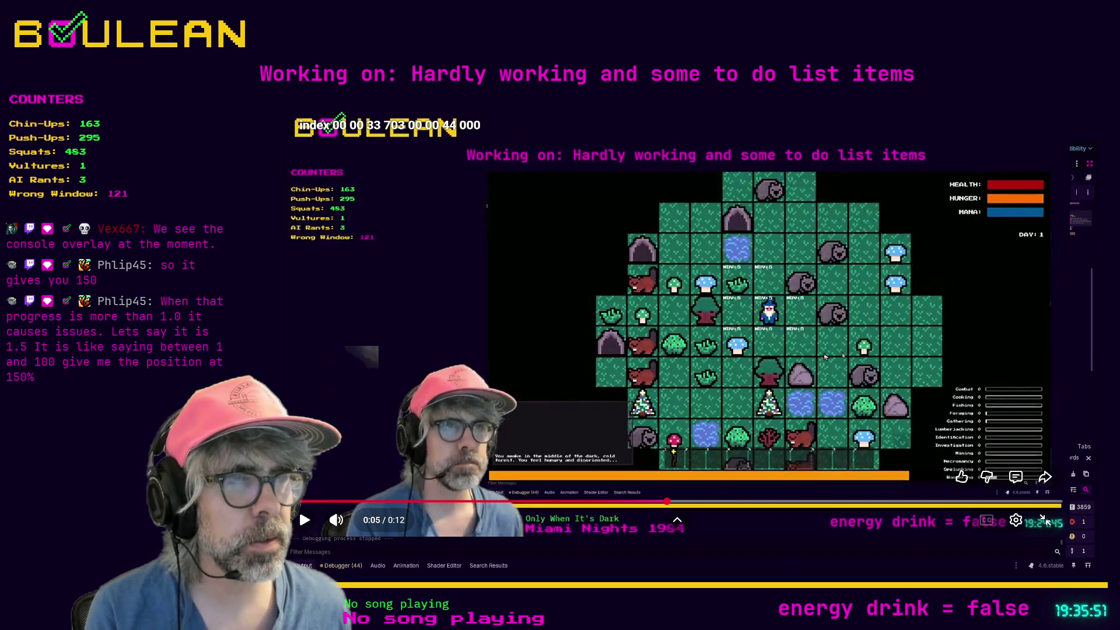
key(period)
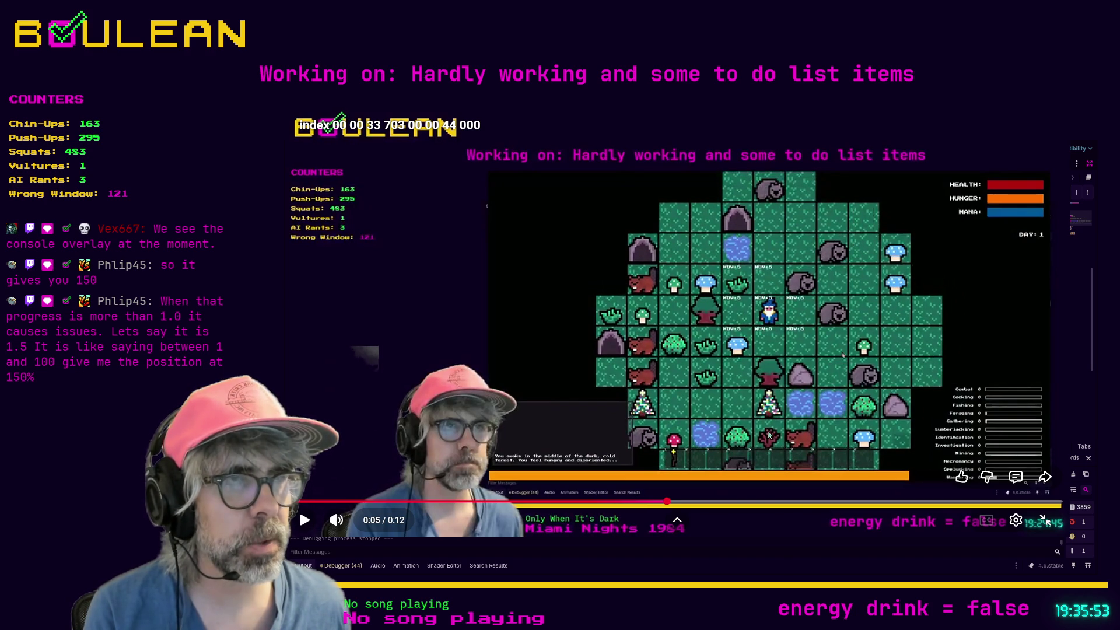
key(period)
key(period)
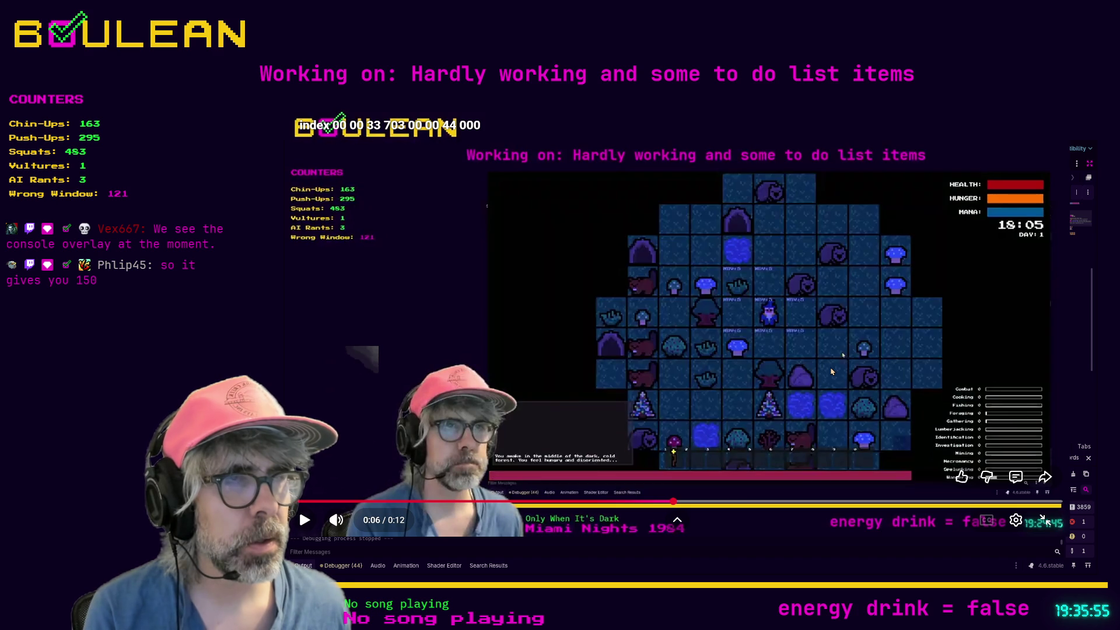
key(period)
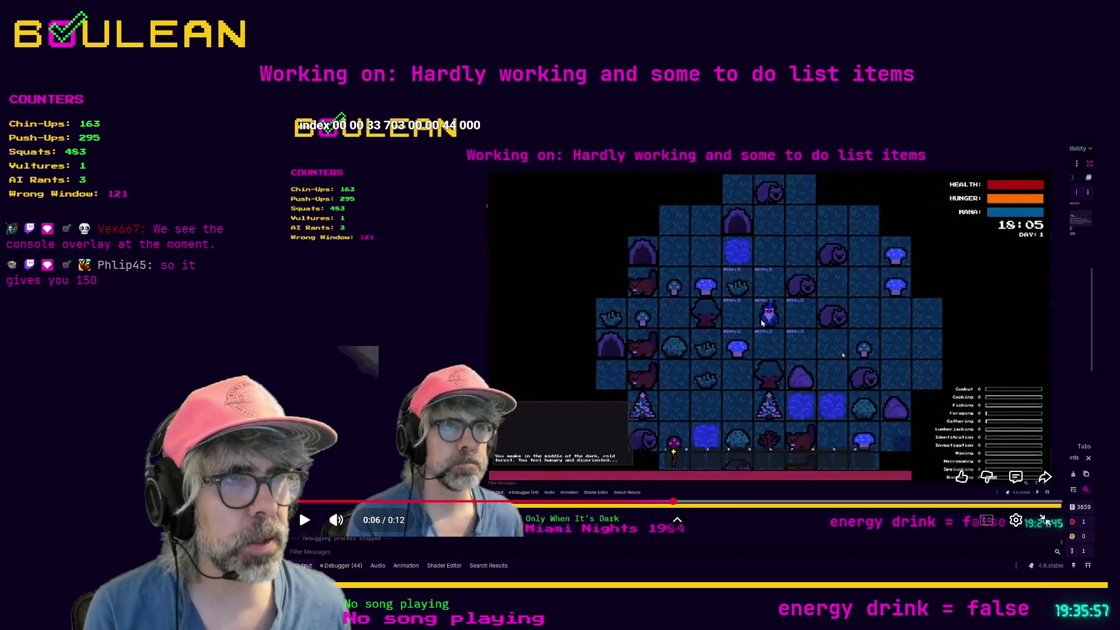
key(period)
key(period)
key(period)
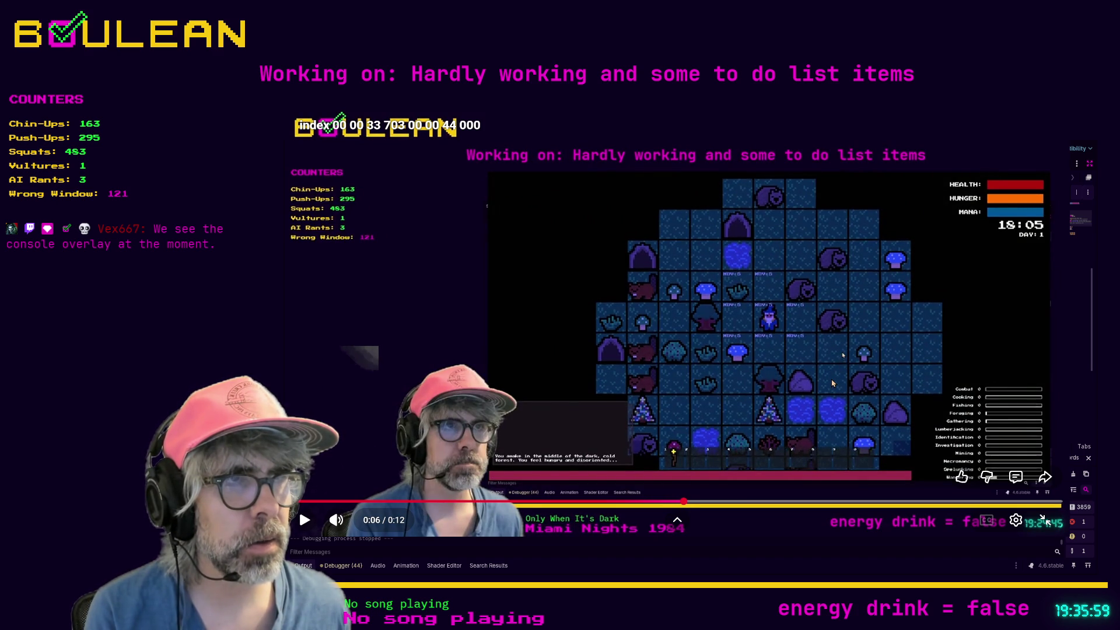
key(period)
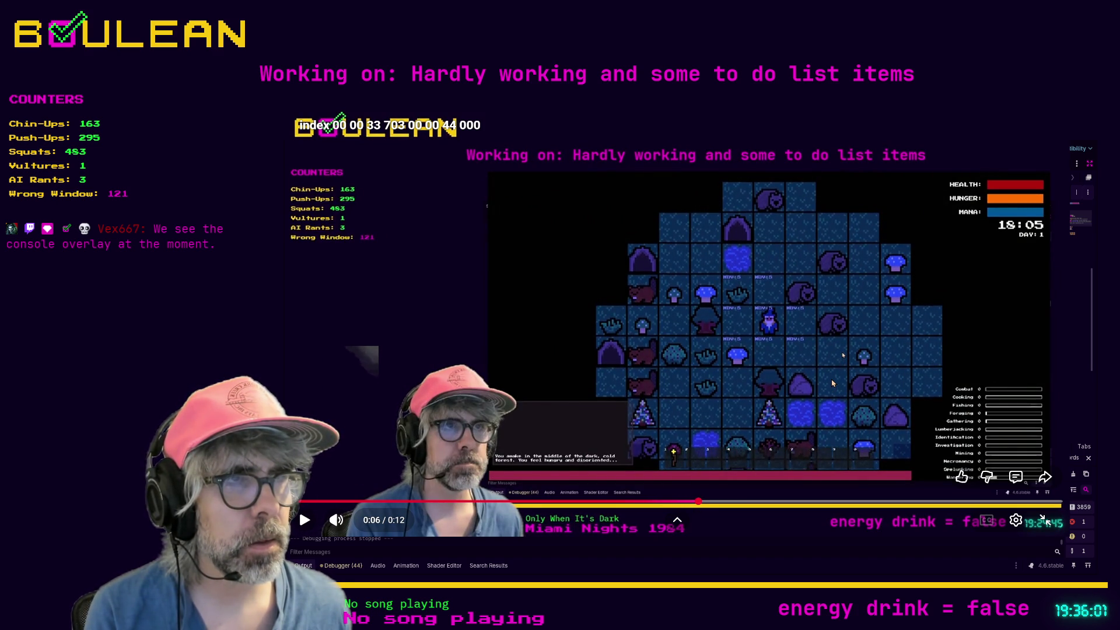
key(period)
key(period)
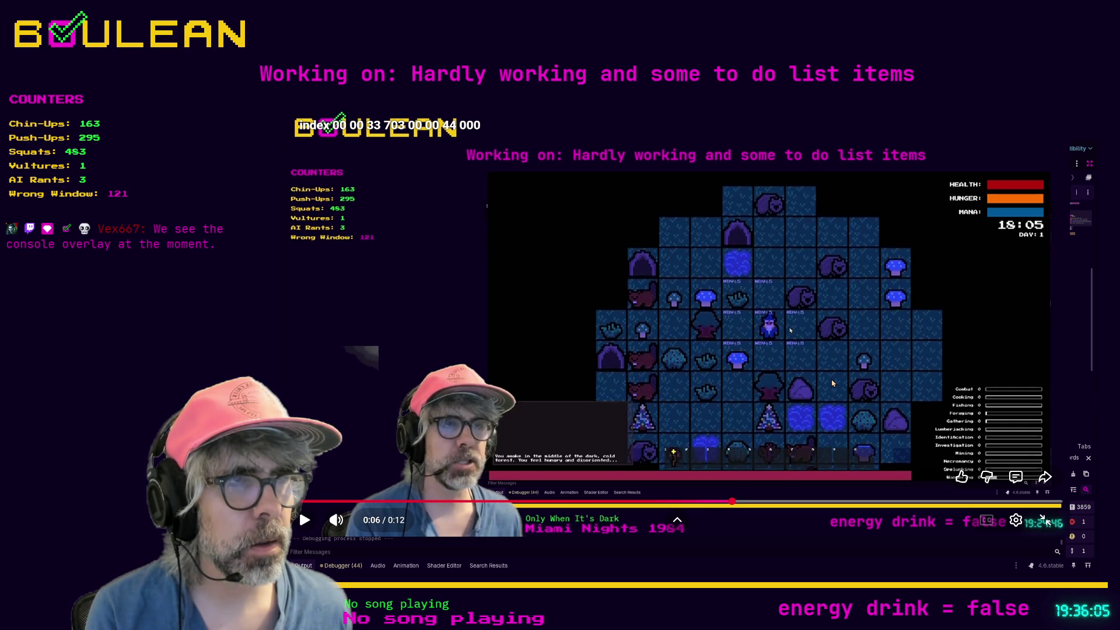
key(period)
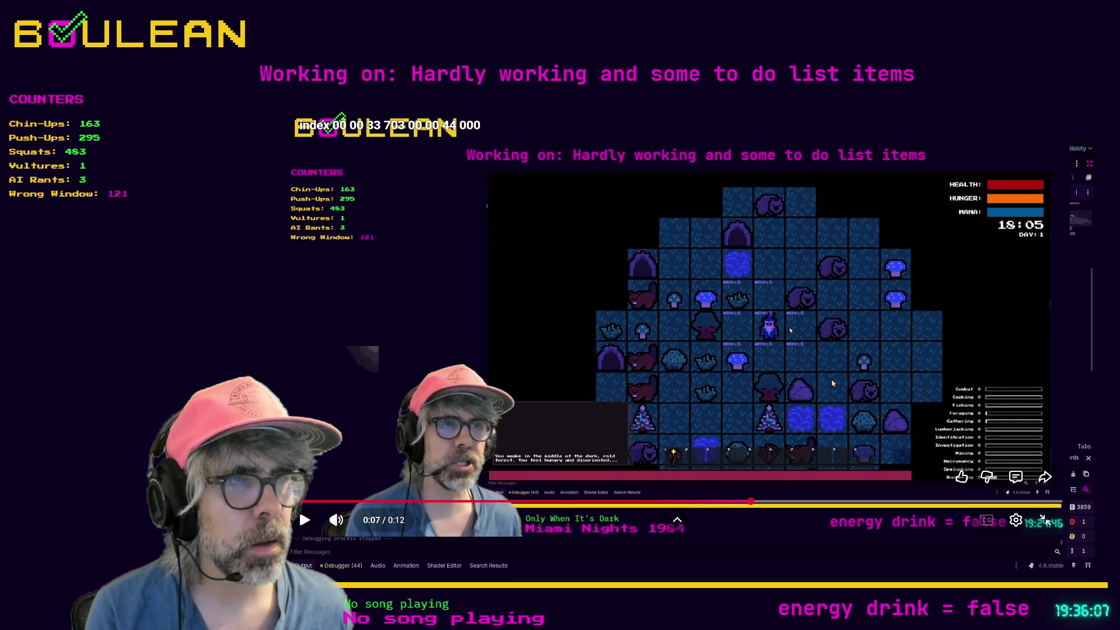
key(period)
key(period)
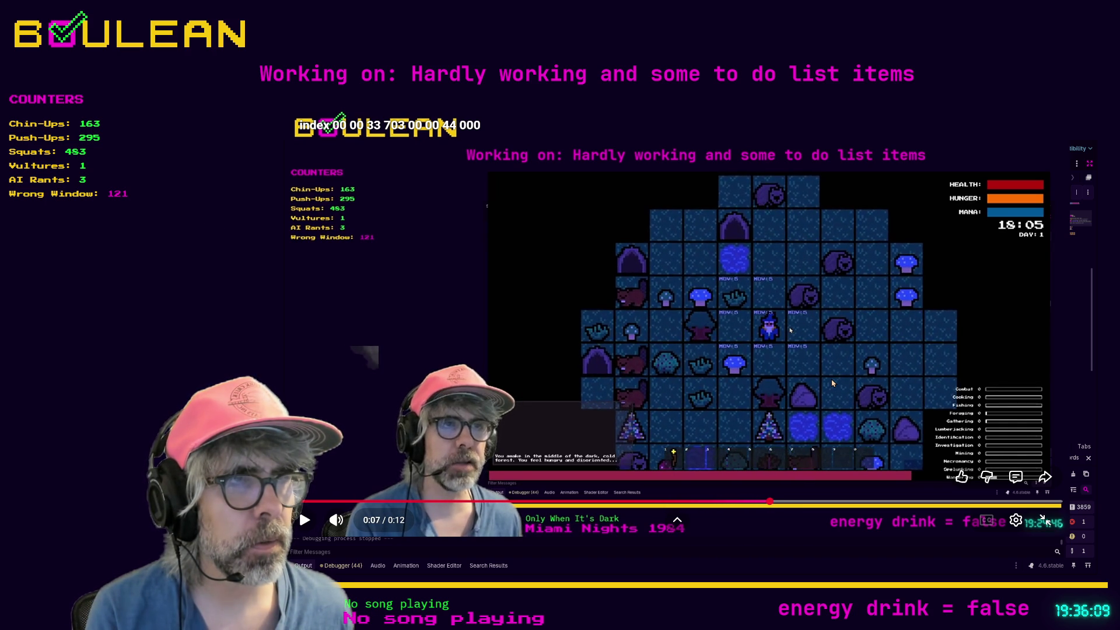
key(period)
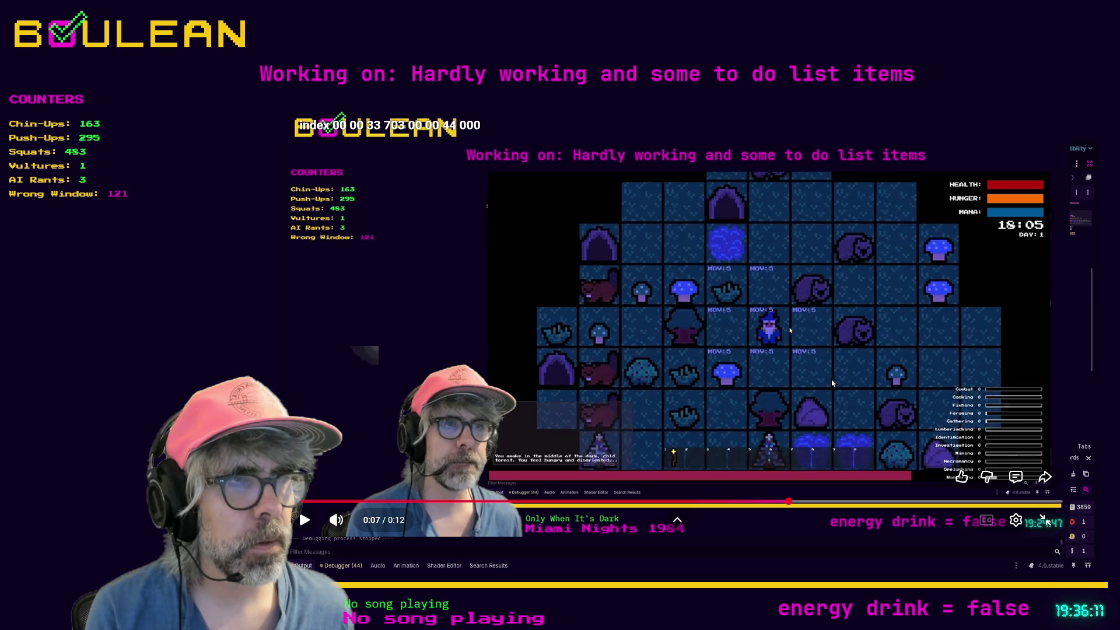
key(period)
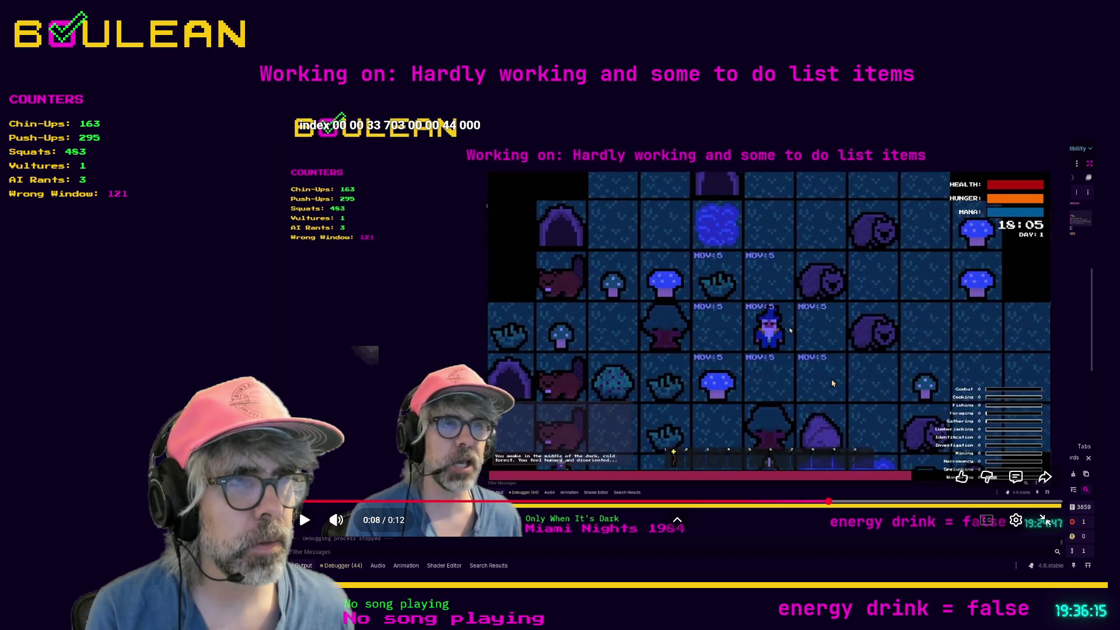
key(period)
key(period)
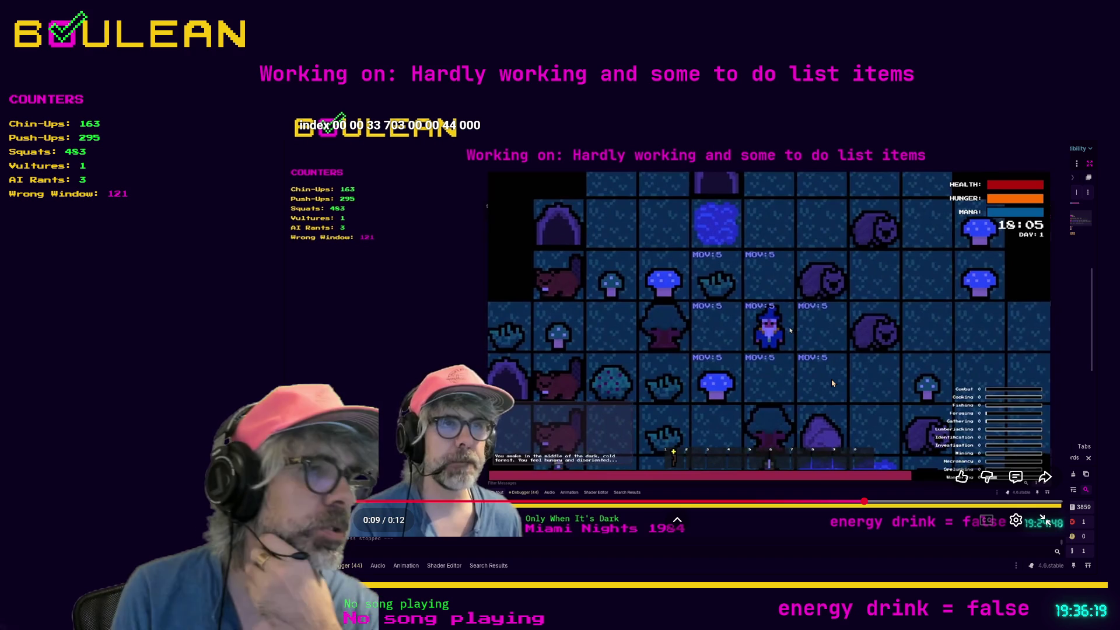
key(period)
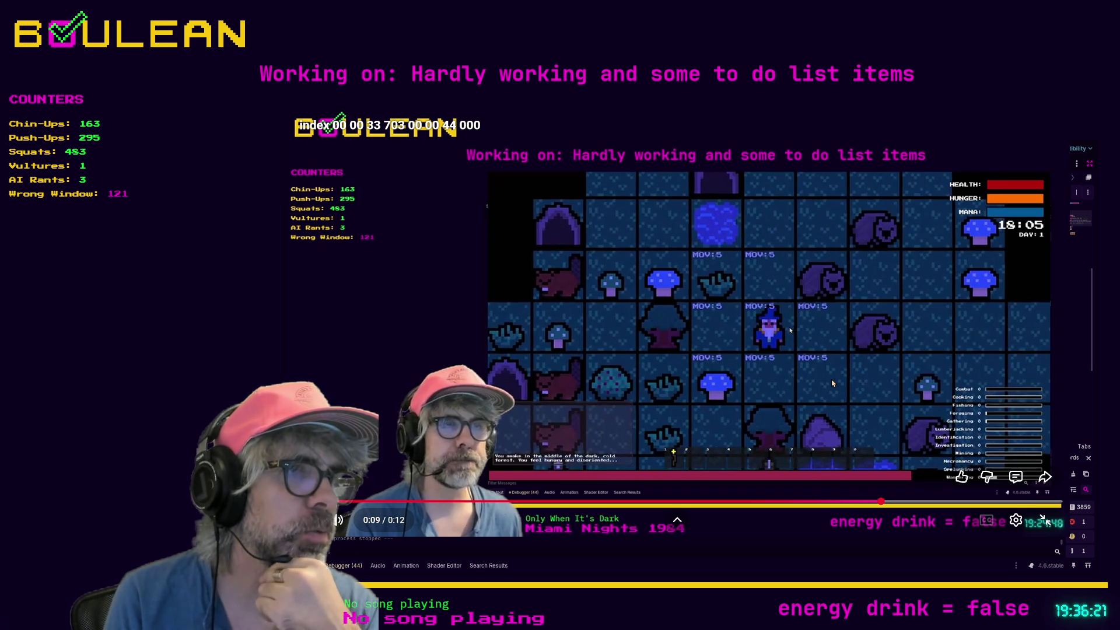
key(period)
key(period)
key(period)
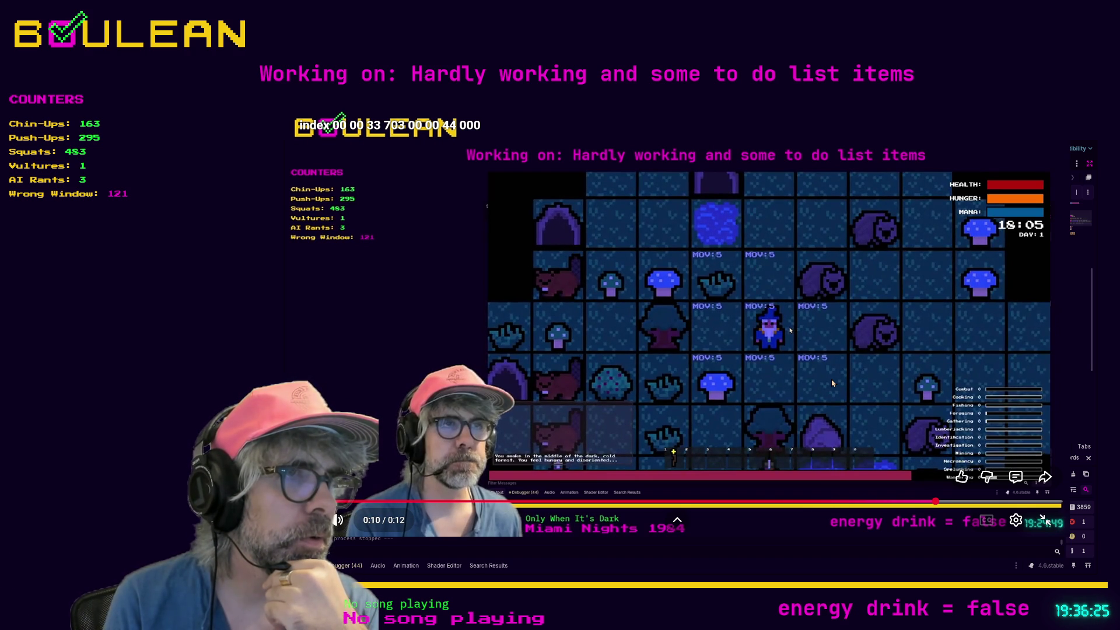
key(period)
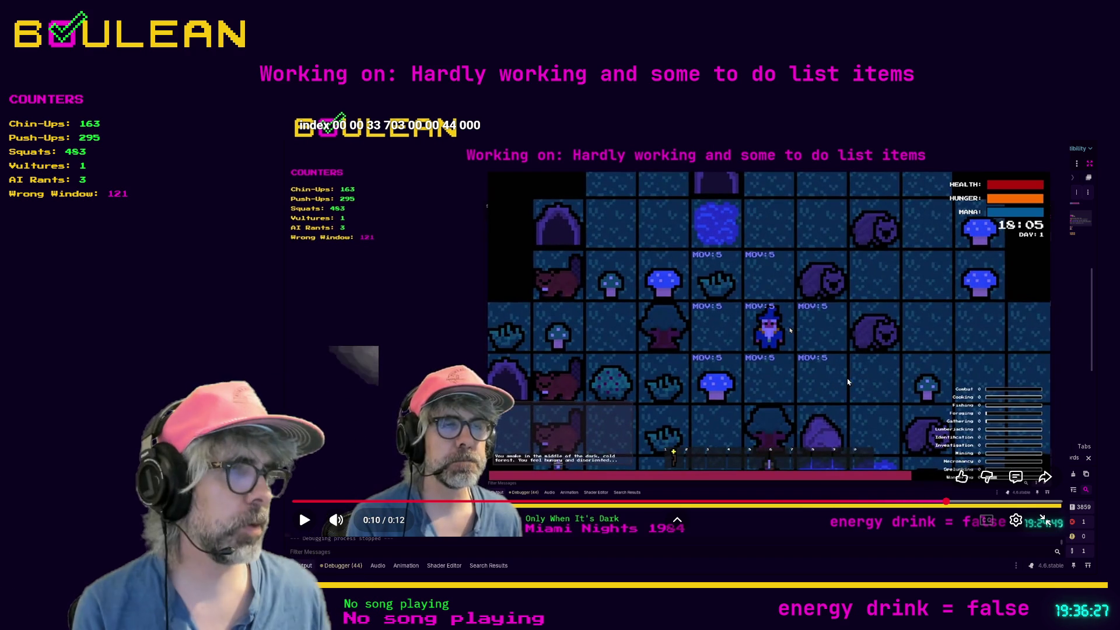
drag(999, 501, 1018, 503)
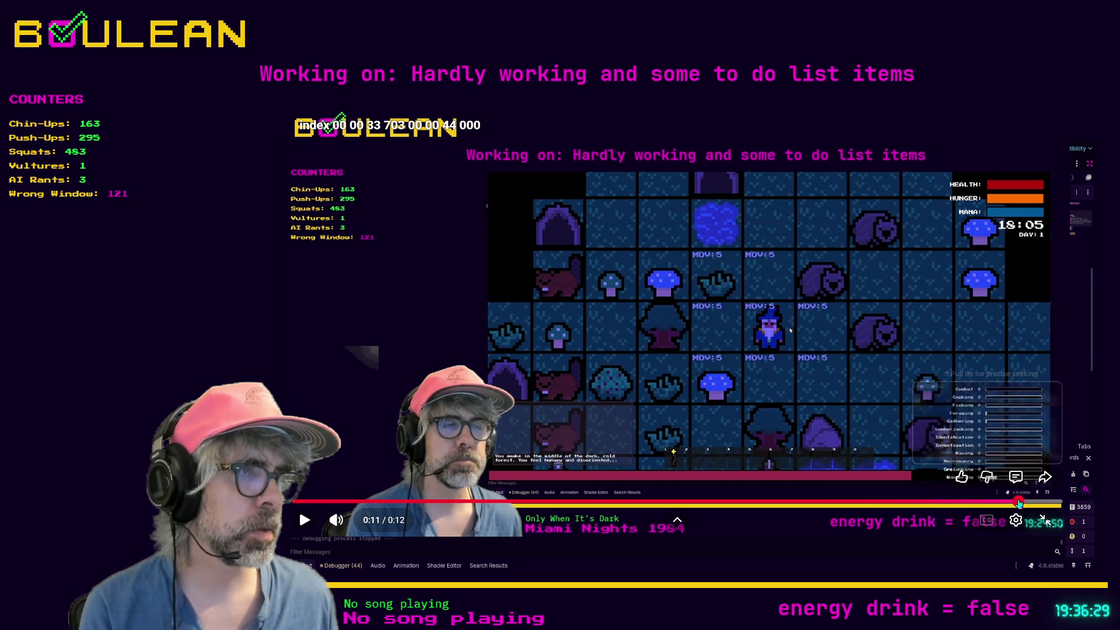
Exit the fullscreen video and Alt+Tab back to Godot's constants.gd script.
click(1044, 521)
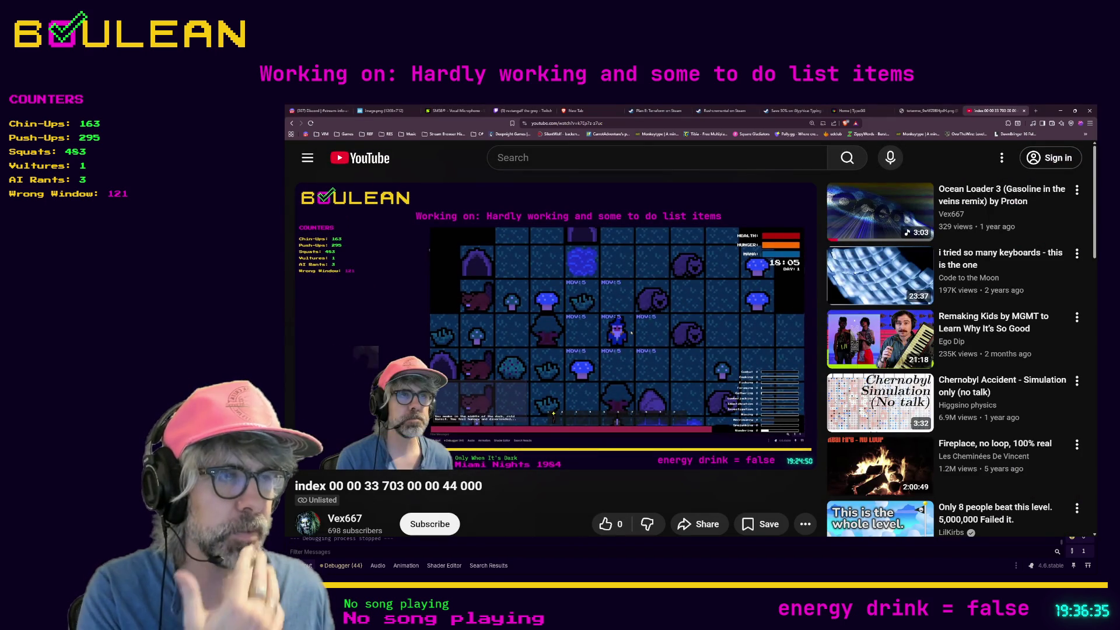
key(alt+Tab)
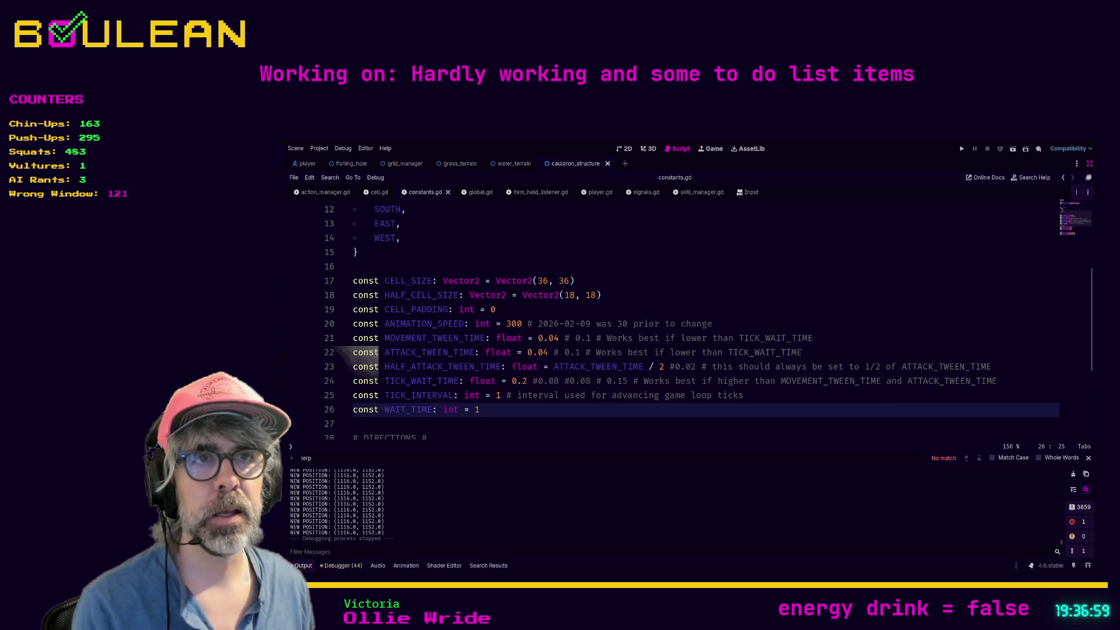
Restore ANIMATION_SPEED to 300 on line 20, save constants.gd, and switch to player.gd.
click(506, 323)
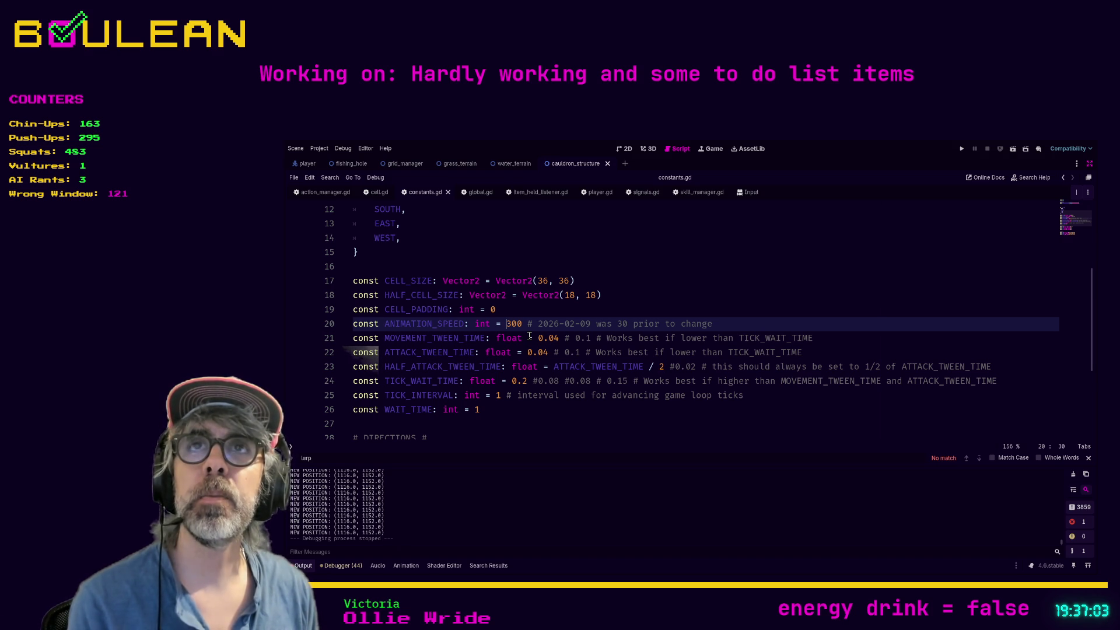
key(BackSpace)
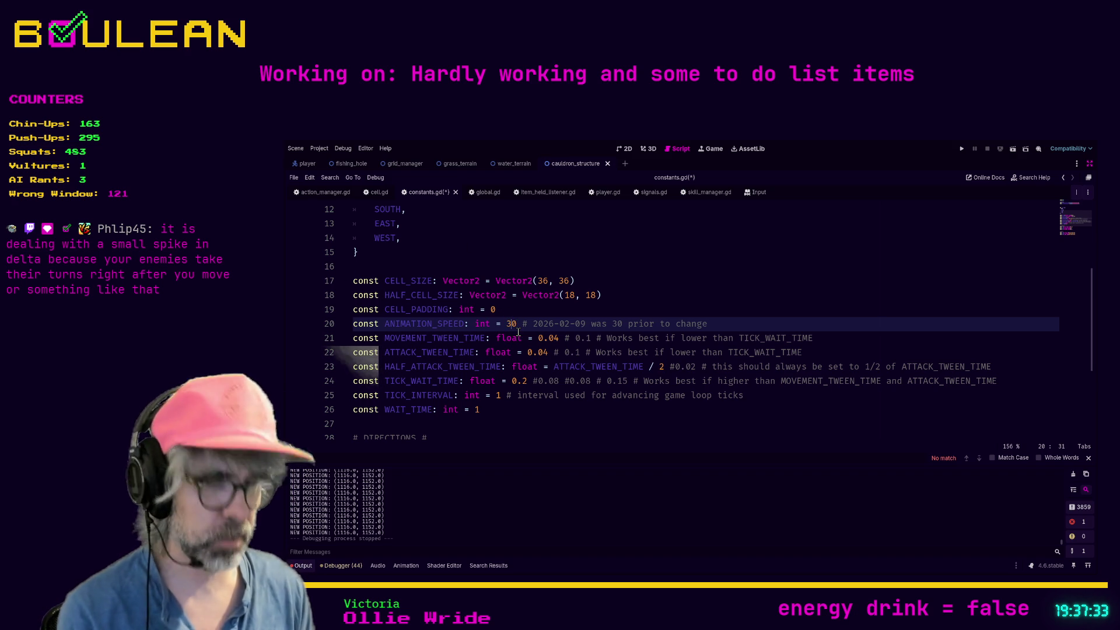
text(0)
click(555, 308)
key(ctrl+s)
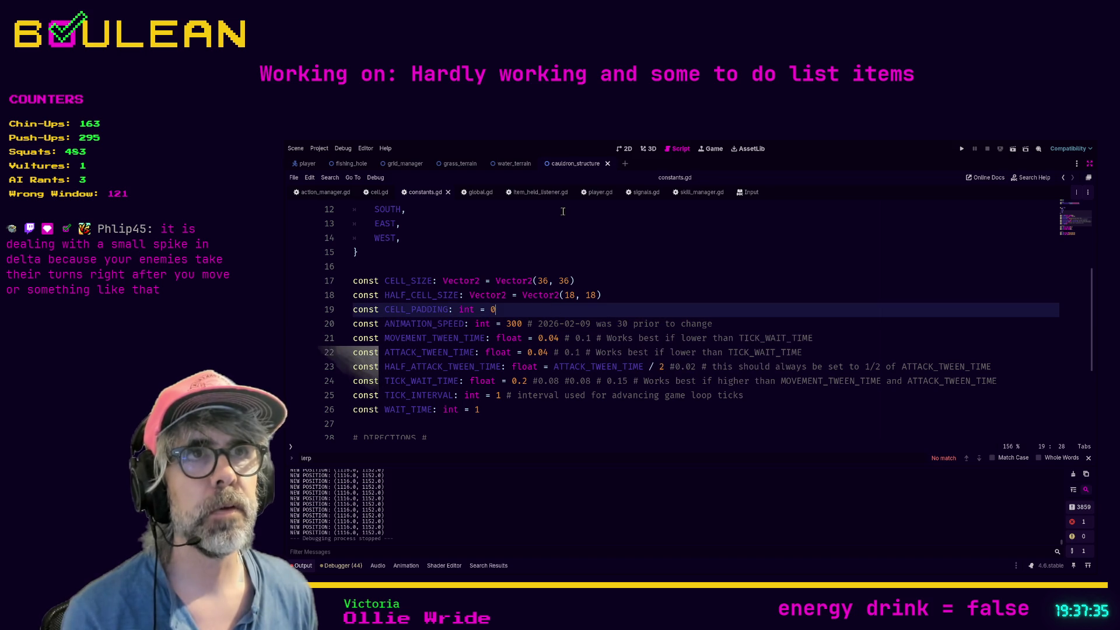
click(597, 198)
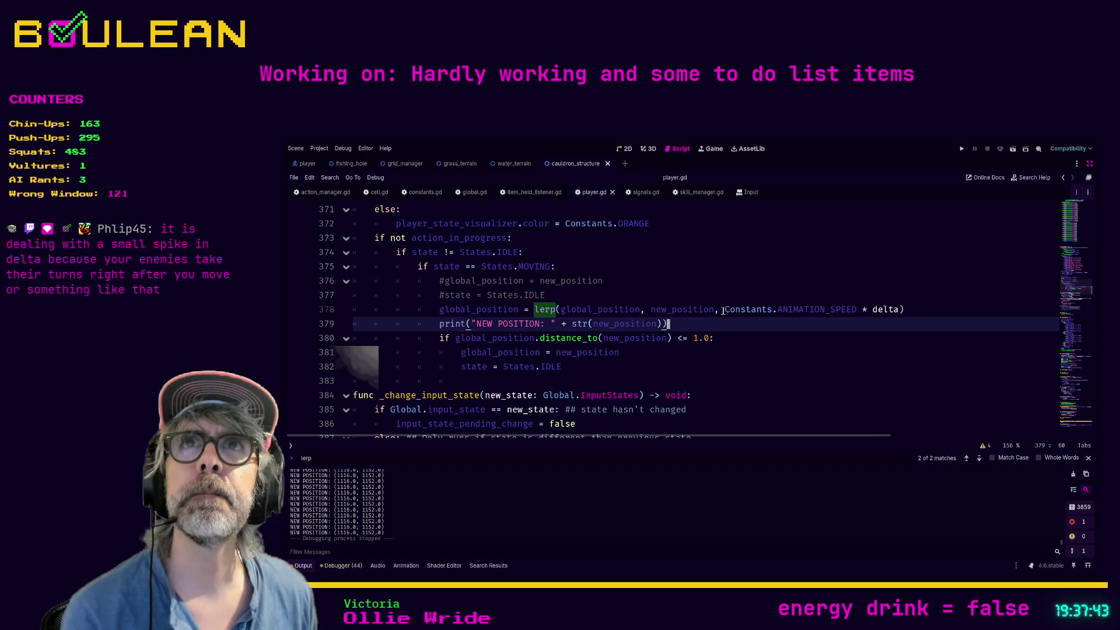
Wrap the line-378 lerp weight Constants.ANIMATION_SPEED * delta in a max() call.
click(724, 310)
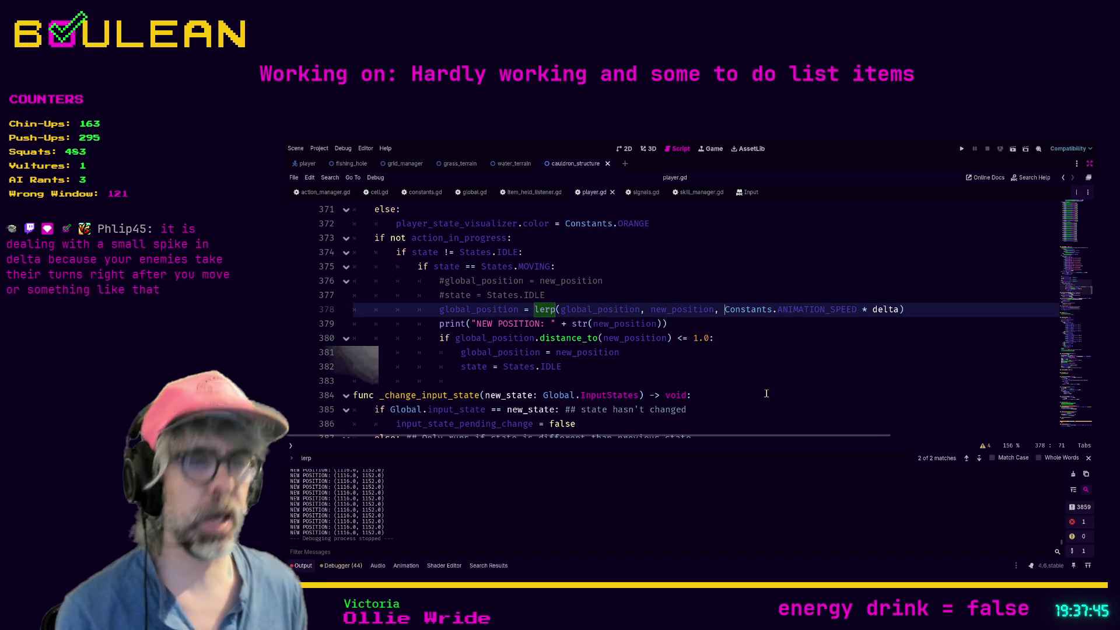
text(Max)
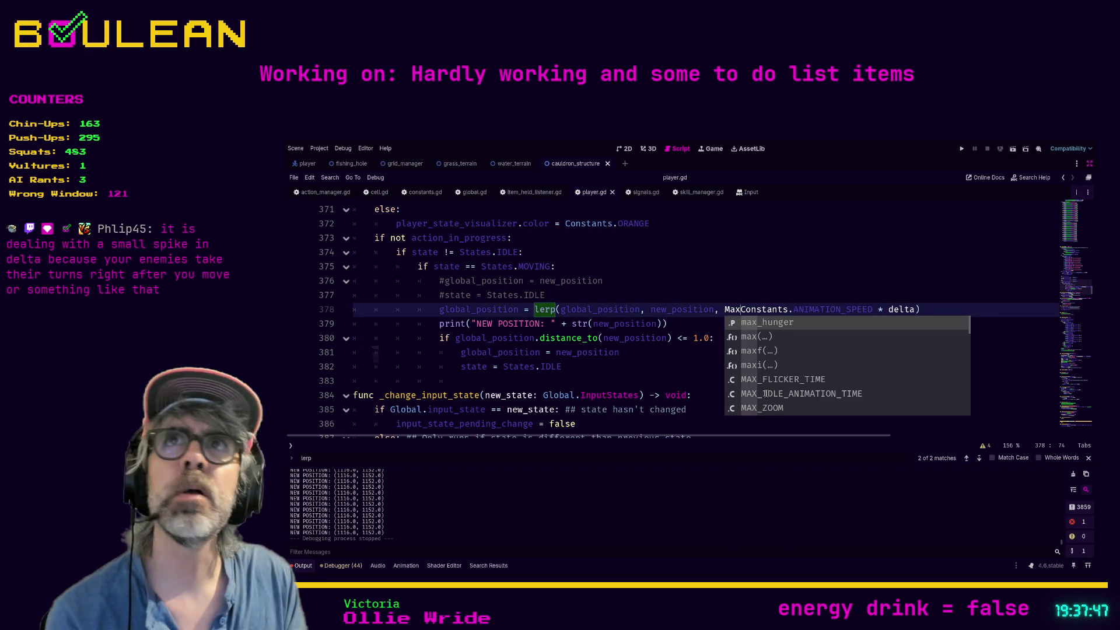
text(()
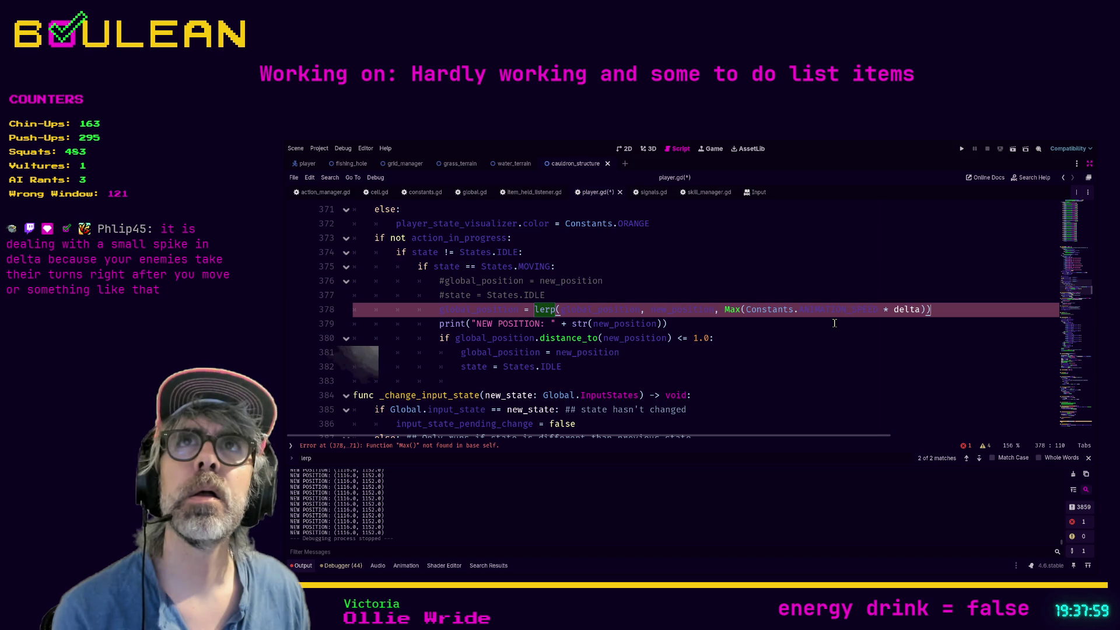
click(921, 310)
text(, 1.0)
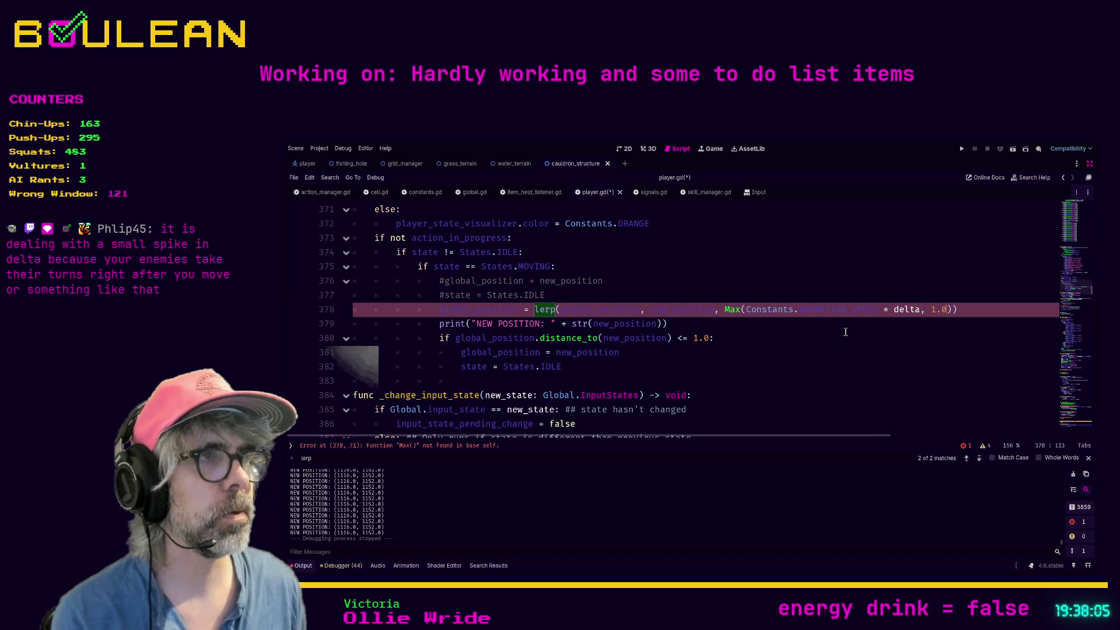
key(Down)
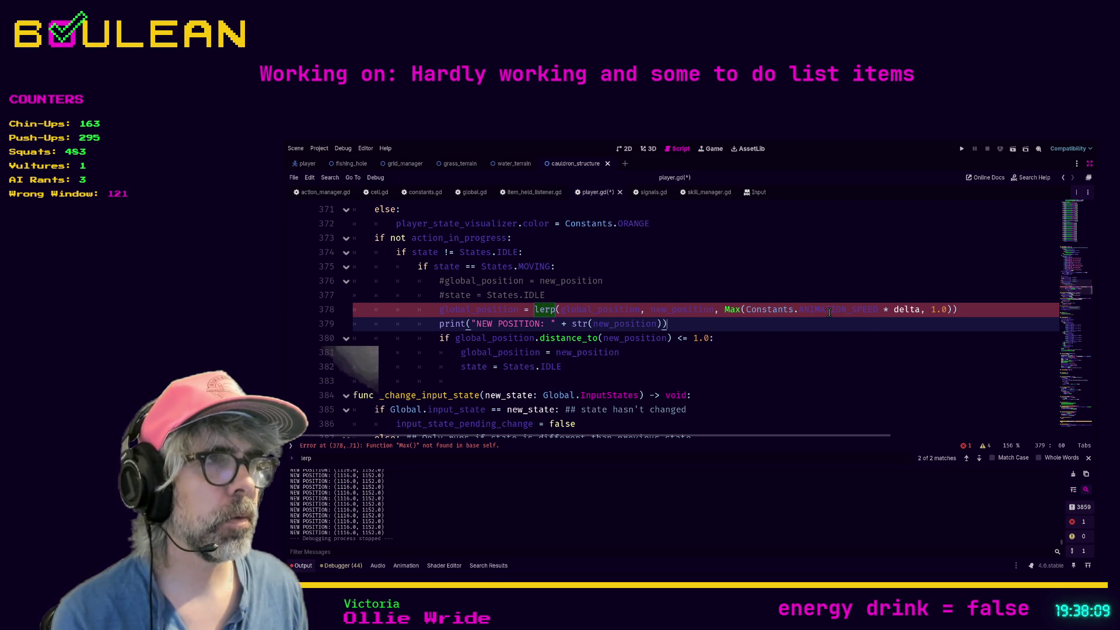
click(729, 310)
text(m)
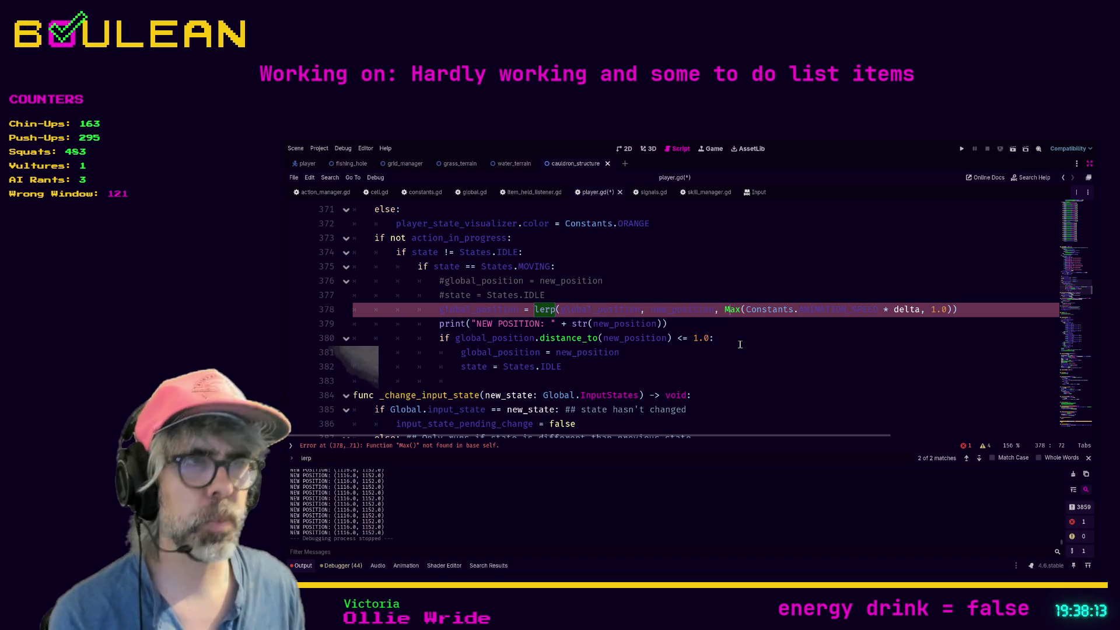
click(796, 300)
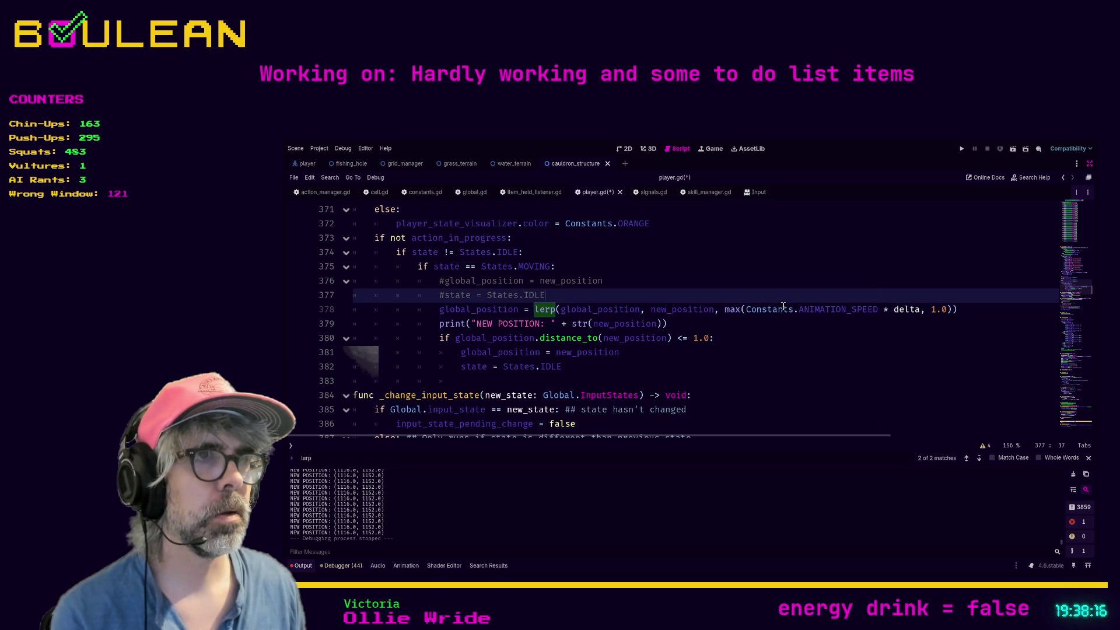
Read the max() documentation, review lines 379–380, then switch to global.gd.
ctrl+click(731, 314)
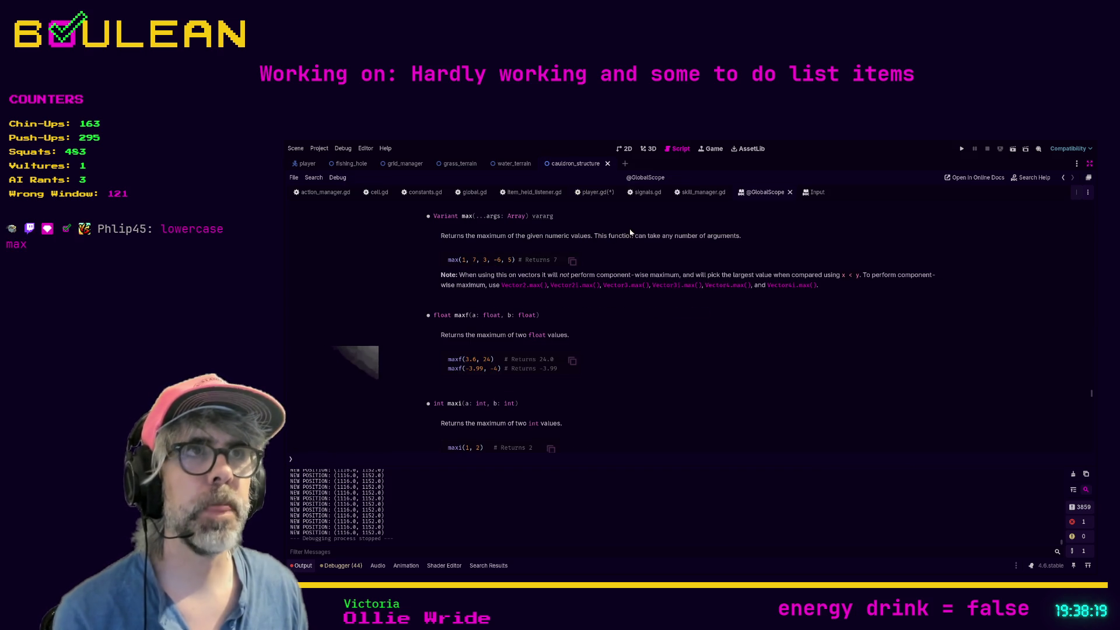
click(594, 195)
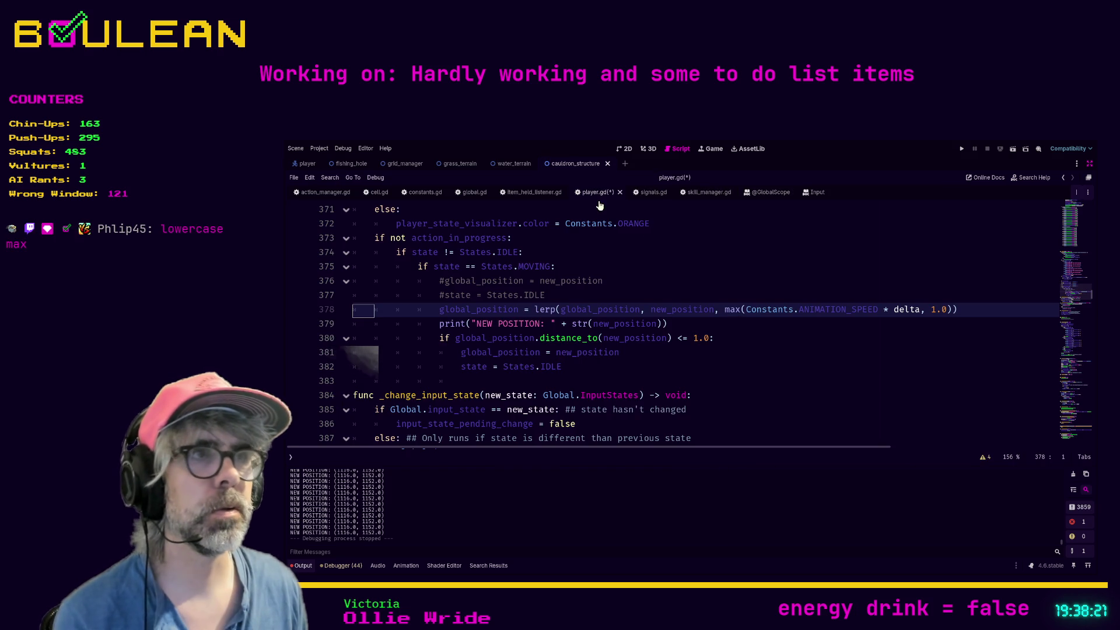
click(768, 339)
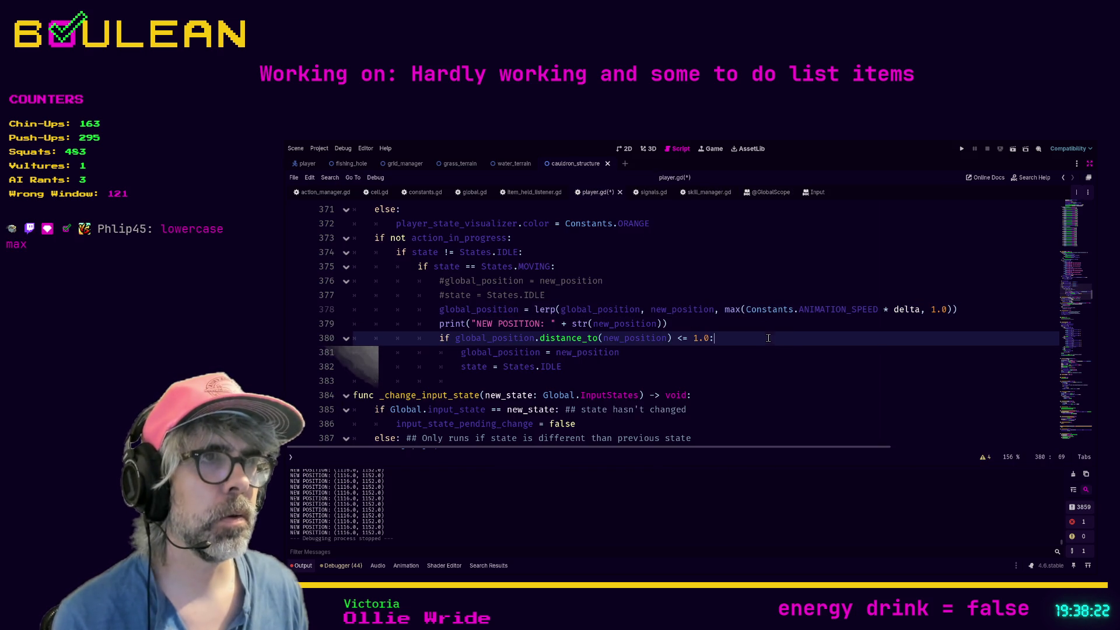
ctrl+click(732, 310)
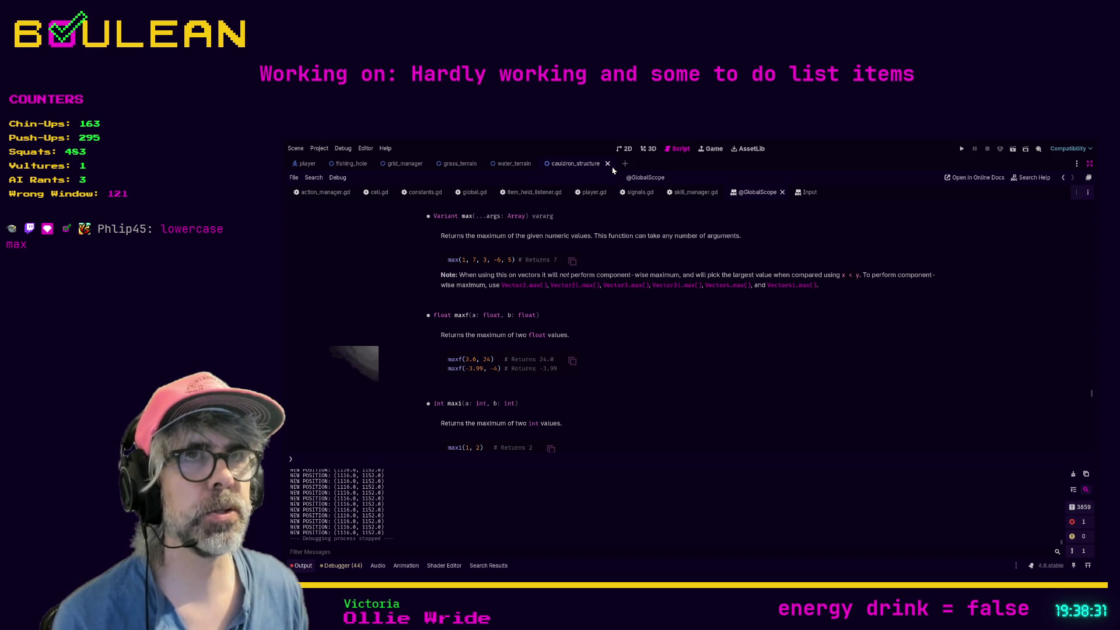
click(591, 194)
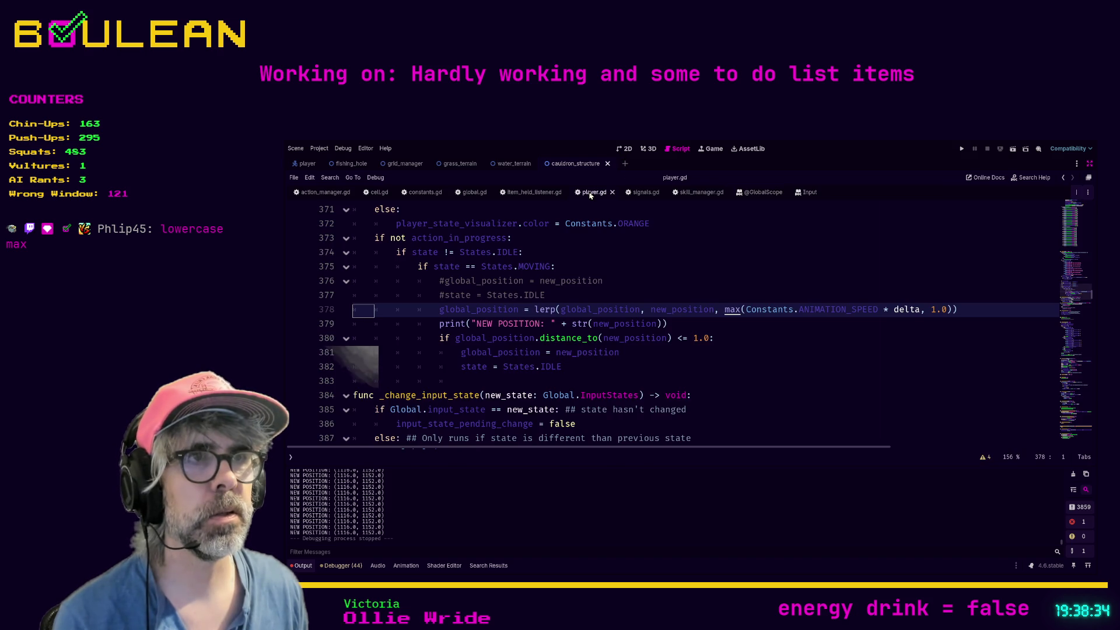
click(780, 338)
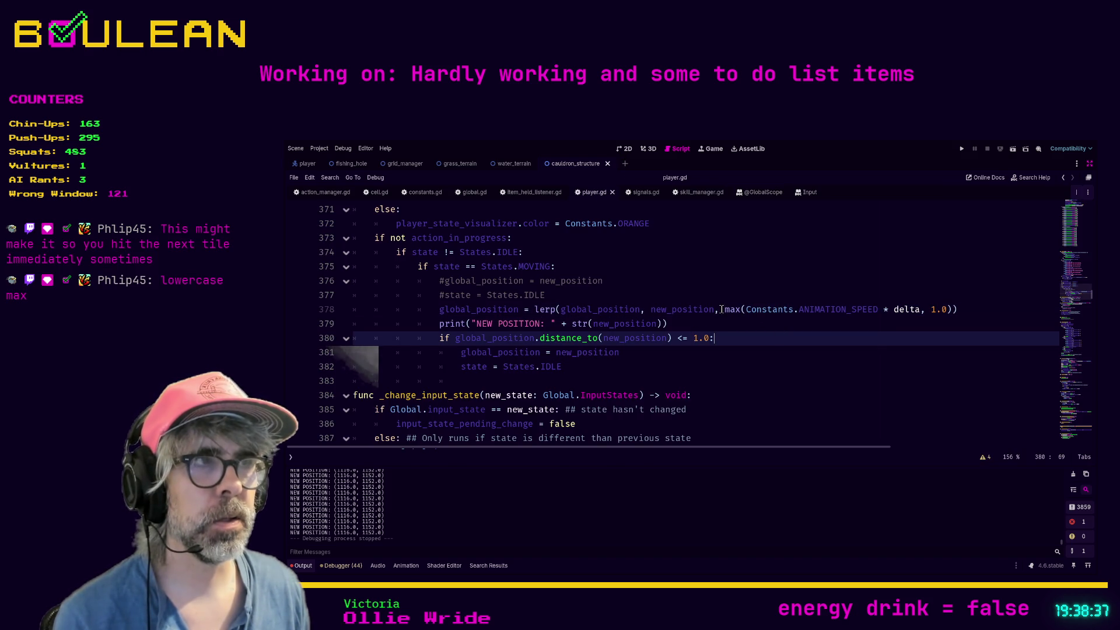
click(726, 323)
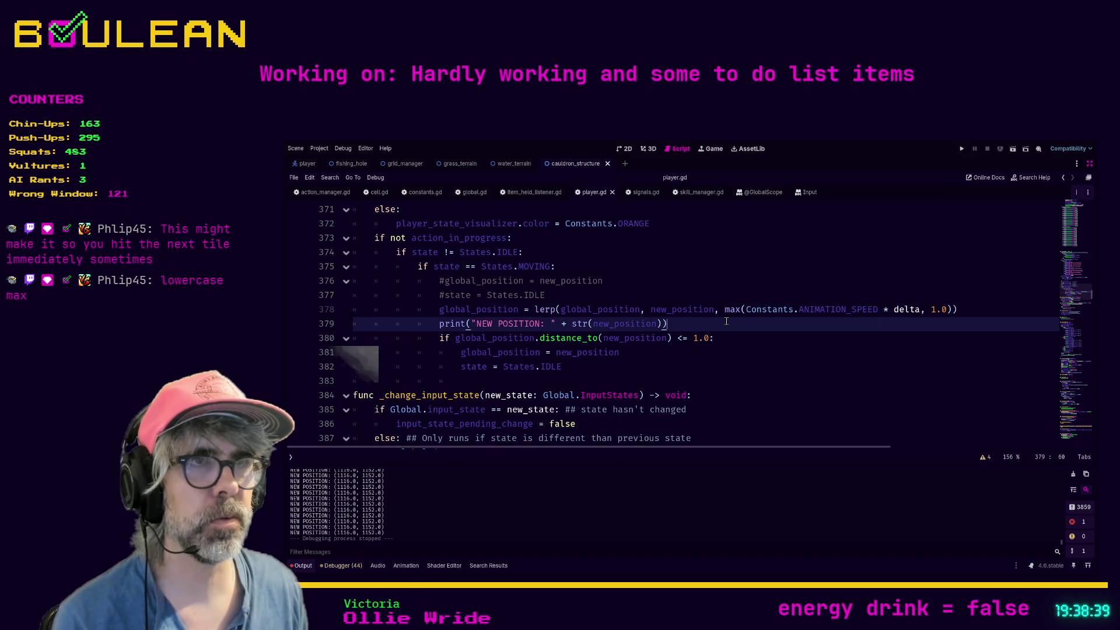
click(467, 194)
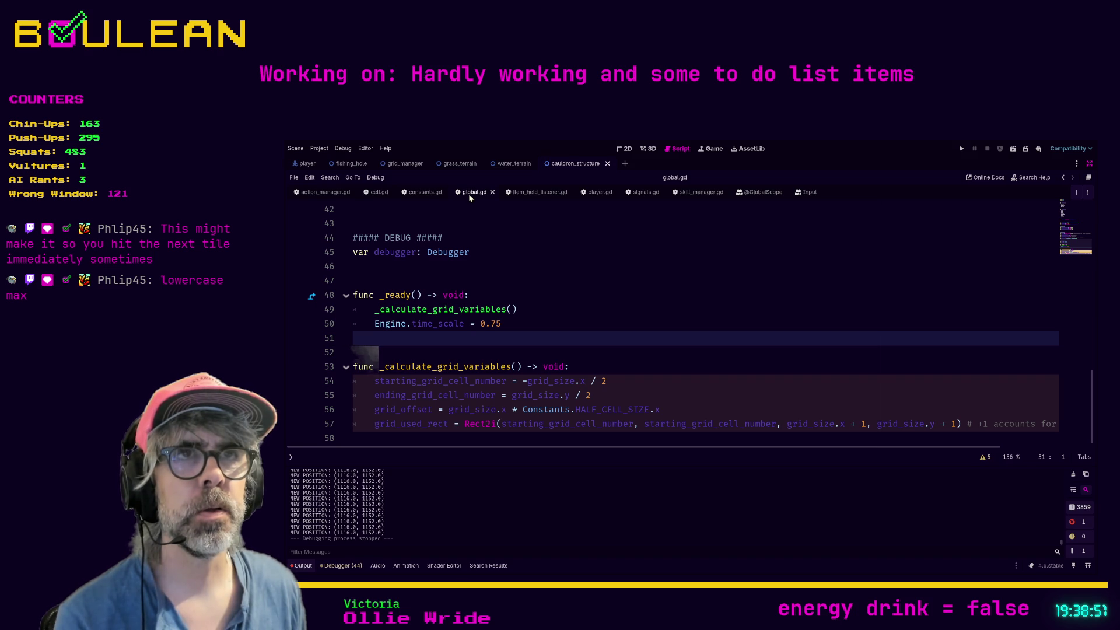
Check ANIMATION_SPEED on line 20 of constants.gd and run the project with F5.
click(419, 194)
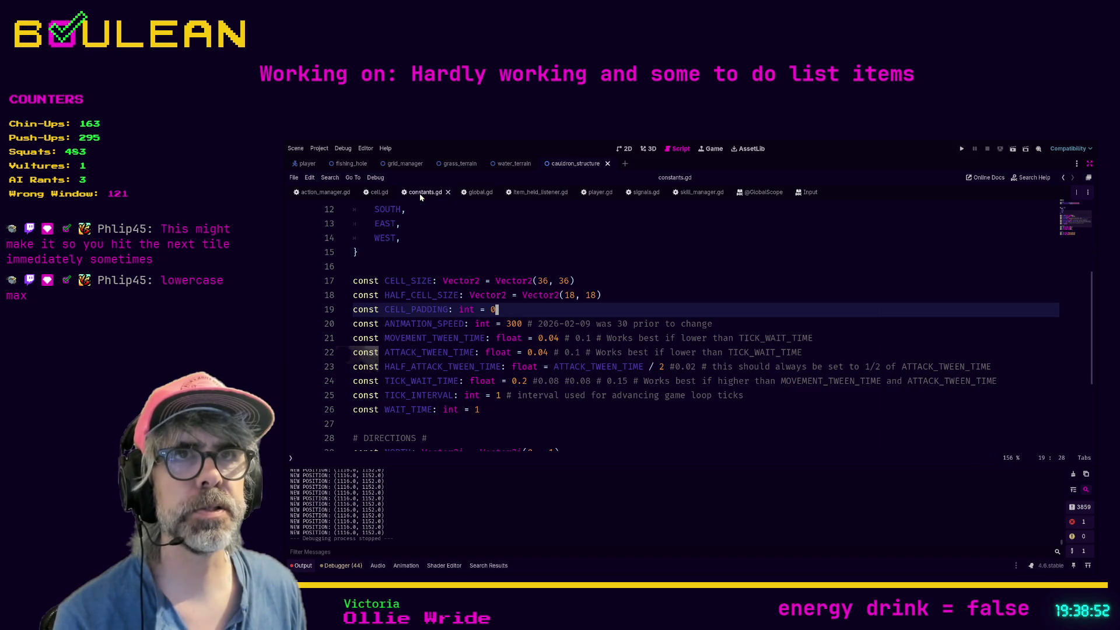
click(522, 323)
key(F5)
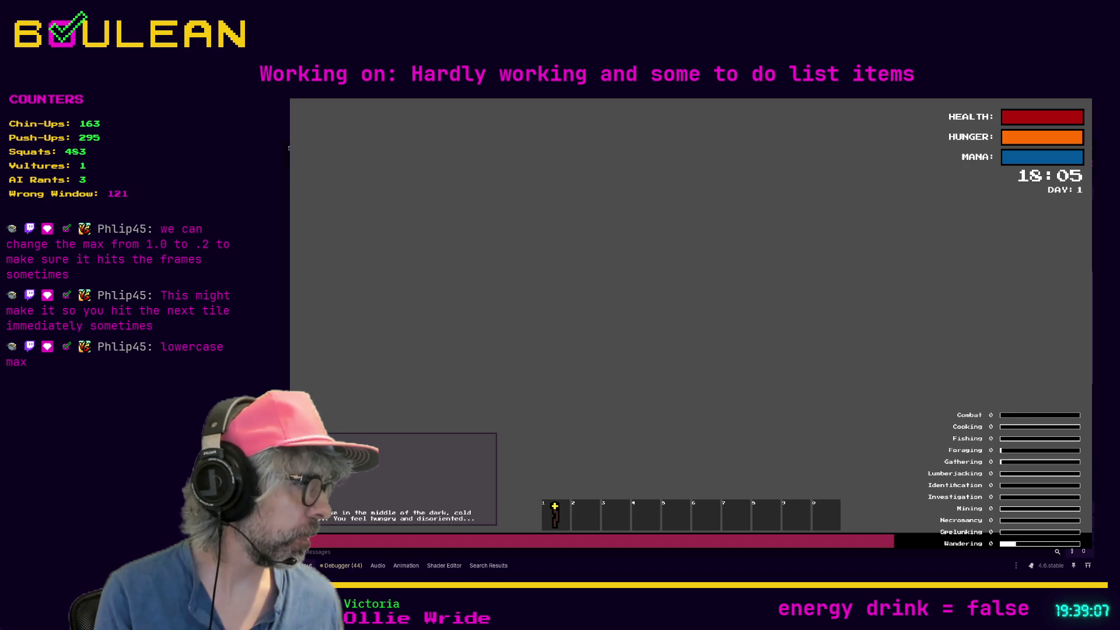
Bring the console forward to watch repeated 'NEW POSITION: (1152.0, 1116.0)' prints.
key(alt+Tab)
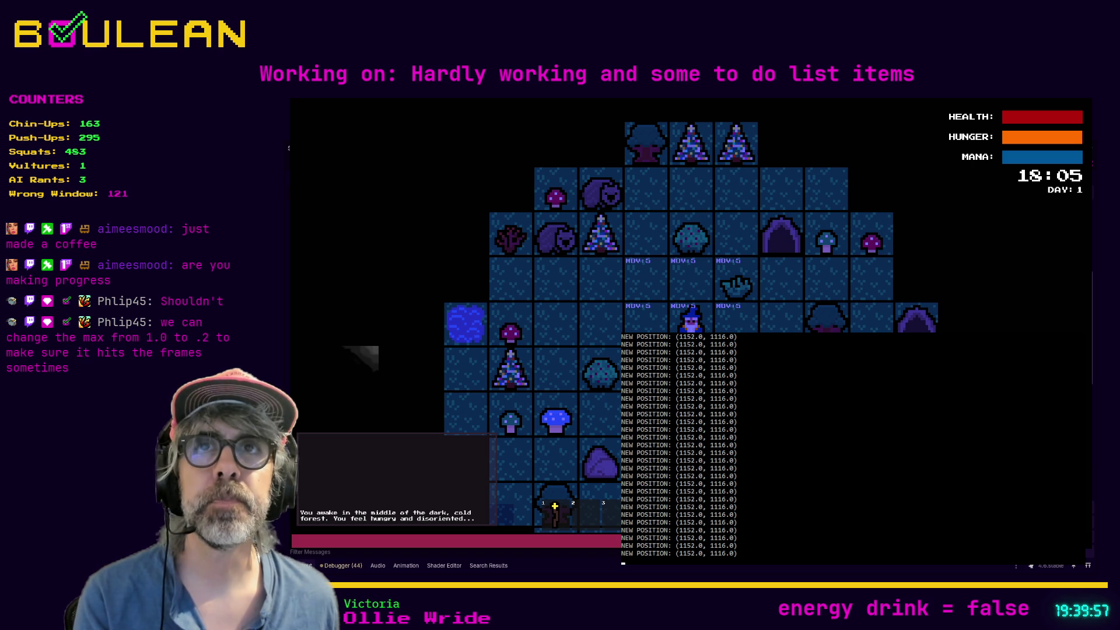
key(Escape)
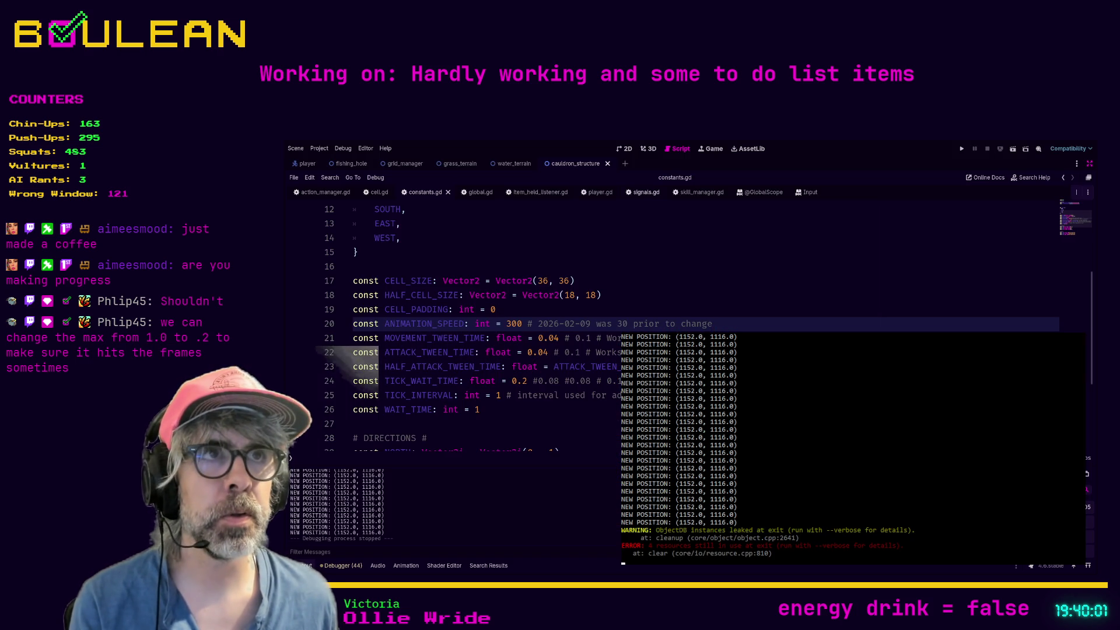
click(596, 193)
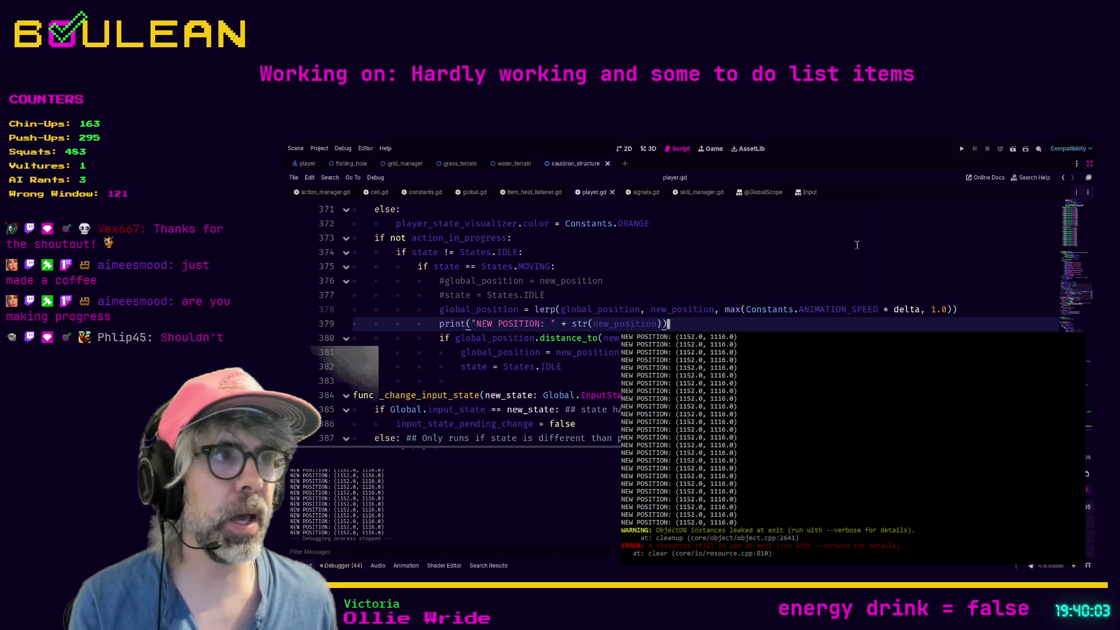
double_click(936, 309)
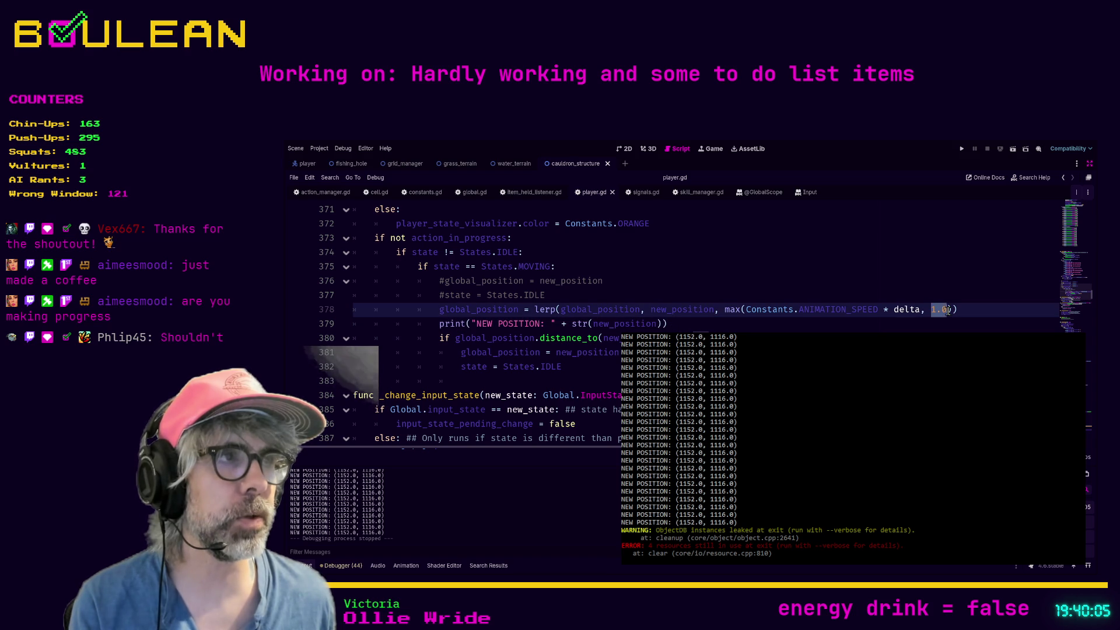
text(0.2)
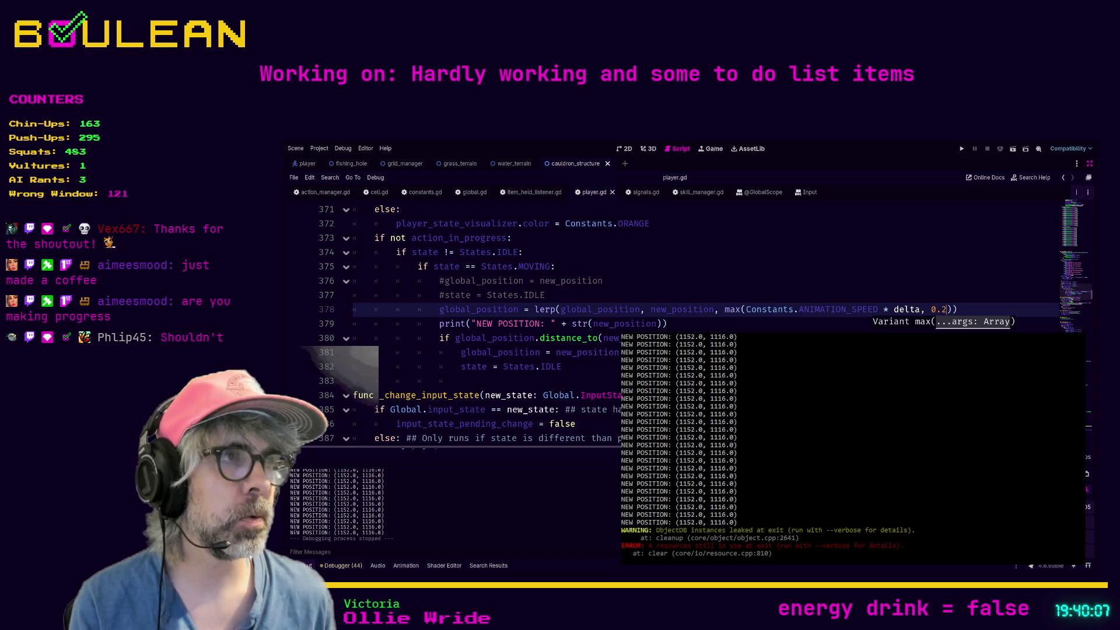
click(617, 352)
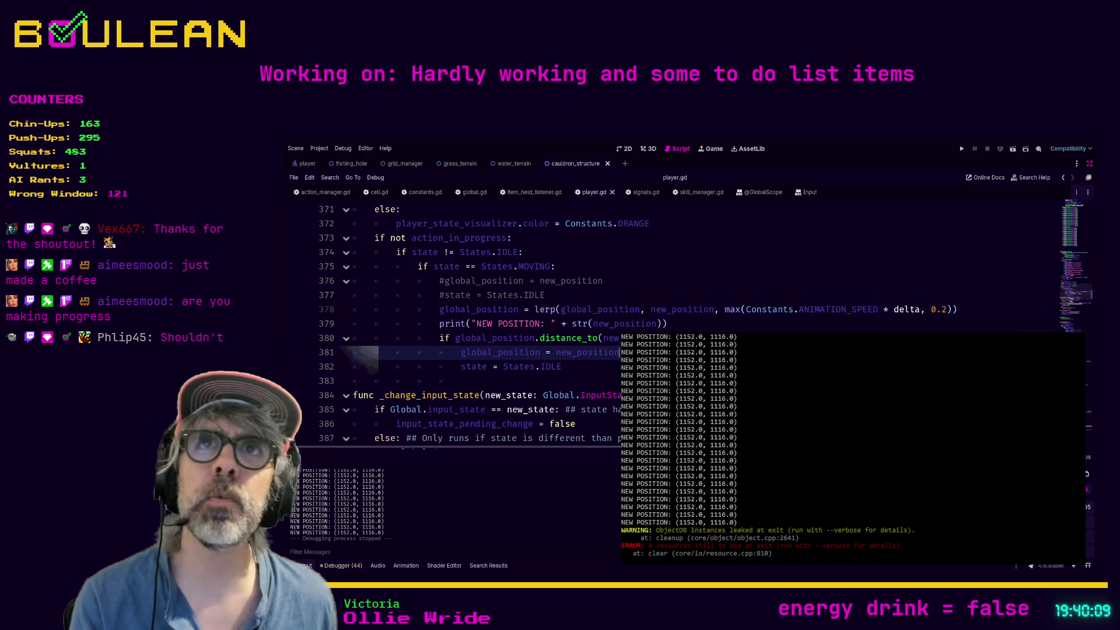
Run the game, zoom out, move the wizard to a neighbouring cell, then stop it.
key(F5)
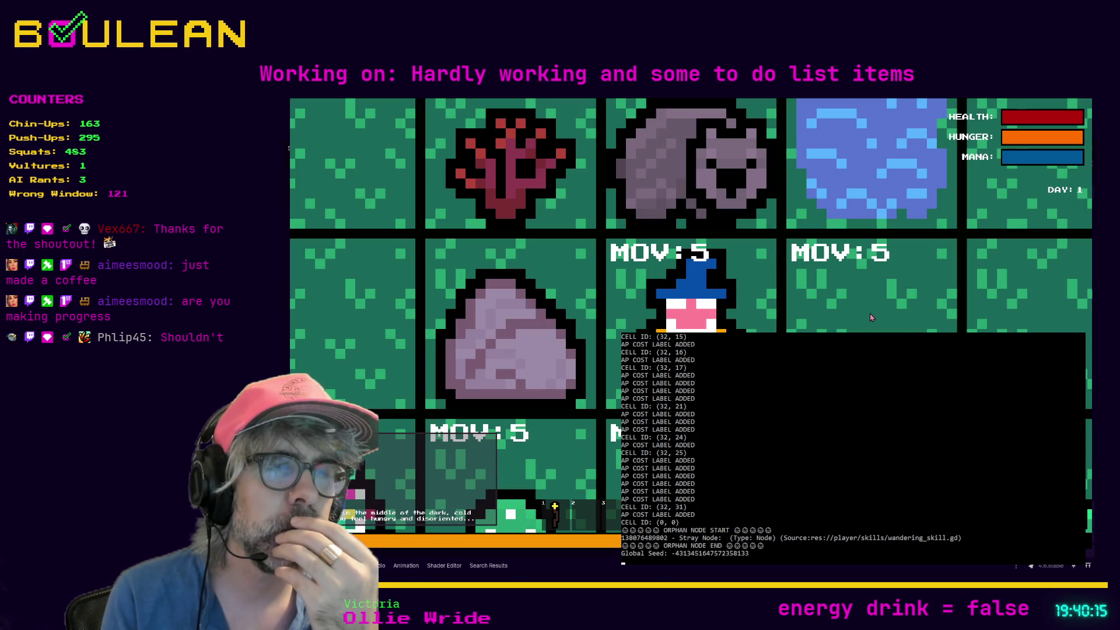
scroll(870, 317, down, 1)
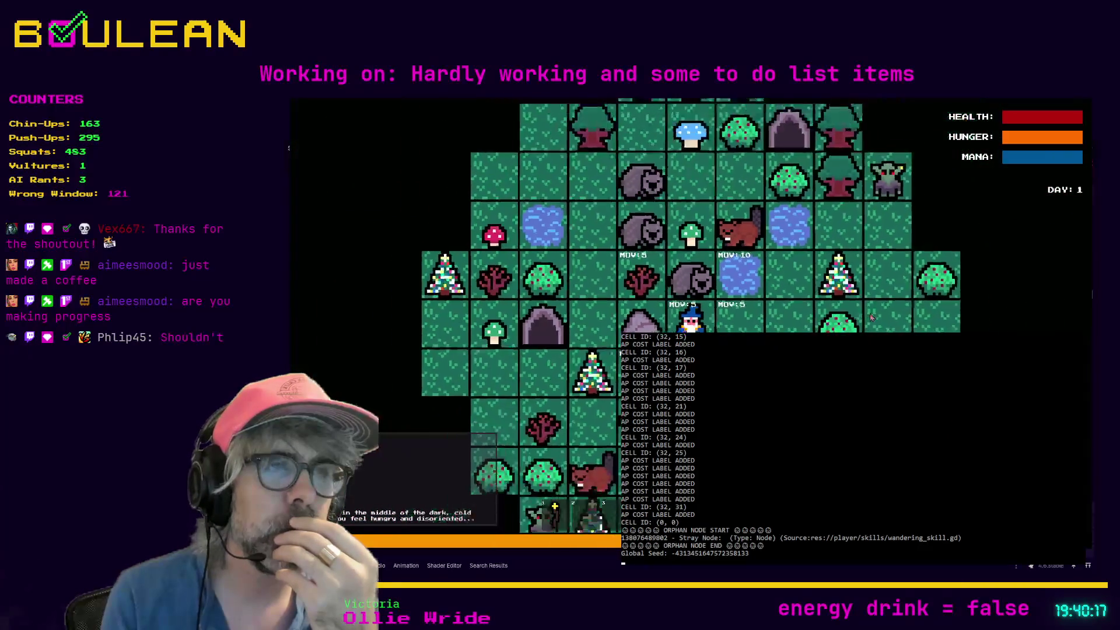
click(870, 318)
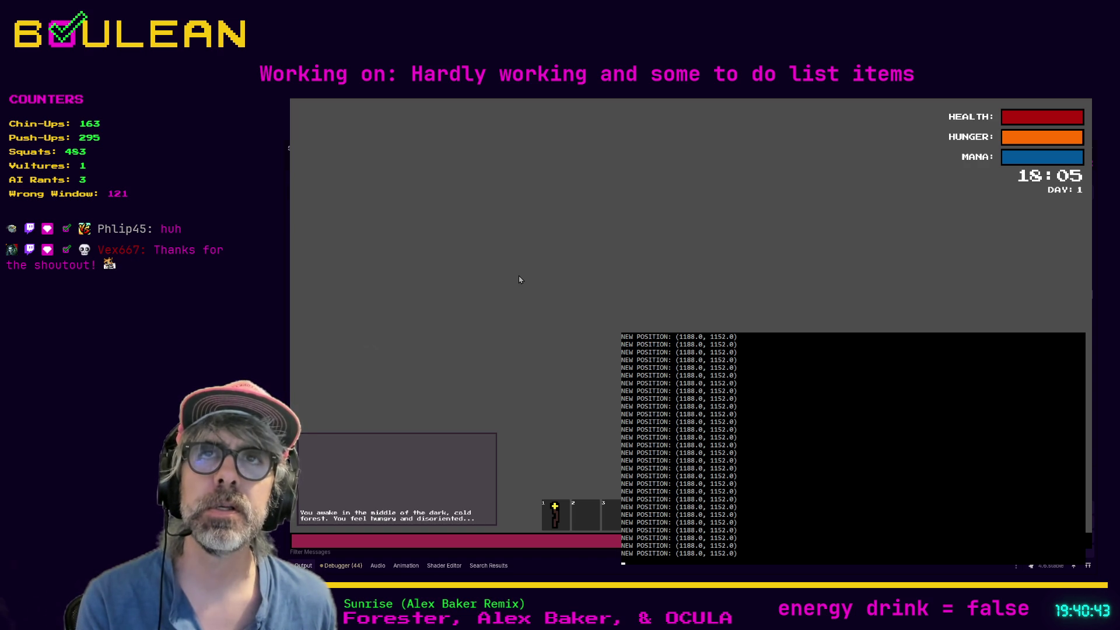
key(F8)
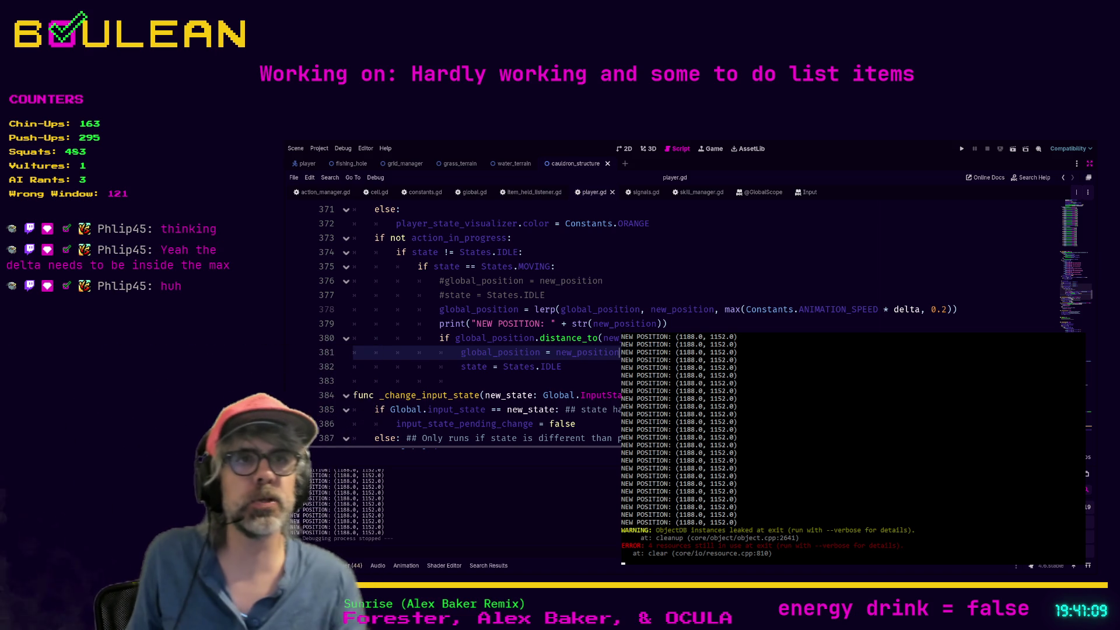
Add print("GLOBAL POSITION: " + str(global_position)) on line 379, save player.gd, and rerun.
key(Up)
key(Up)
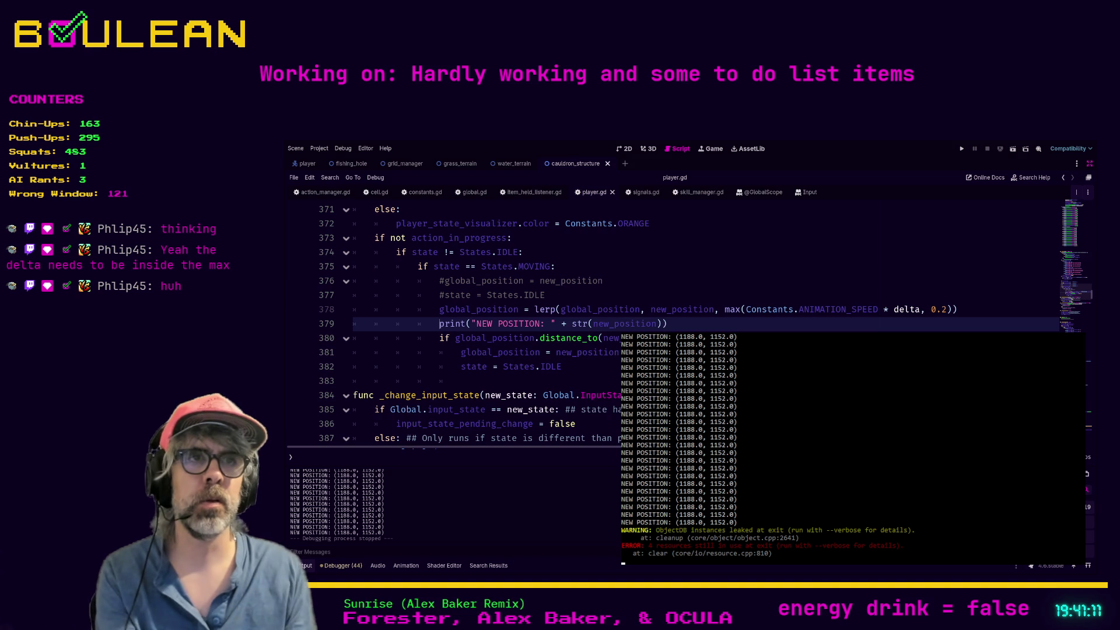
key(Return)
key(Up)
text(t()
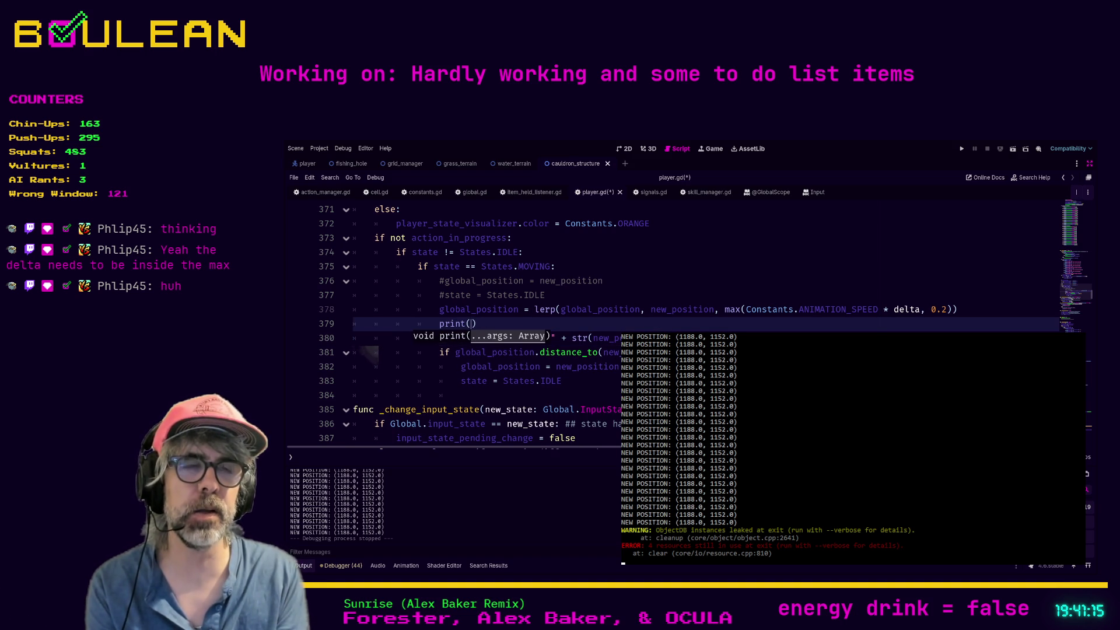
text(glo)
key(Return)
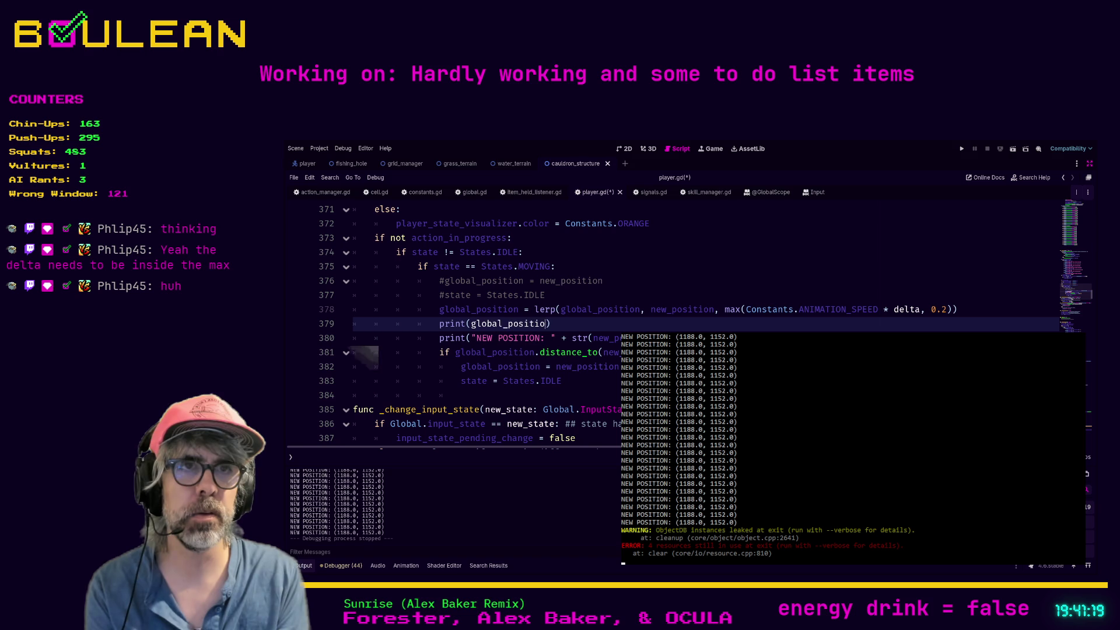
key(BackSpace)
key(BackSpace)
key(BackSpace)
key(BackSpace)
key(BackSpace)
key(BackSpace)
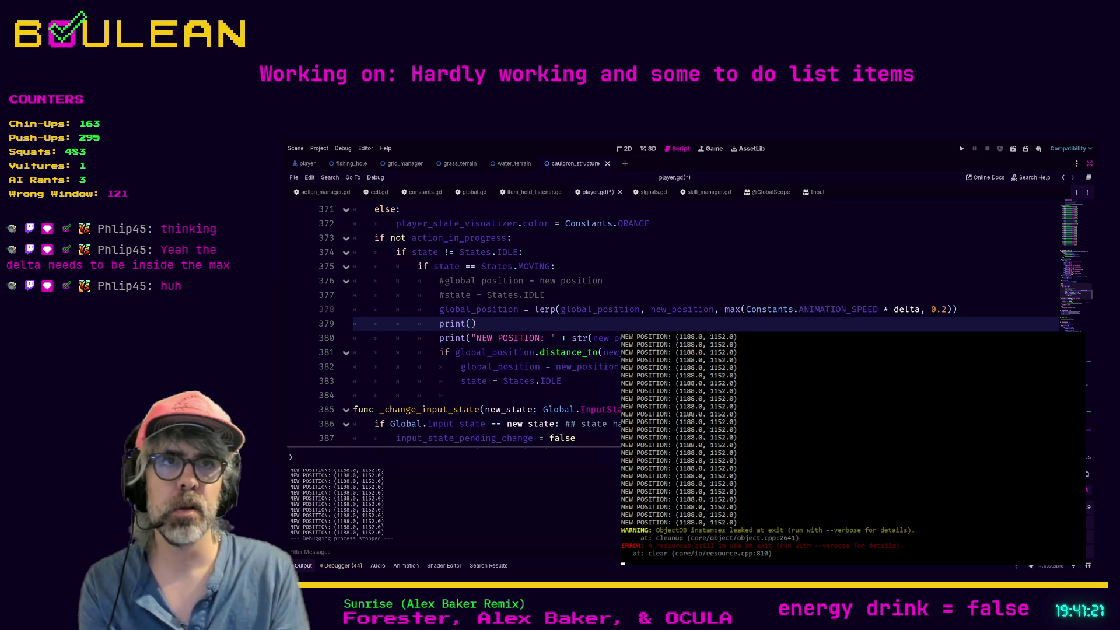
text("G)
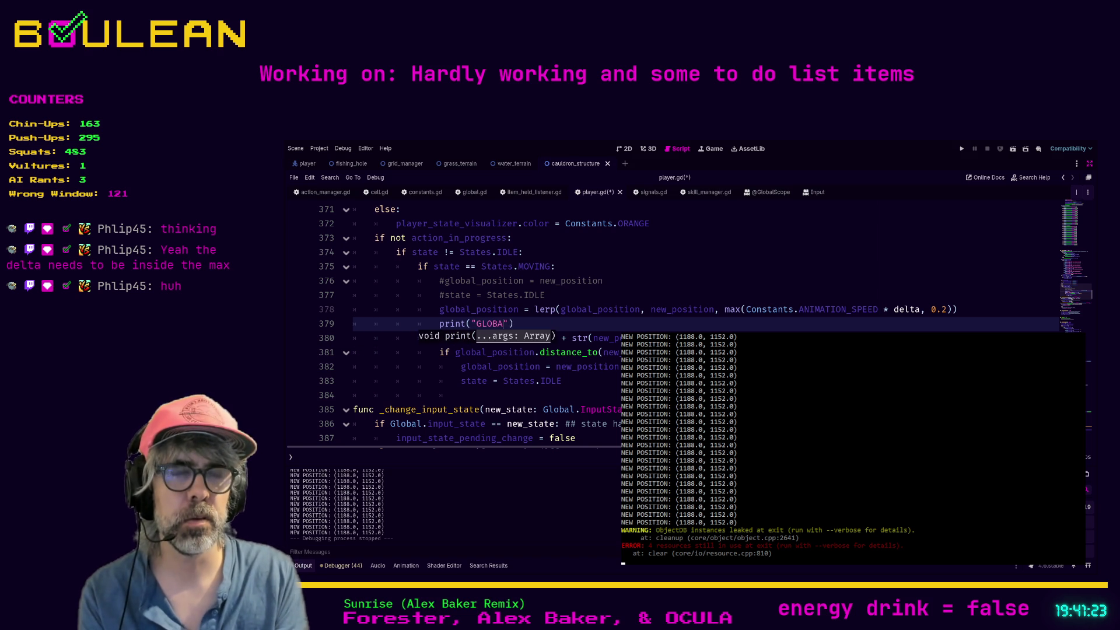
text(LOBAL POSITION: " + )
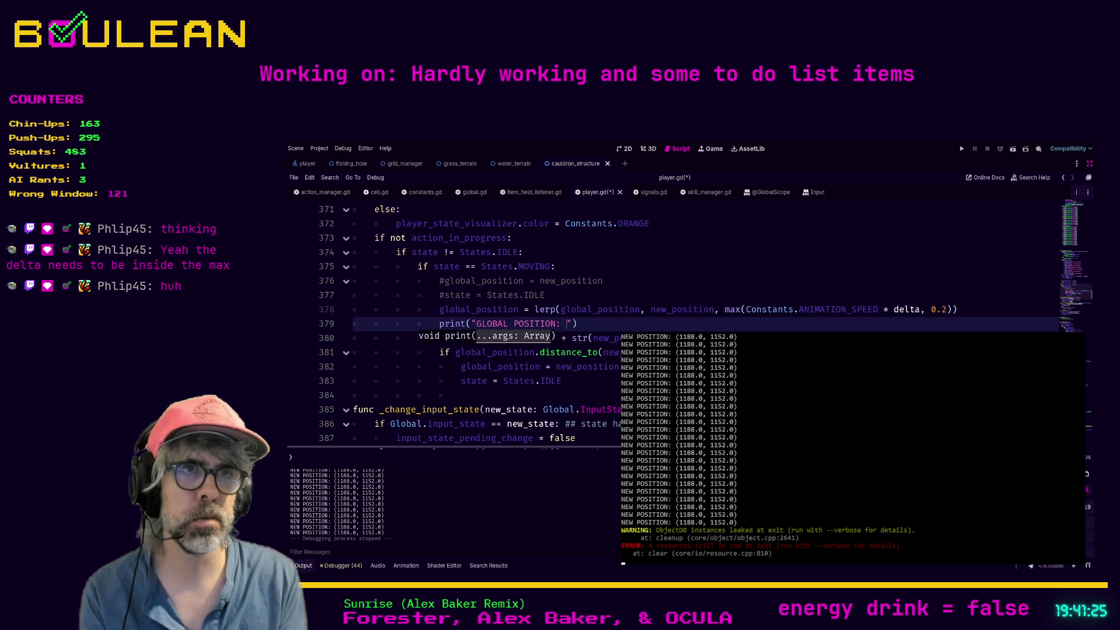
text(str(glob)
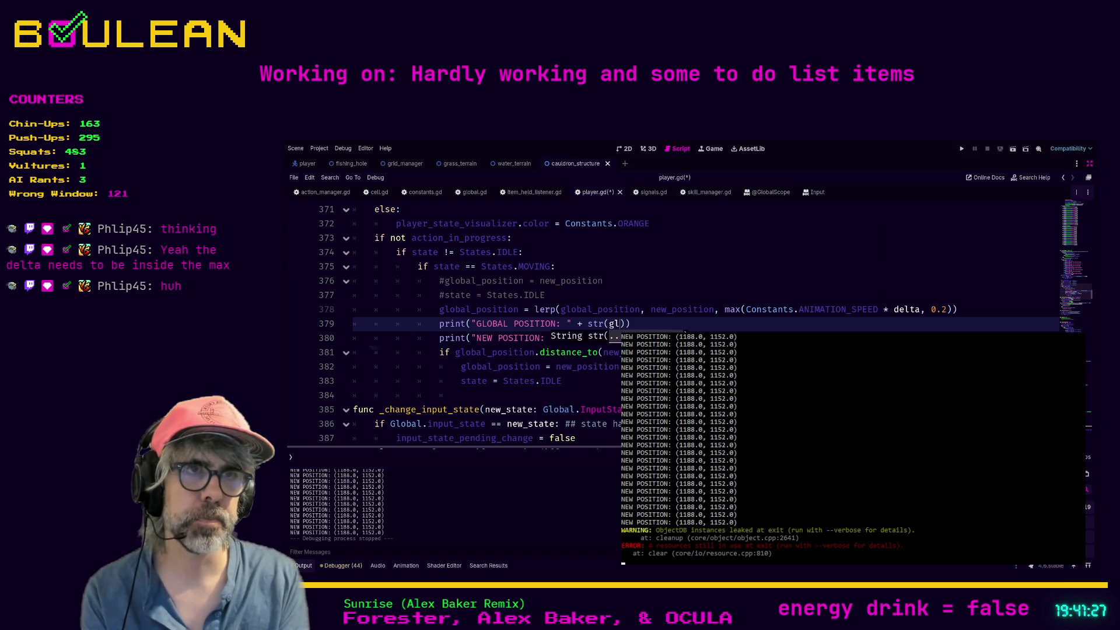
key(Return)
key(ctrl+s)
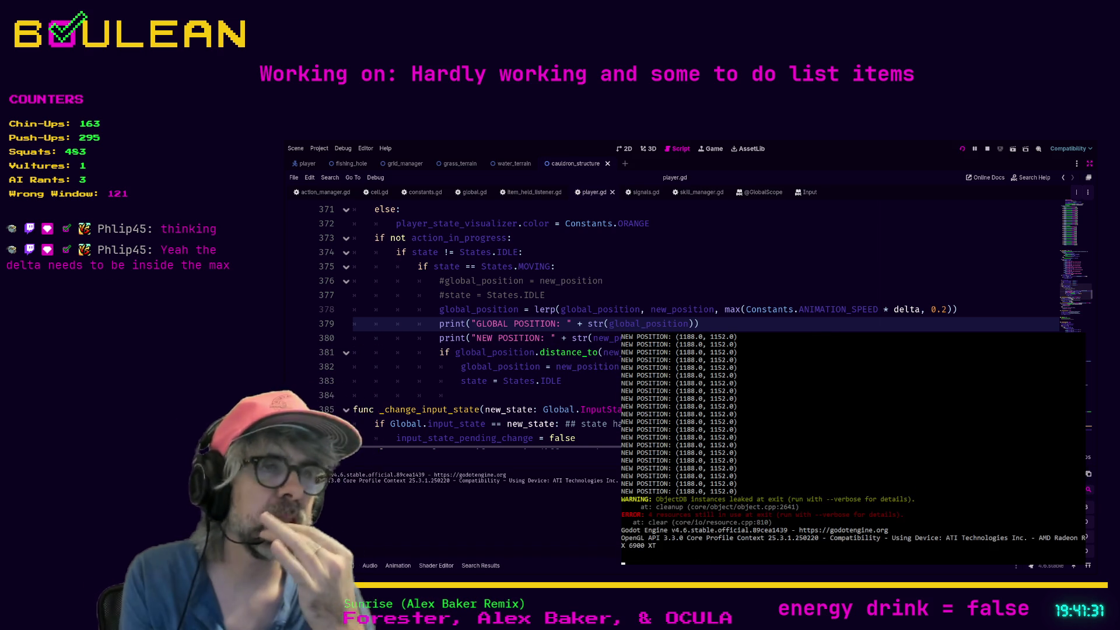
key(F5)
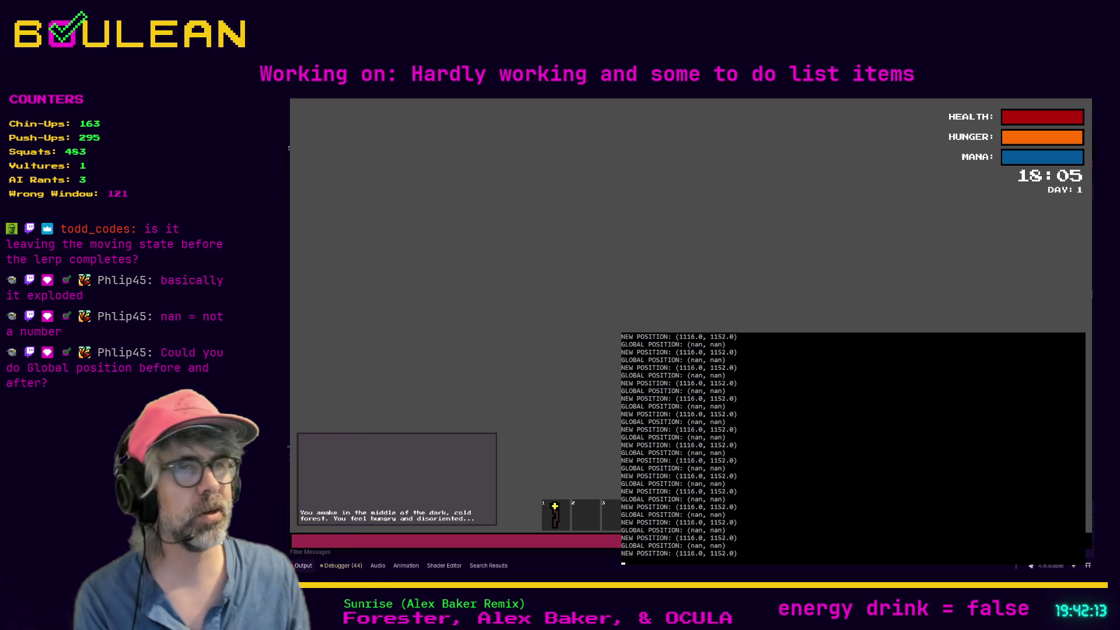
Stop the game after the log shows 'GLOBAL POSITION: (nan, nan)'.
key(F8)
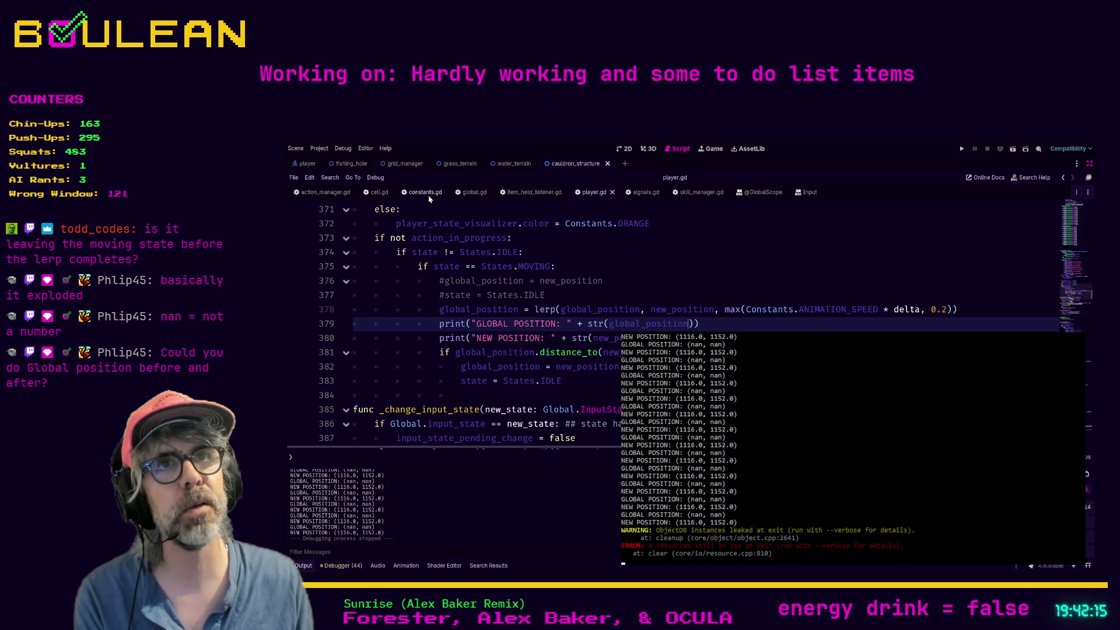
In constants.gd, replace ANIMATION_SPEED's 300 with 60 and run the game.
click(426, 196)
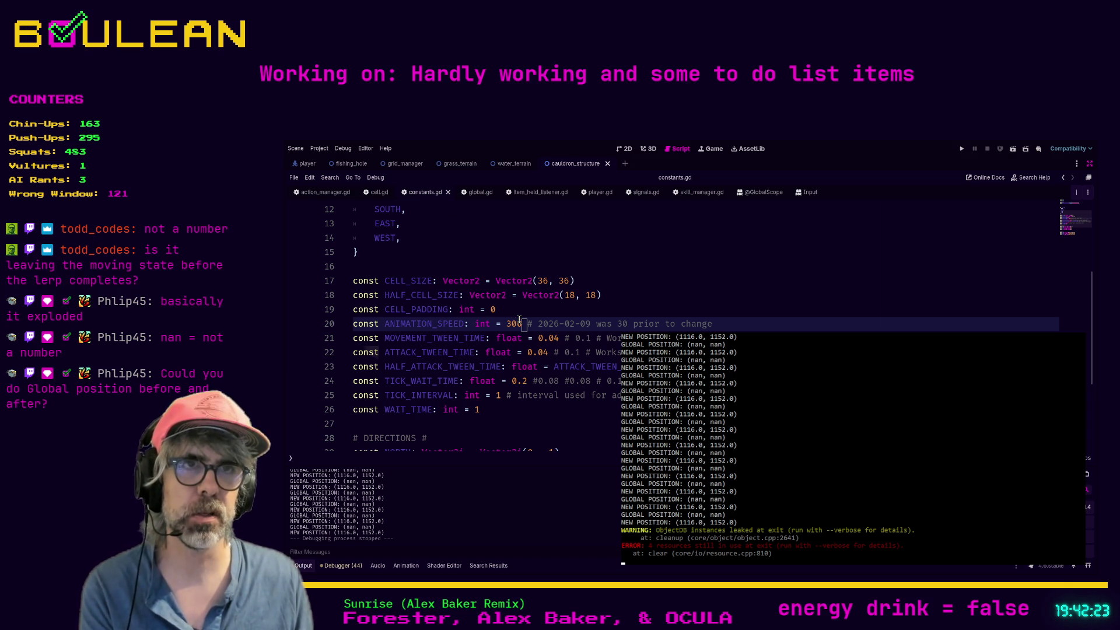
key(BackSpace)
key(BackSpace)
key(BackSpace)
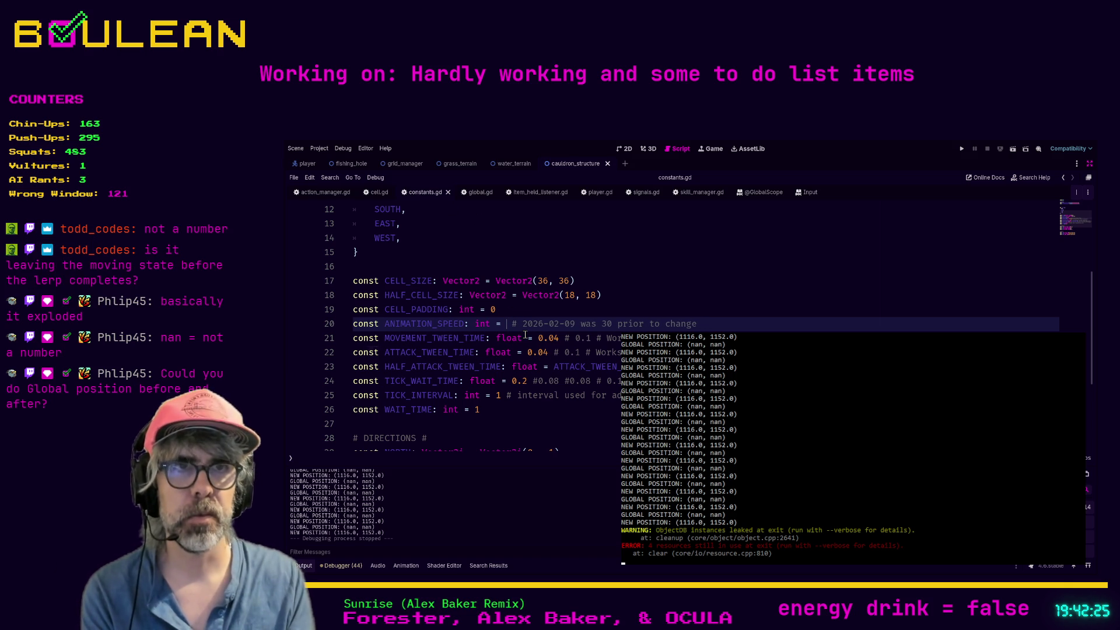
text(60)
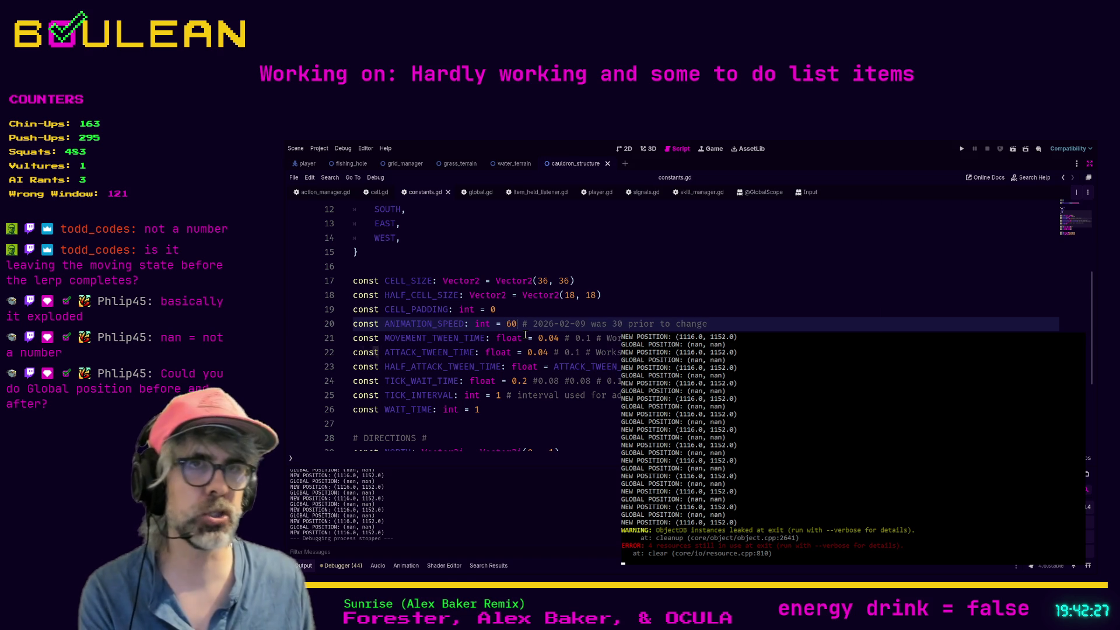
key(F5)
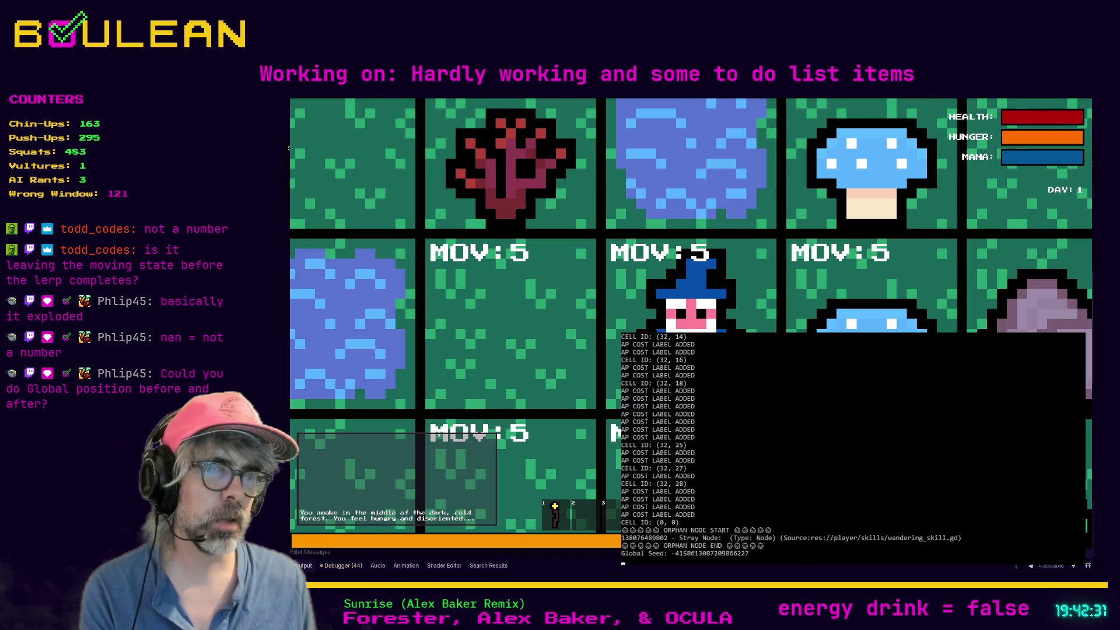
Move the wizard one cell left, logging positions settling toward (1116.0, 1152.0), then show the debug panel.
scroll(684, 327, down, 3)
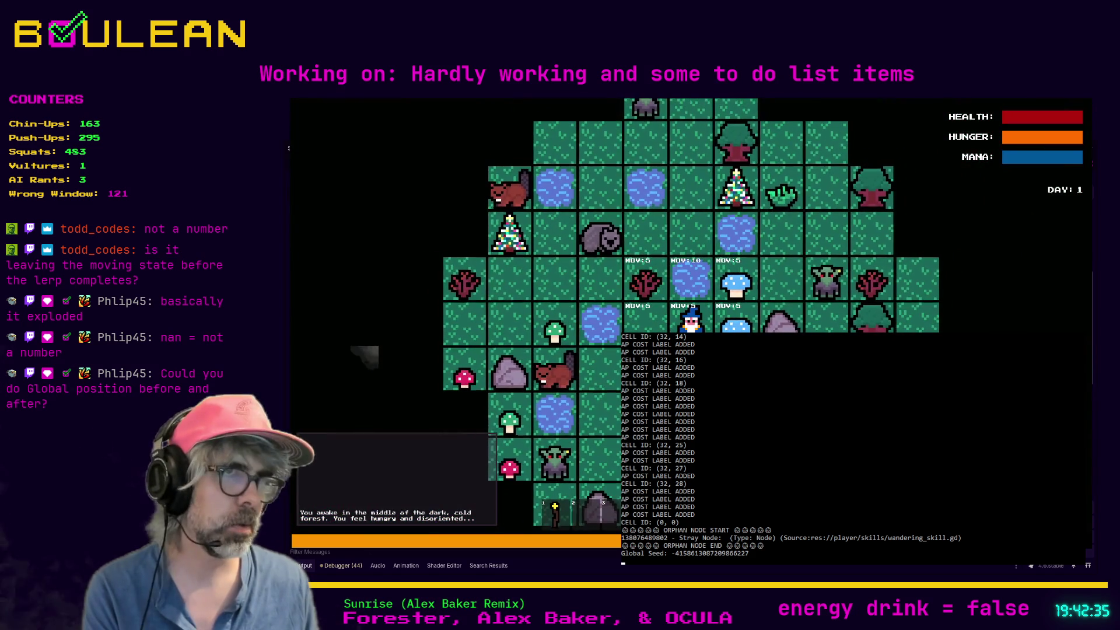
click(646, 318)
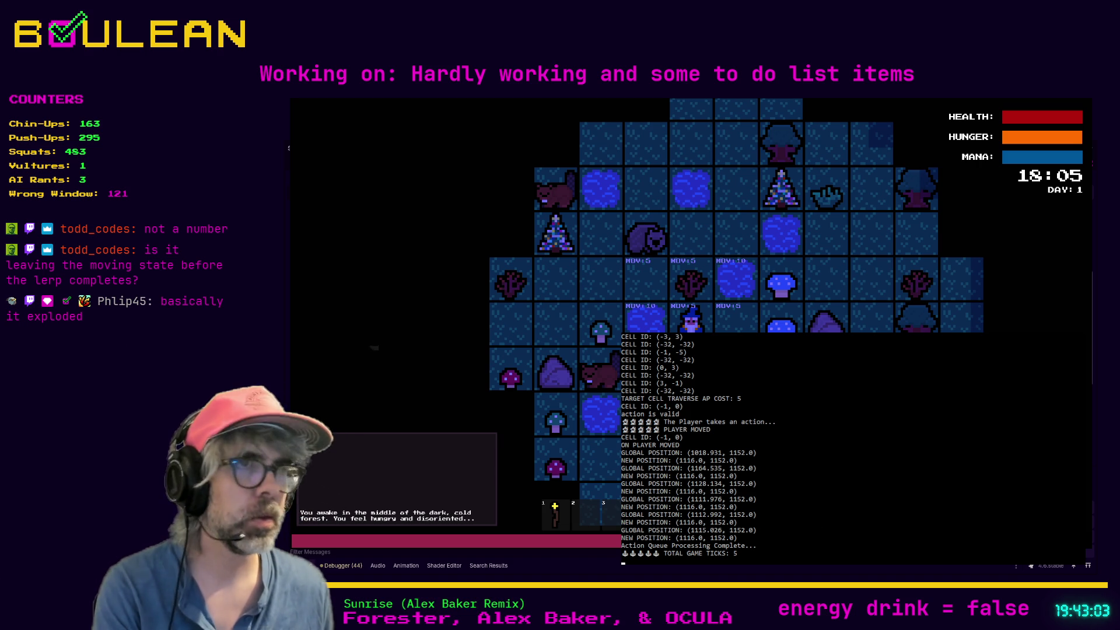
key(grave)
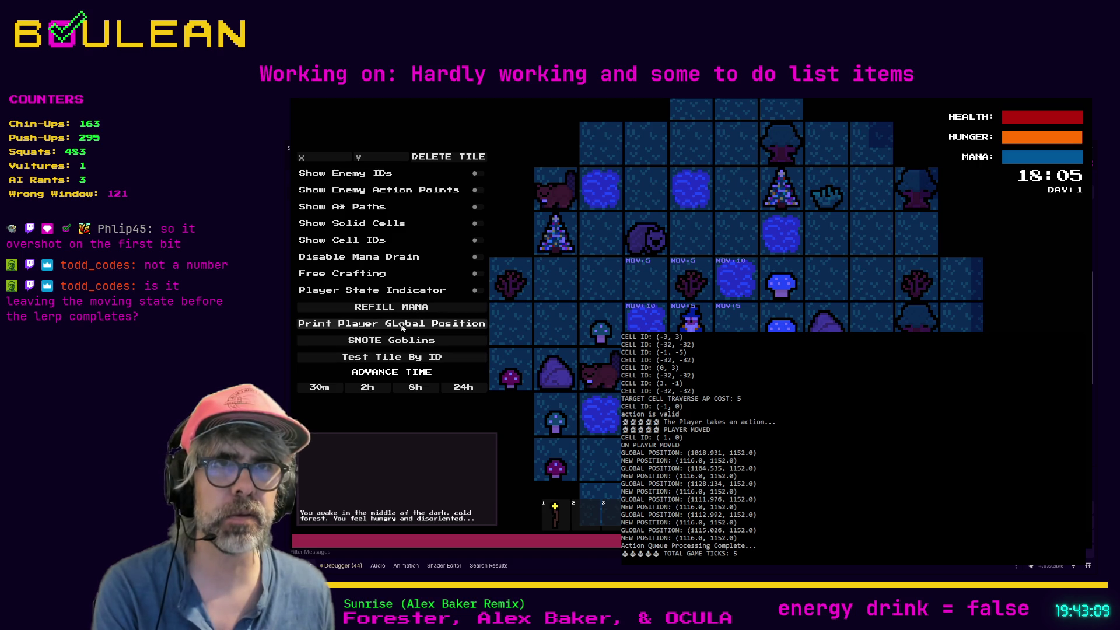
Print the wizard's global position (1116.0, 1152.0), move it down a cell, and review the logged lerp positions.
click(402, 326)
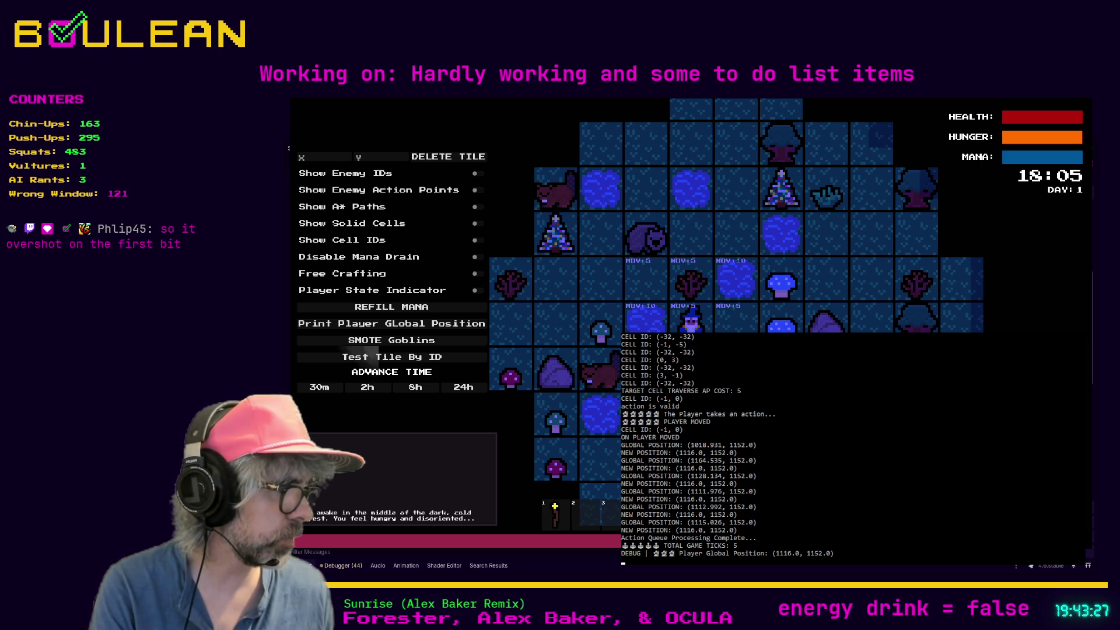
key(Down)
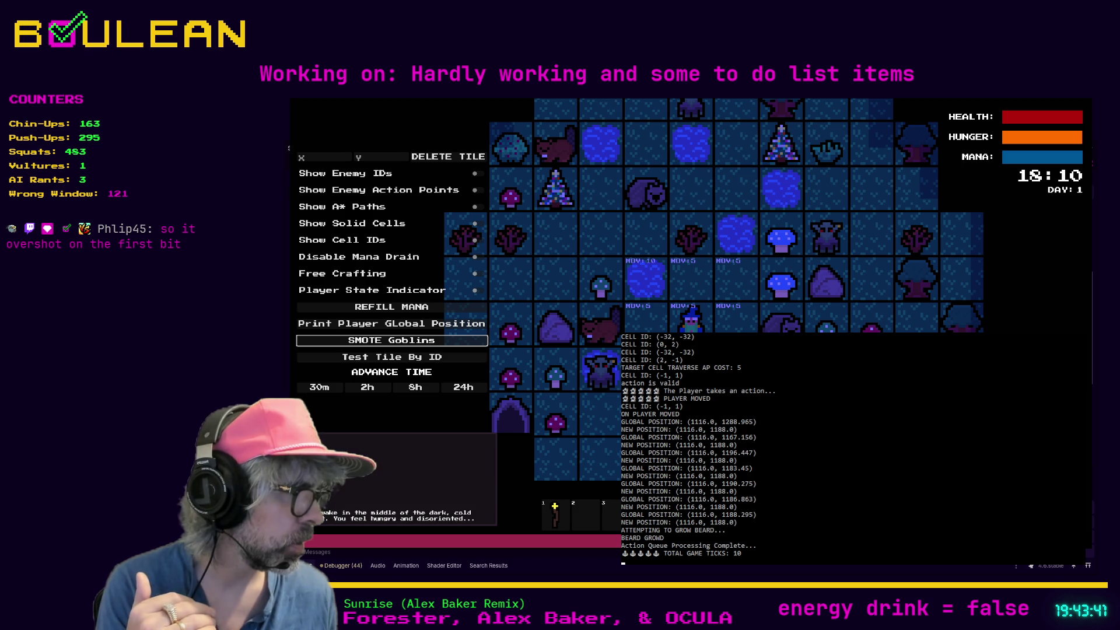
scroll(694, 449, up, 4)
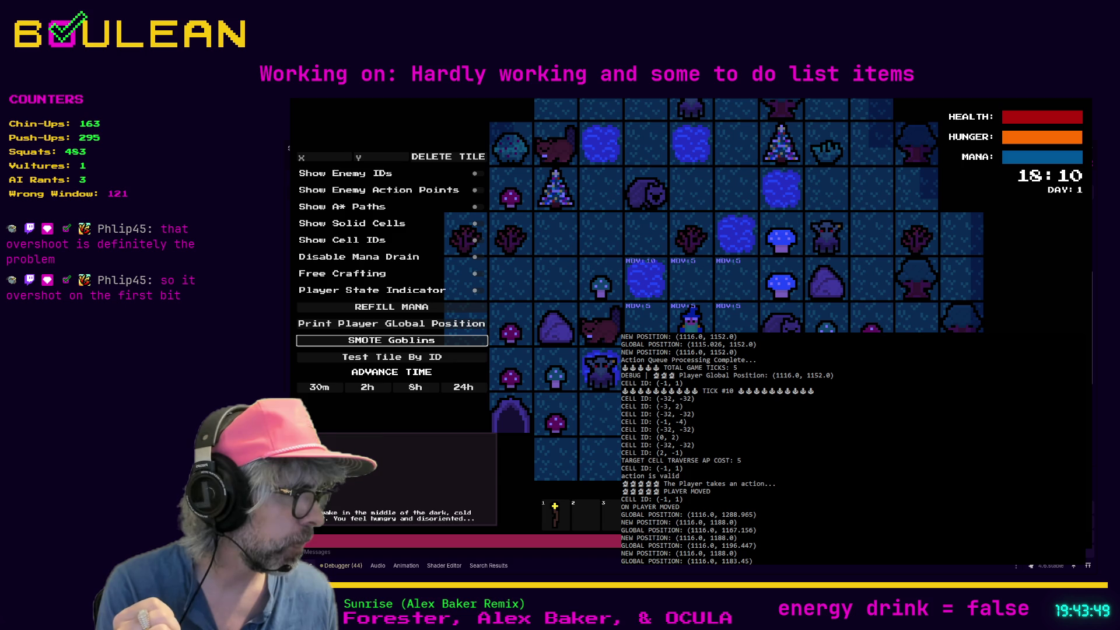
scroll(727, 449, down, 1)
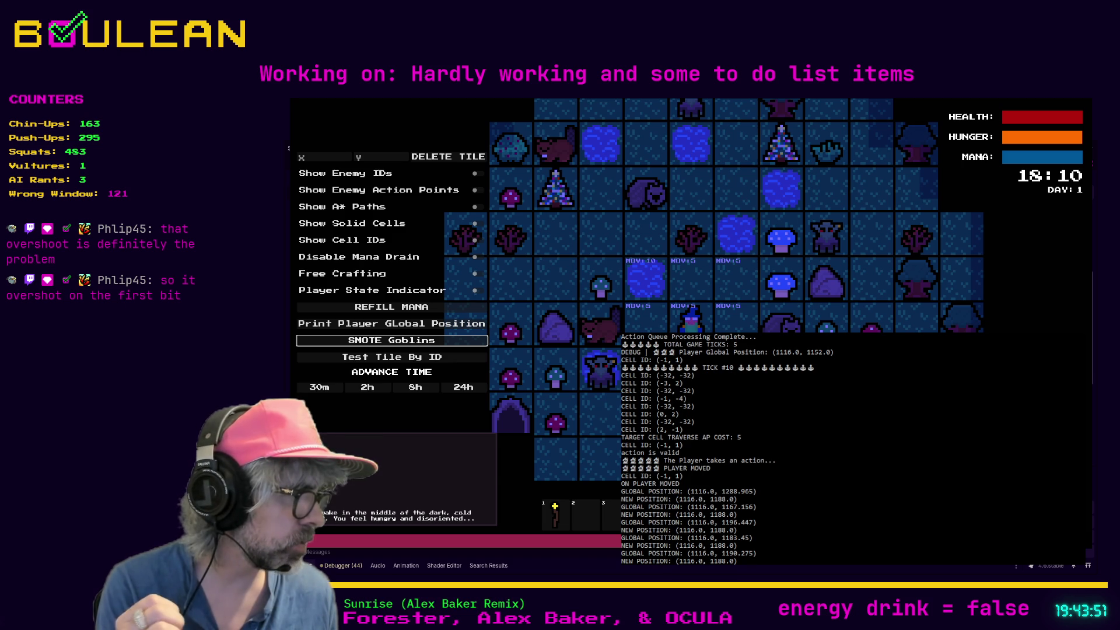
scroll(727, 450, down, 1)
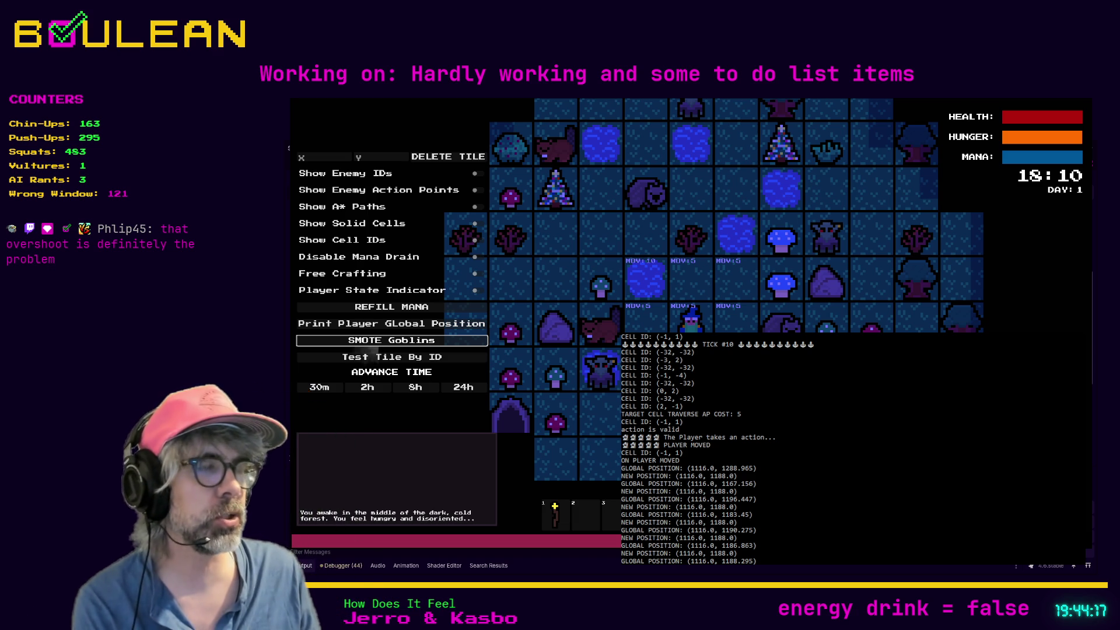
Stop the game and inspect the movement code around lines 376–382 in player.gd.
key(F8)
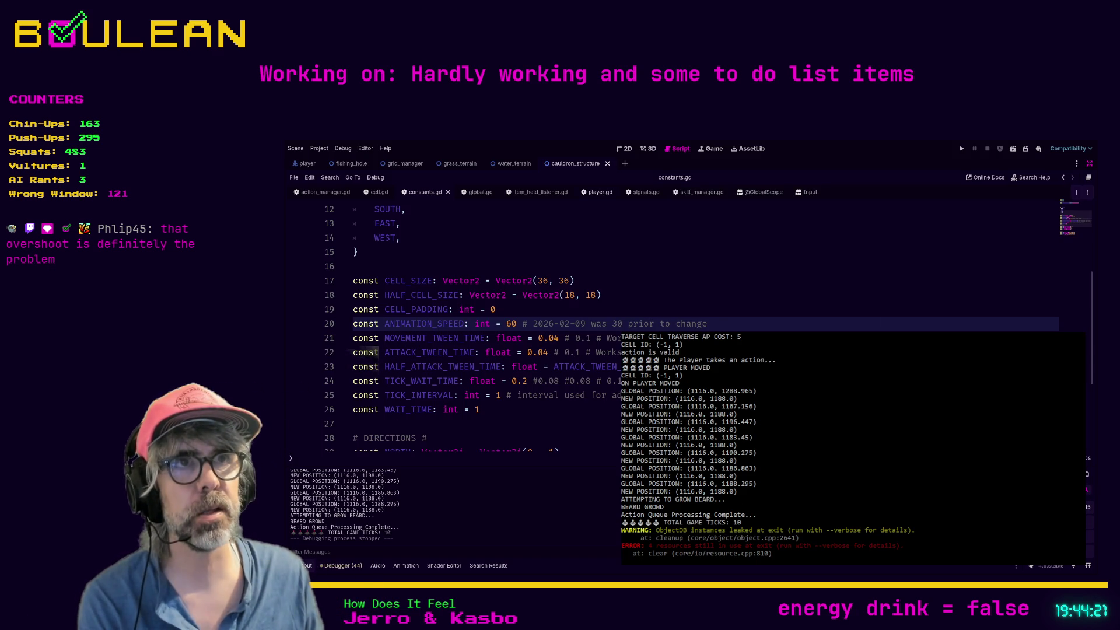
click(595, 194)
scroll(595, 381, down, 1)
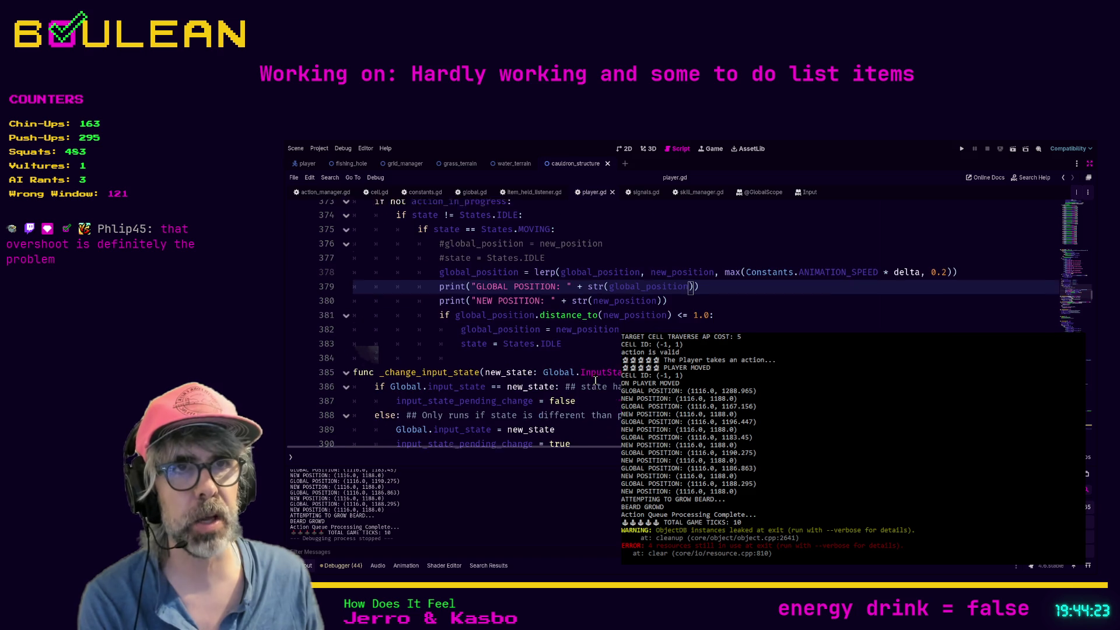
scroll(611, 352, up, 1)
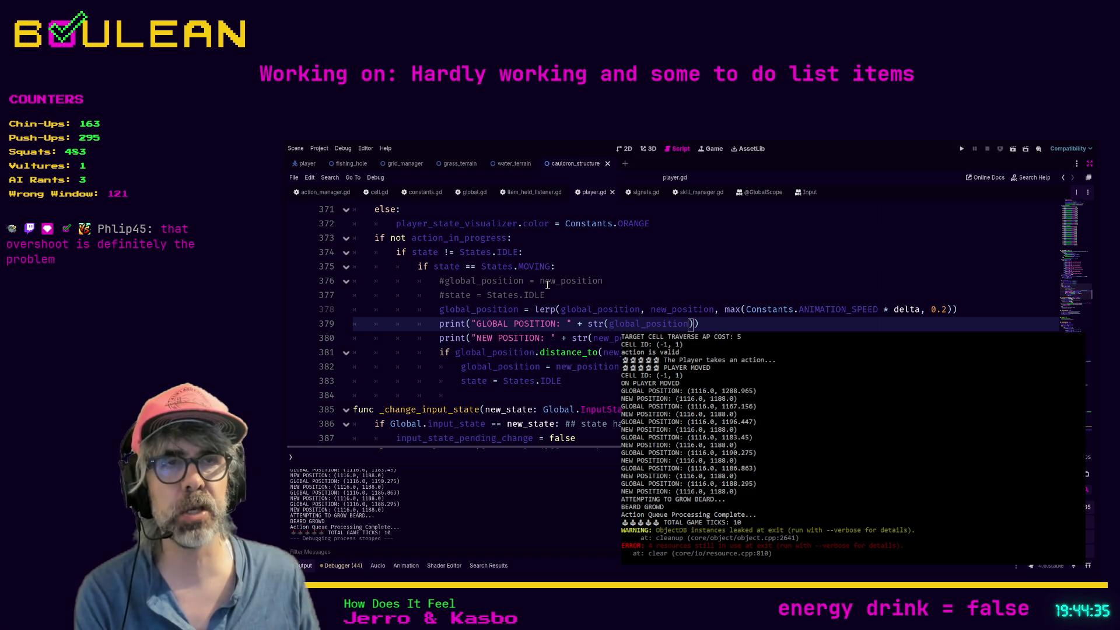
click(430, 284)
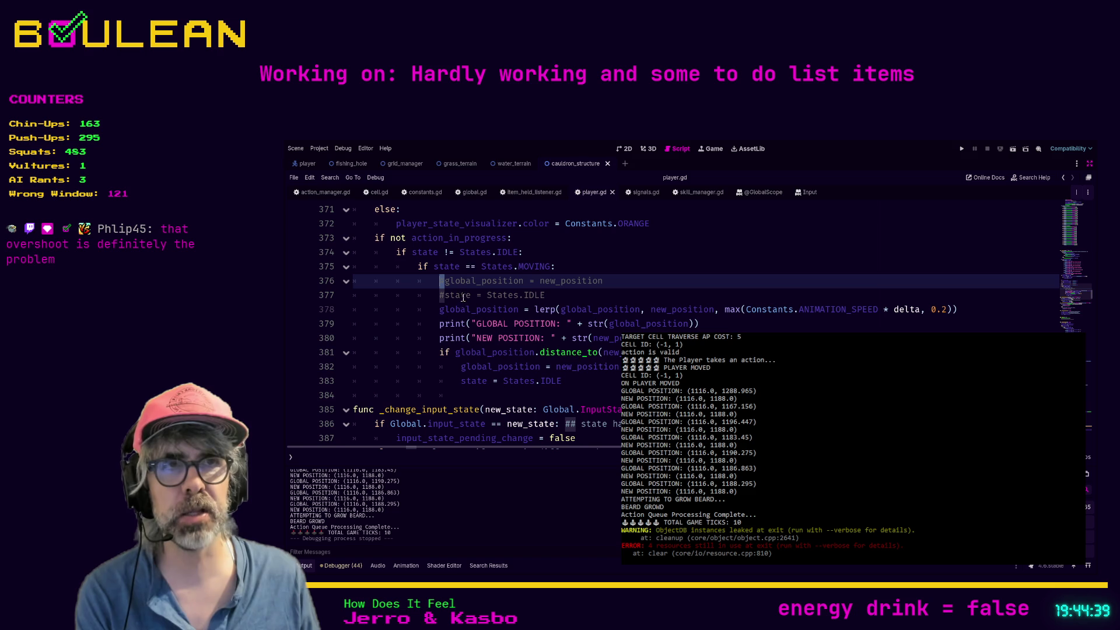
drag(614, 367, 456, 369)
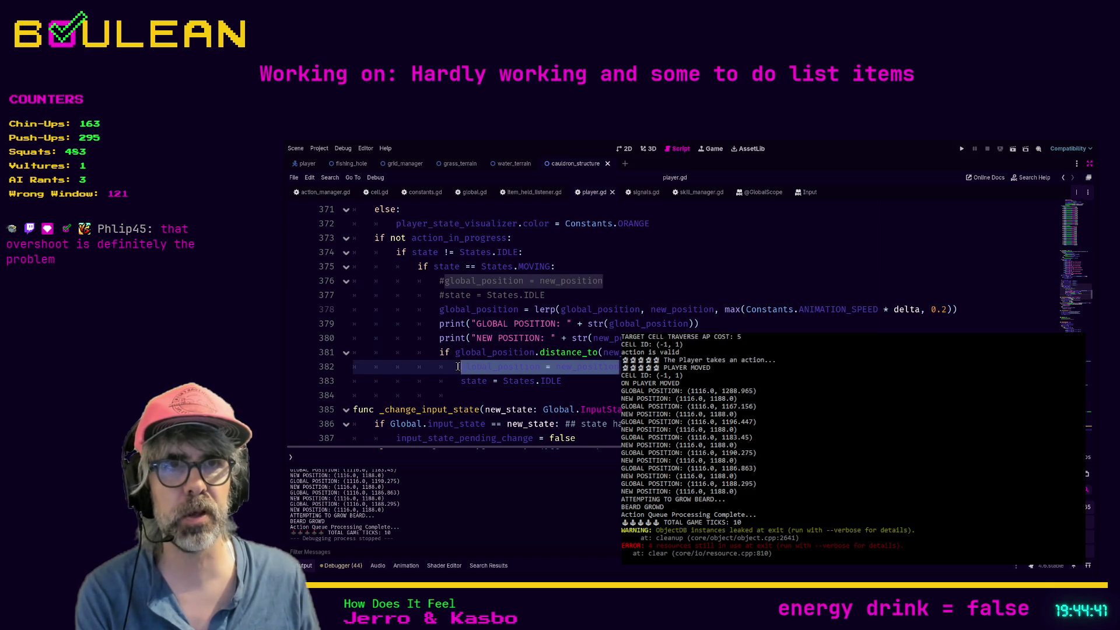
click(456, 371)
key(End)
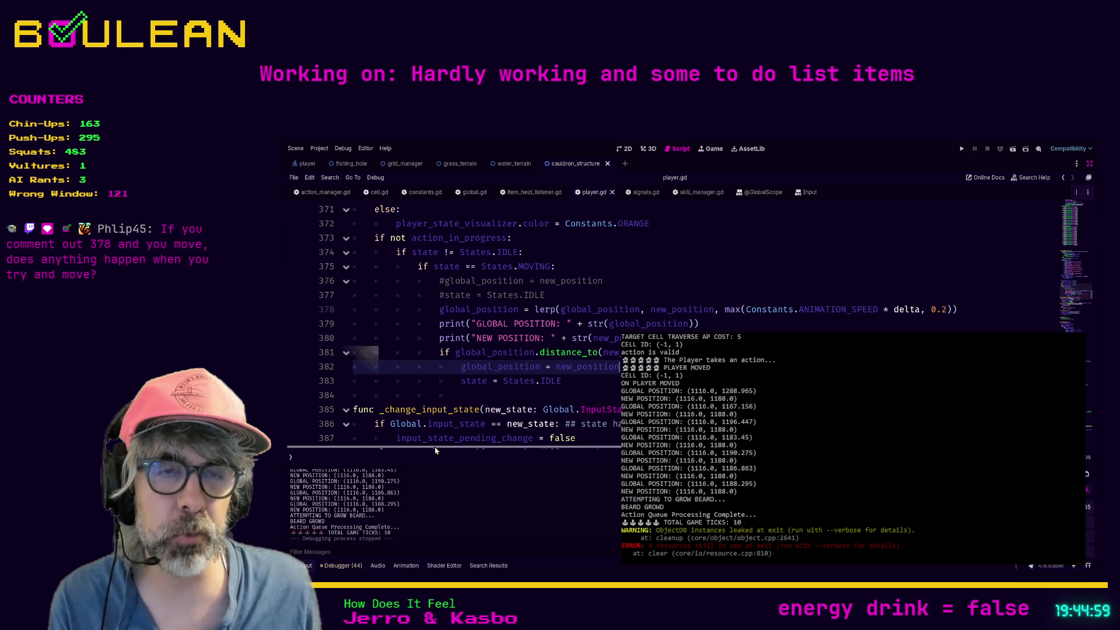
scroll(363, 355, up, 1)
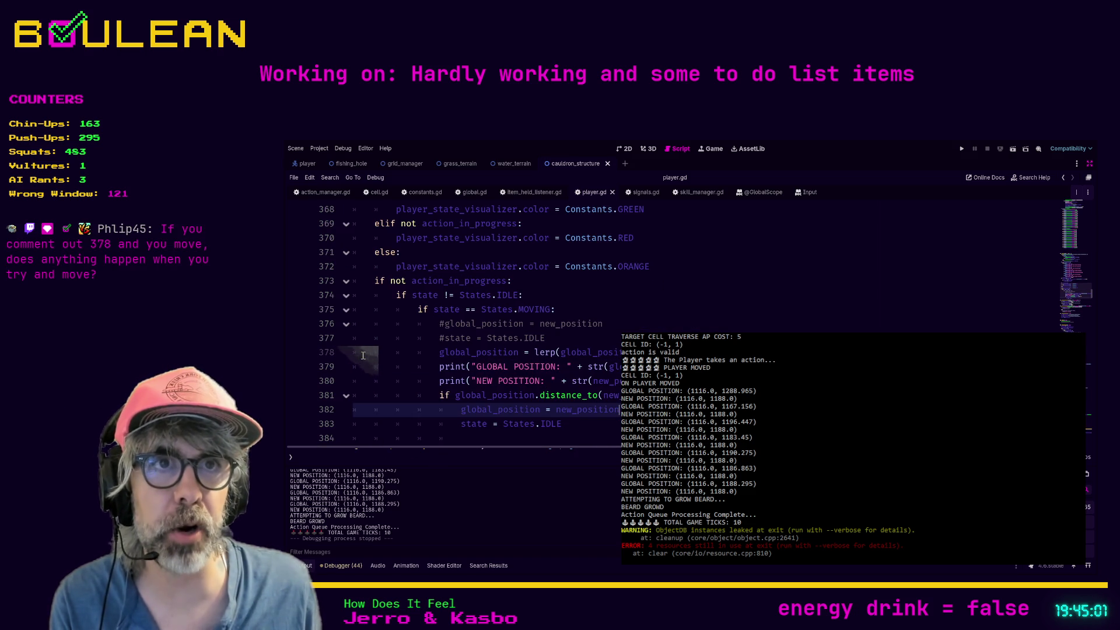
scroll(363, 356, up, 3)
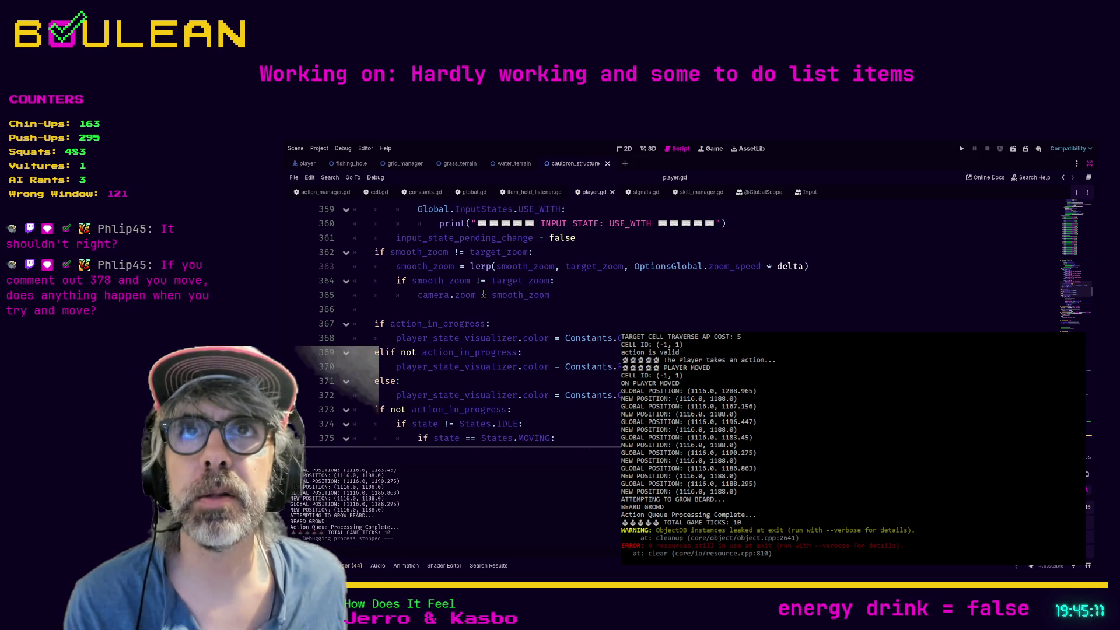
scroll(537, 298, down, 2)
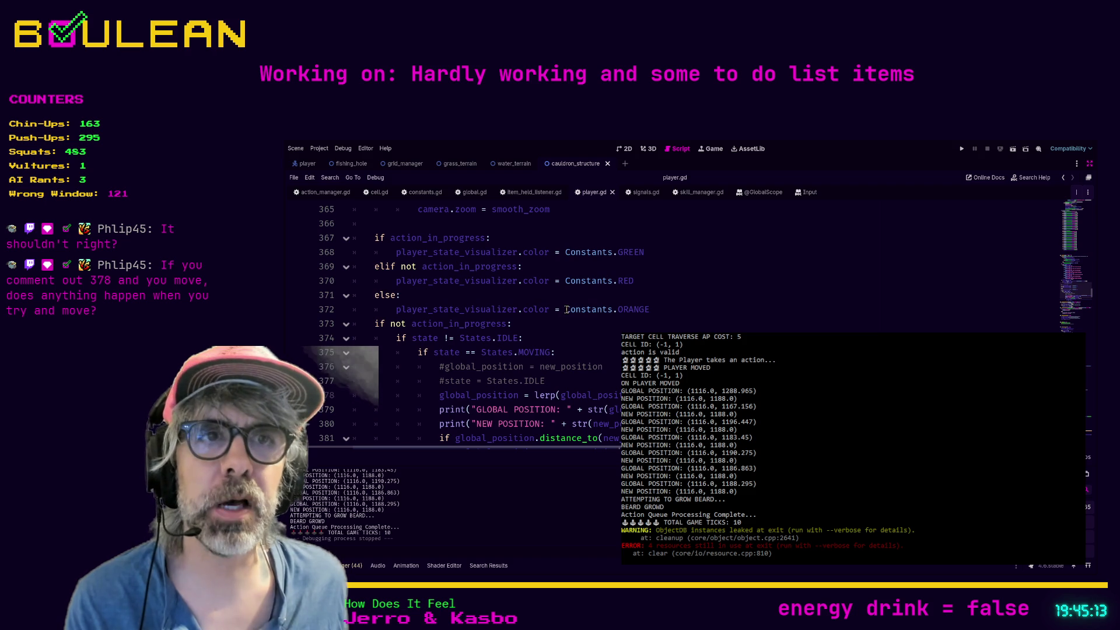
scroll(444, 382, down, 1)
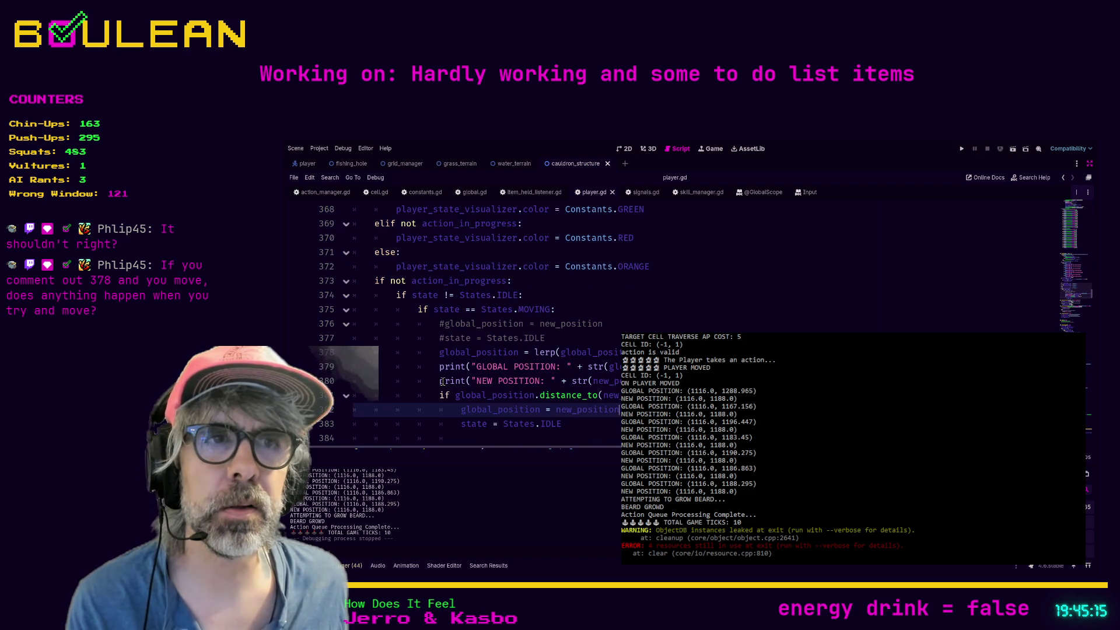
Comment out the lerp line 378 in player.gd, save the script, and run the game.
click(436, 352)
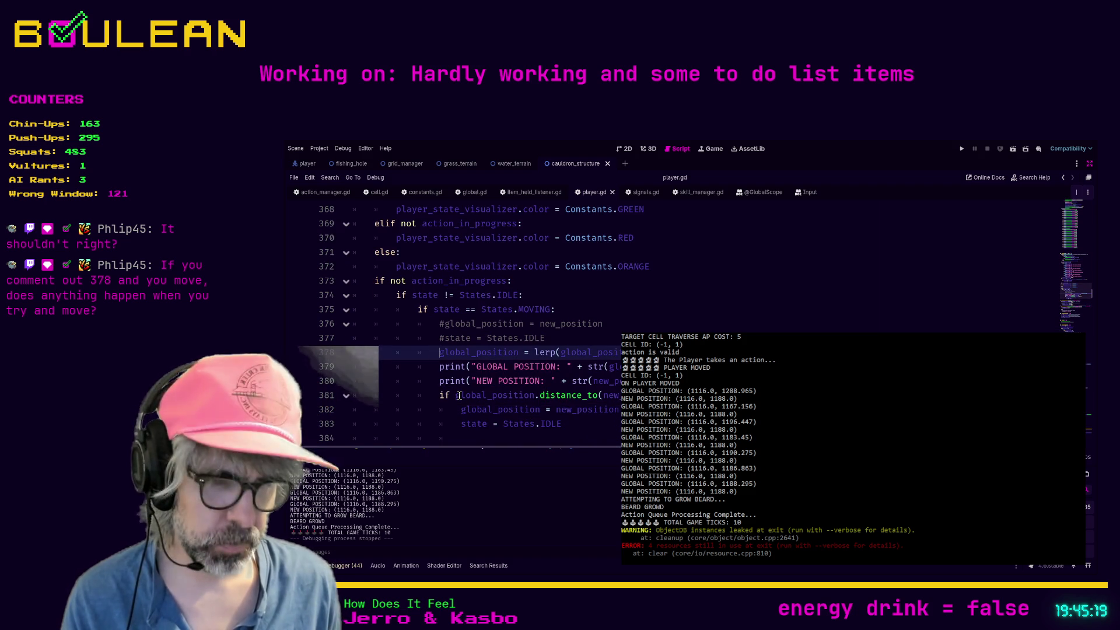
text(#)
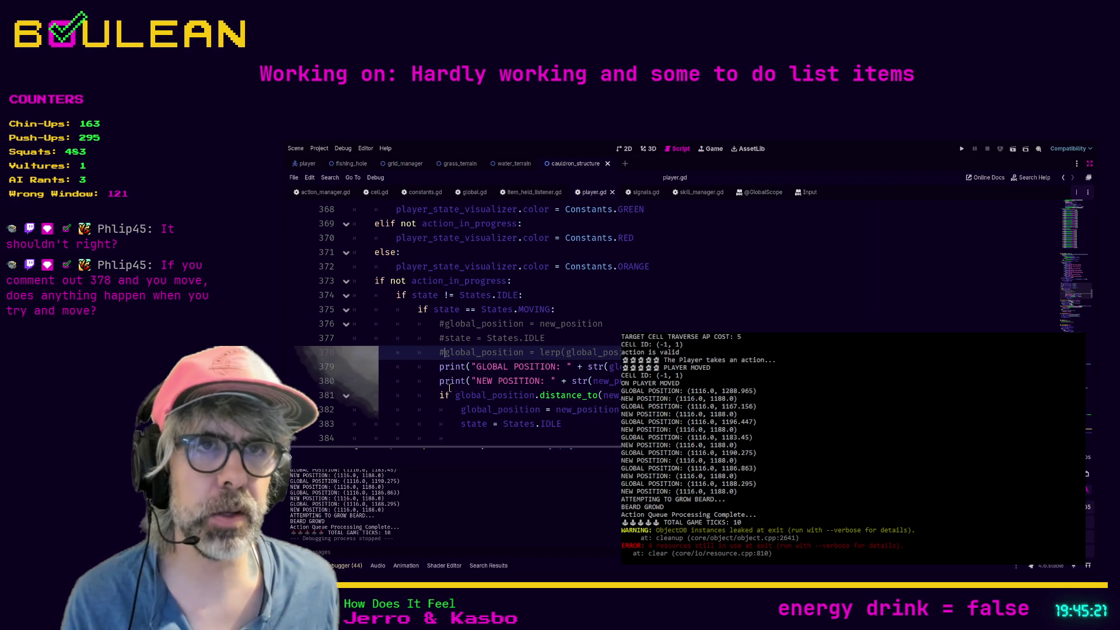
click(426, 366)
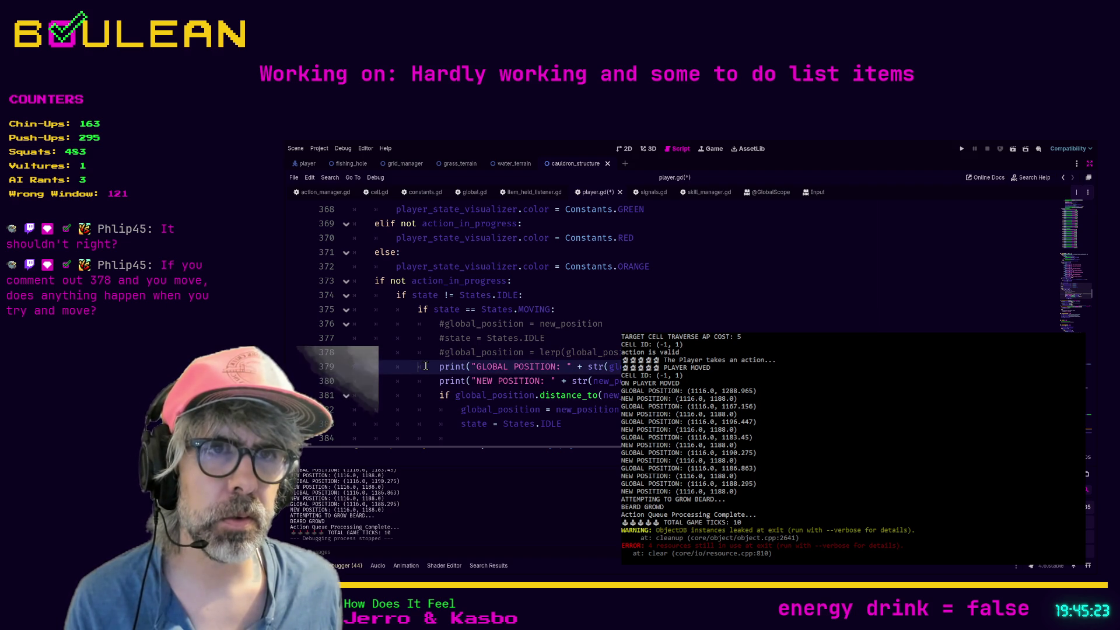
key(ctrl+s)
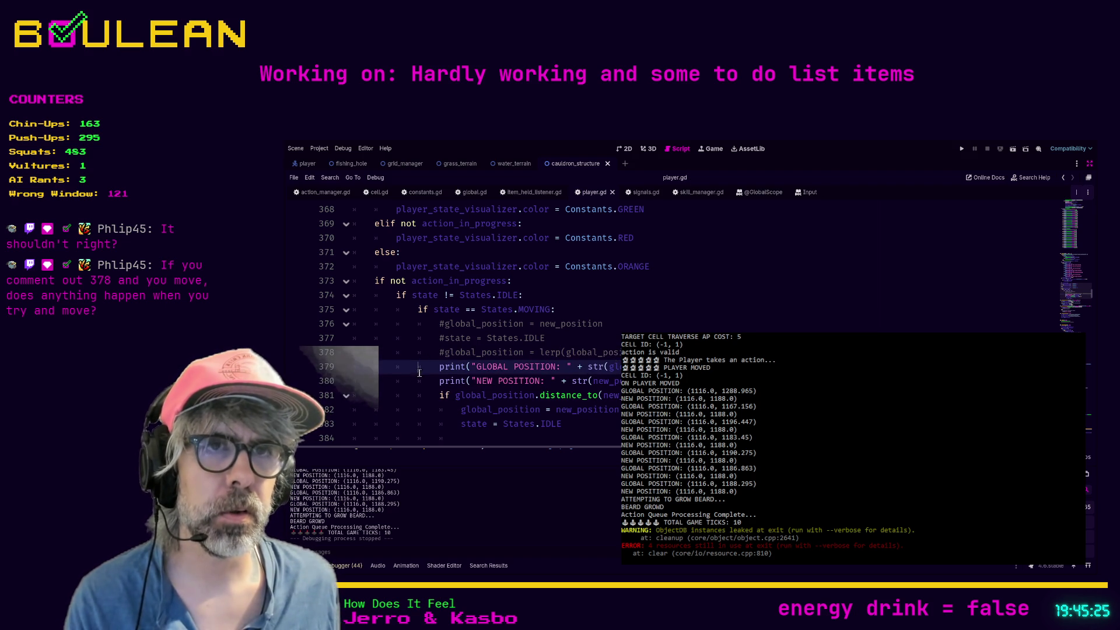
key(F5)
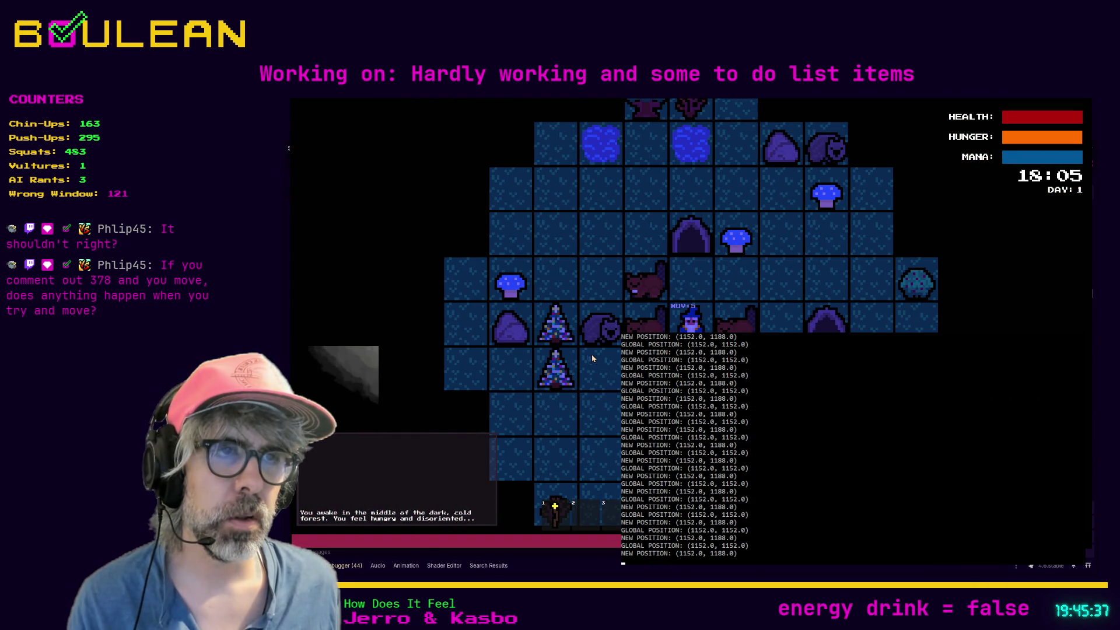
Try moving the wizard up and down; it stays at (1152.0, 1152.0), then stop the game.
key(Up)
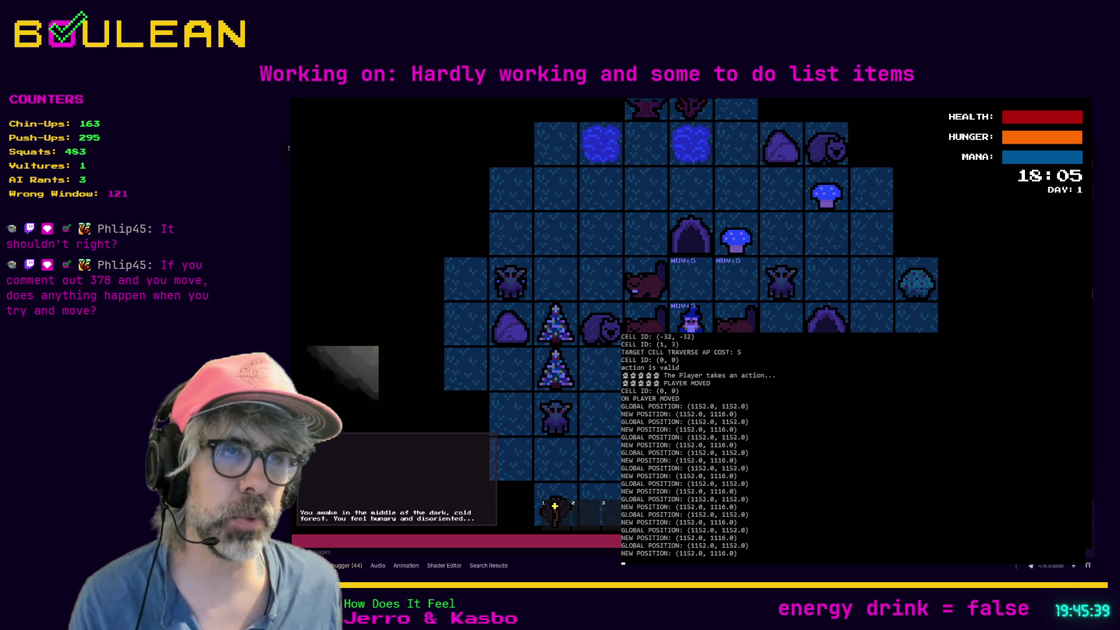
key(Down)
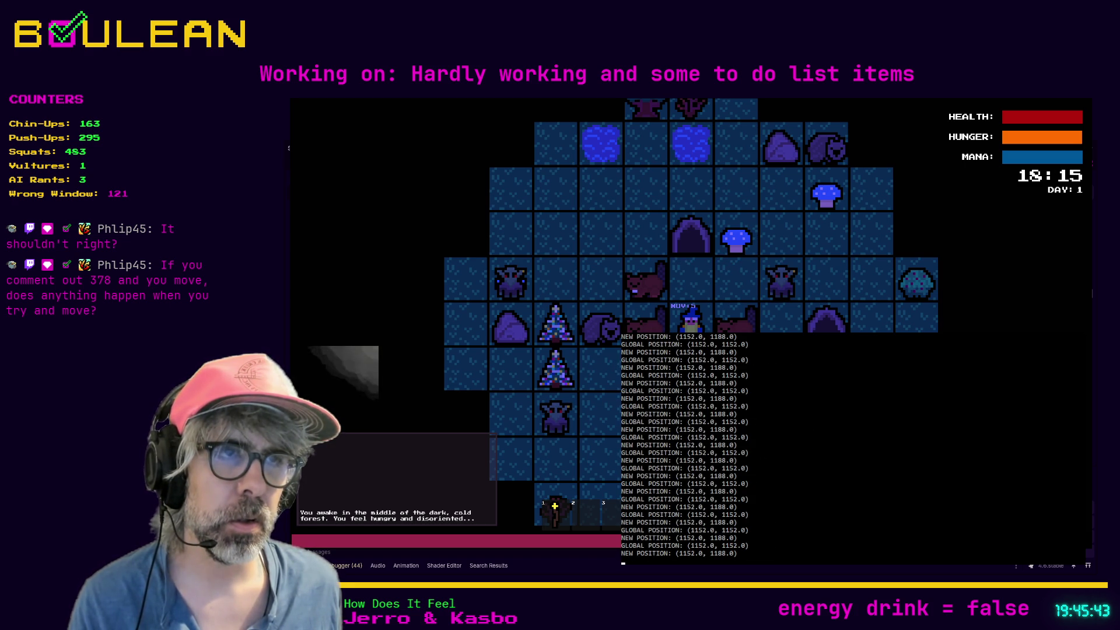
key(Down)
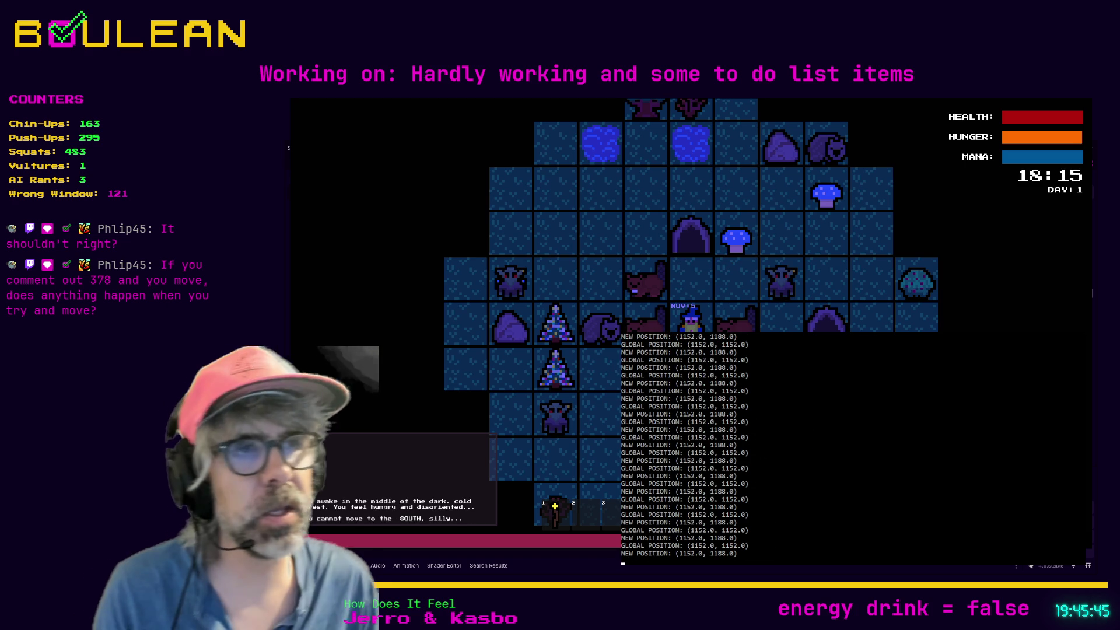
key(Up)
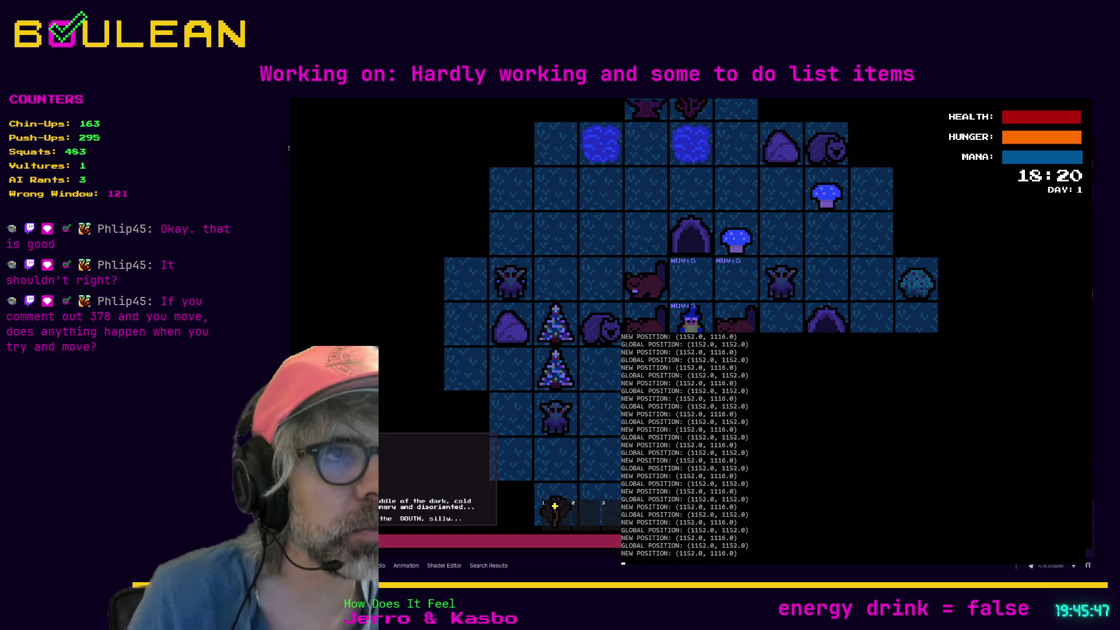
key(Up)
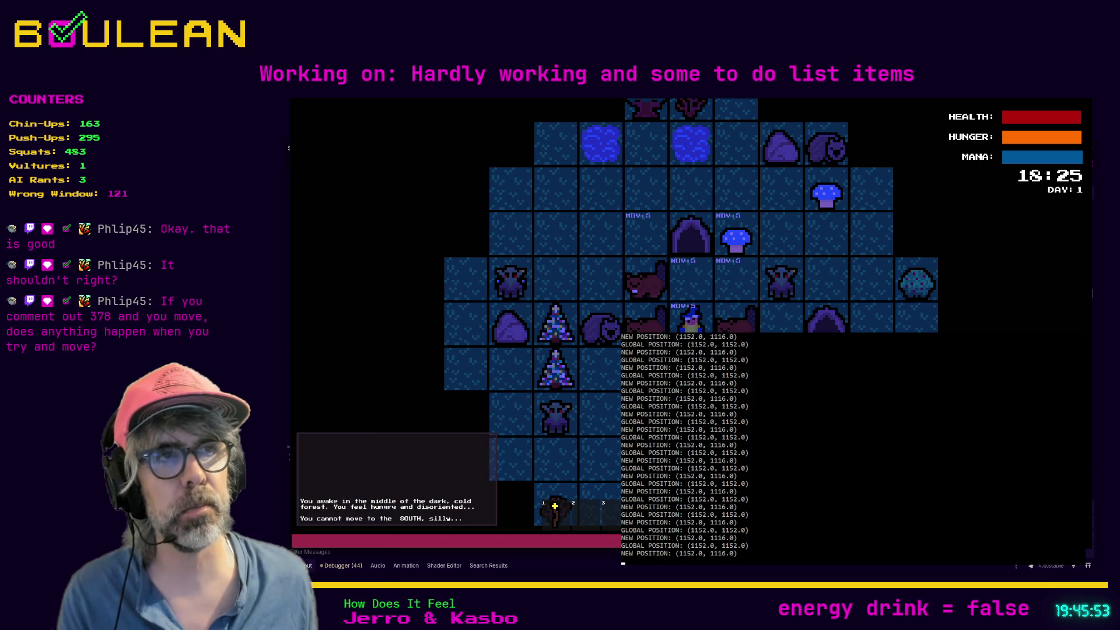
key(Up)
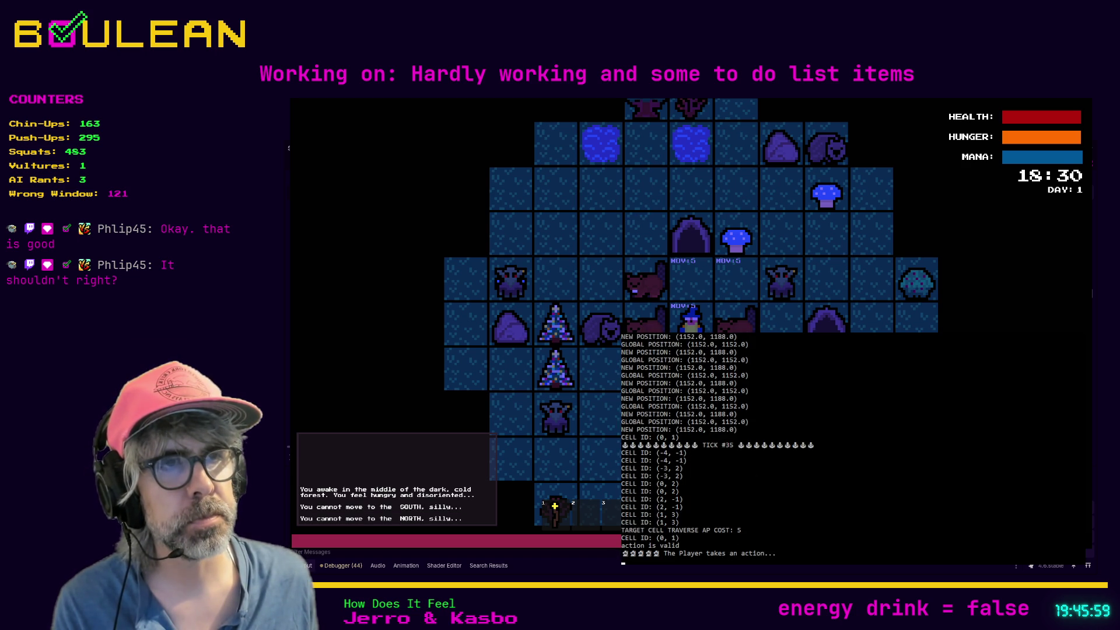
key(F8)
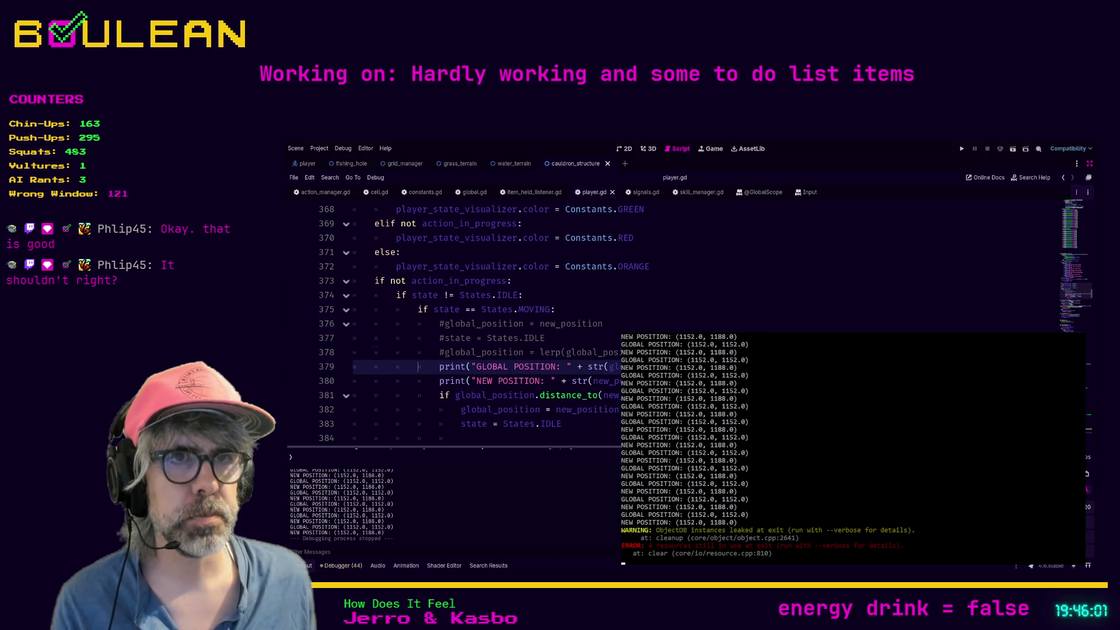
Comment out lerp lines 378–383, uncomment the direct new_position assignment and idle reset, and run.
click(439, 352)
key(Delete)
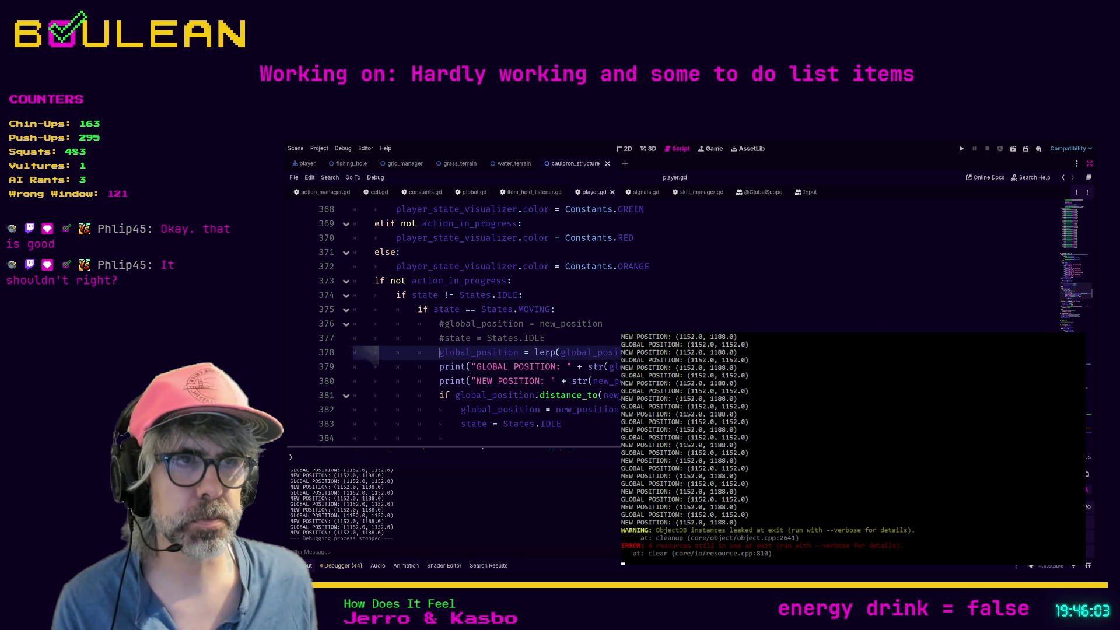
key(Down)
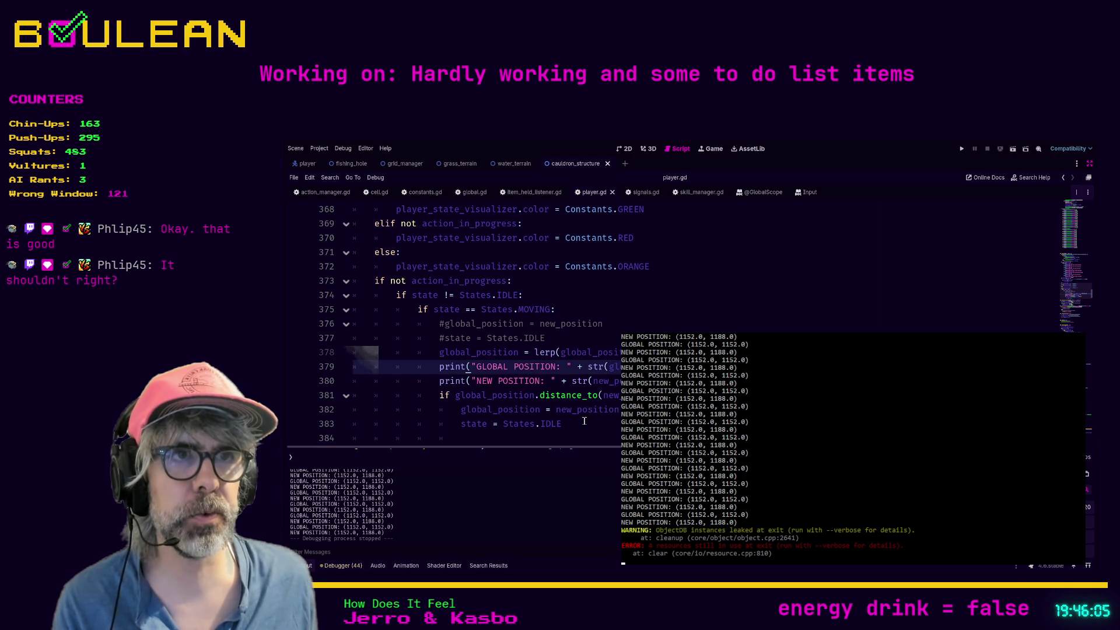
drag(584, 421, 336, 357)
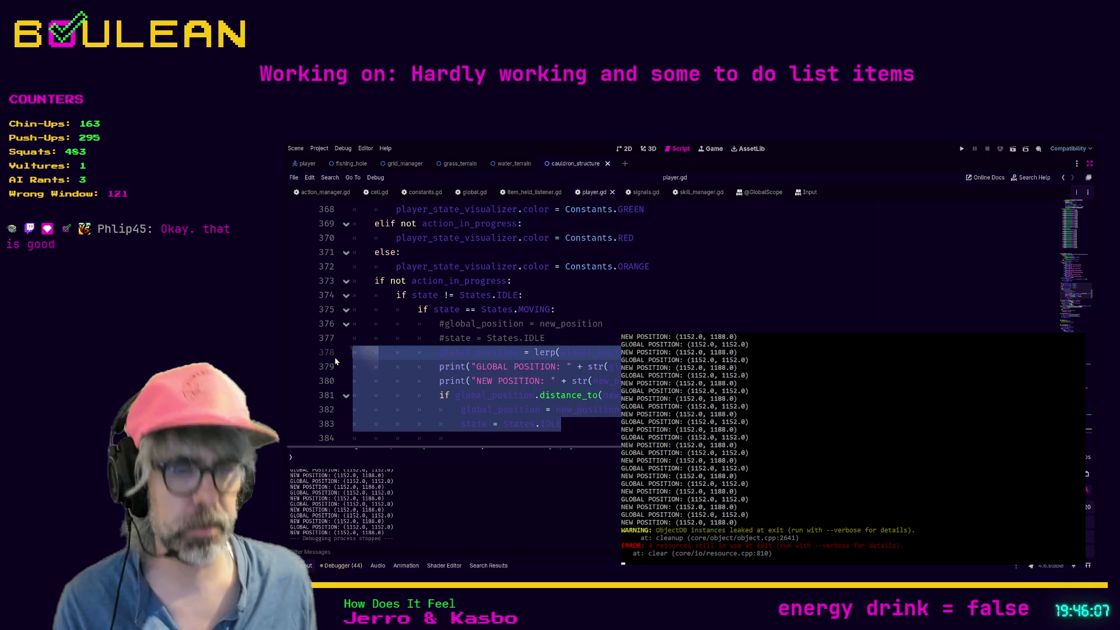
key(ctrl+k)
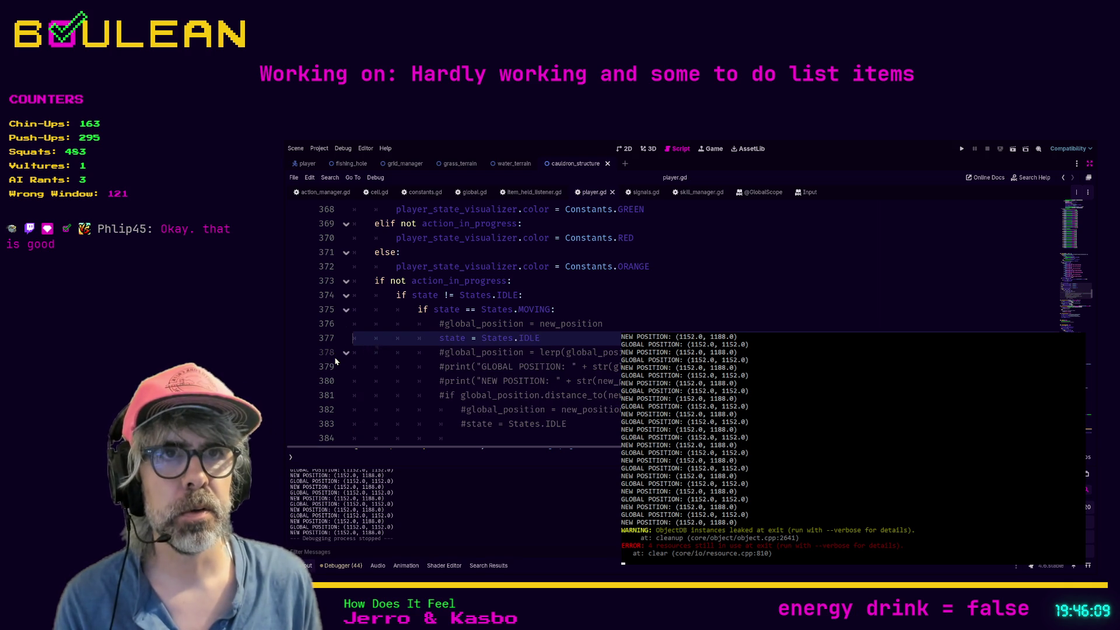
key(Up)
key(ctrl+k)
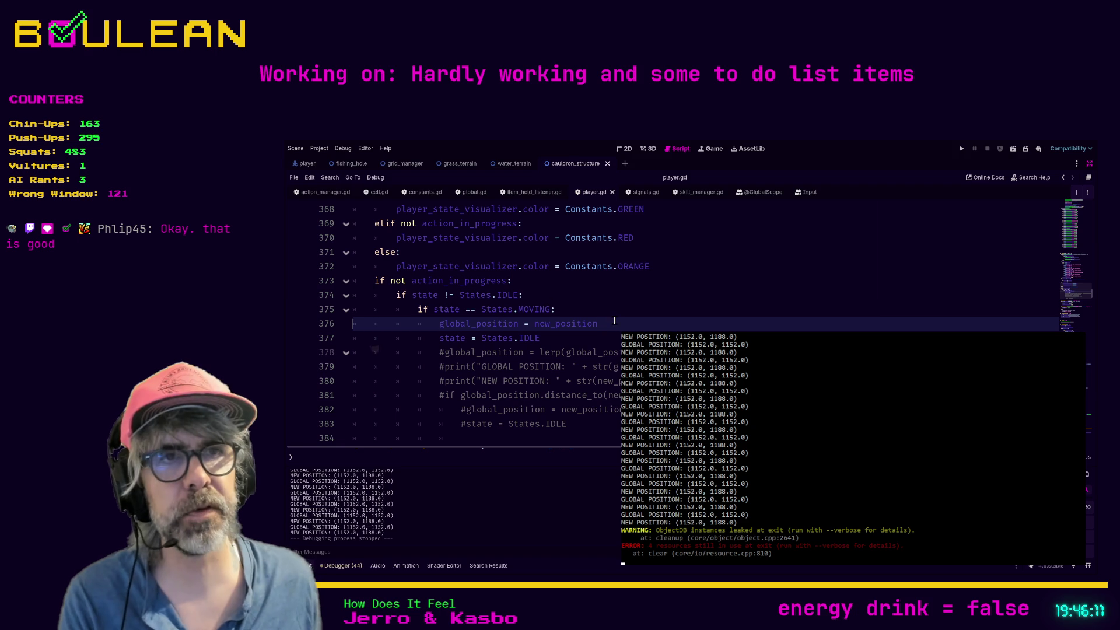
key(F5)
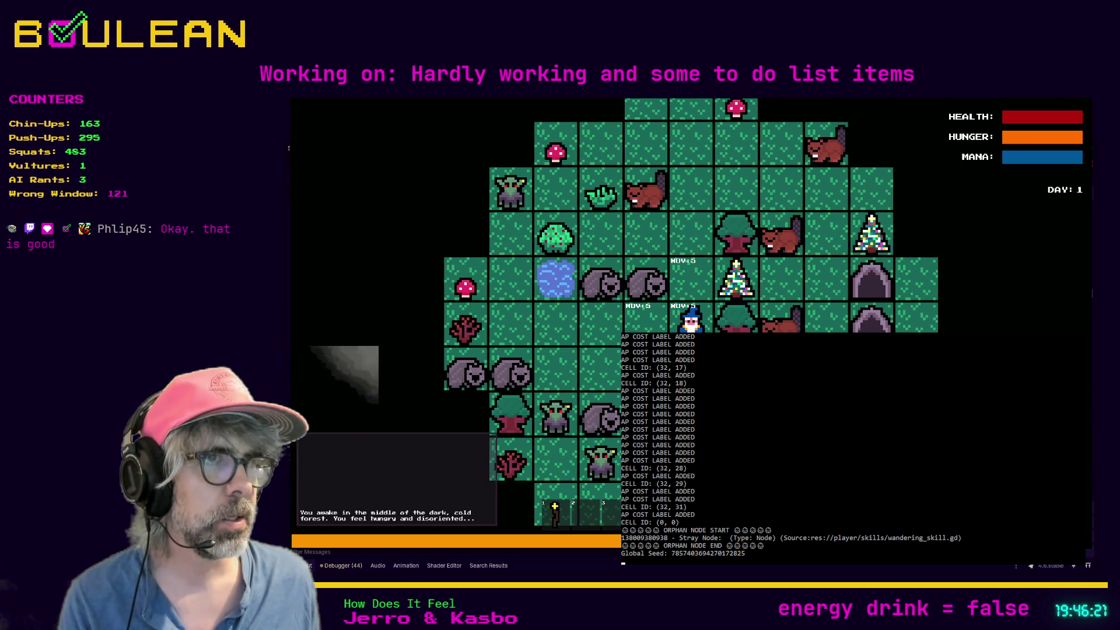
Move the two position print lines above the lerp line, uncomment them, and rerun the game.
key(Left)
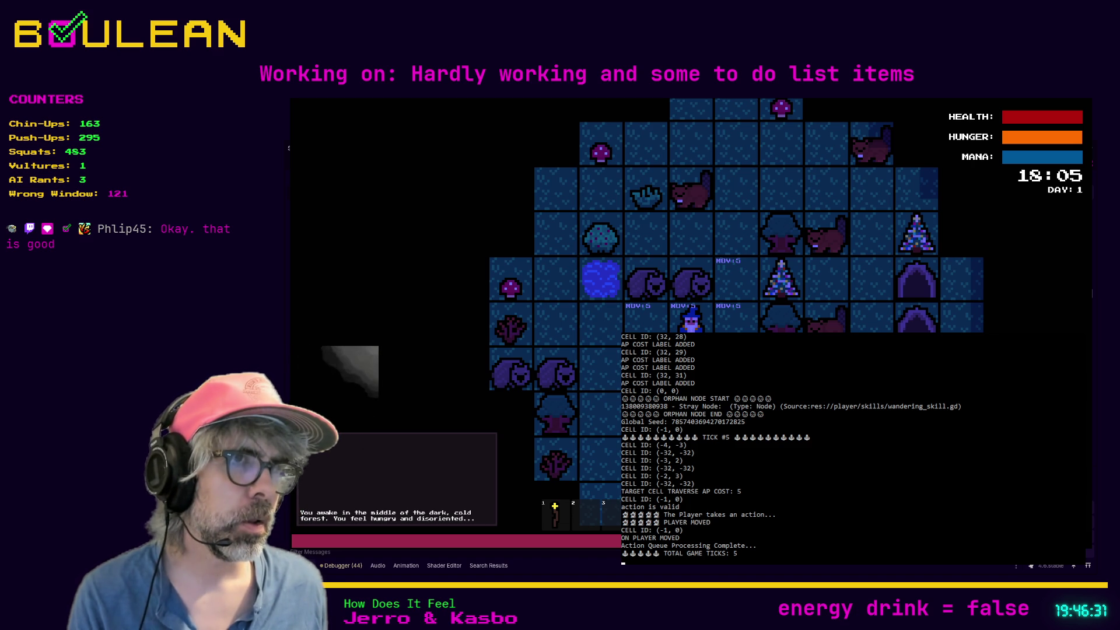
key(F8)
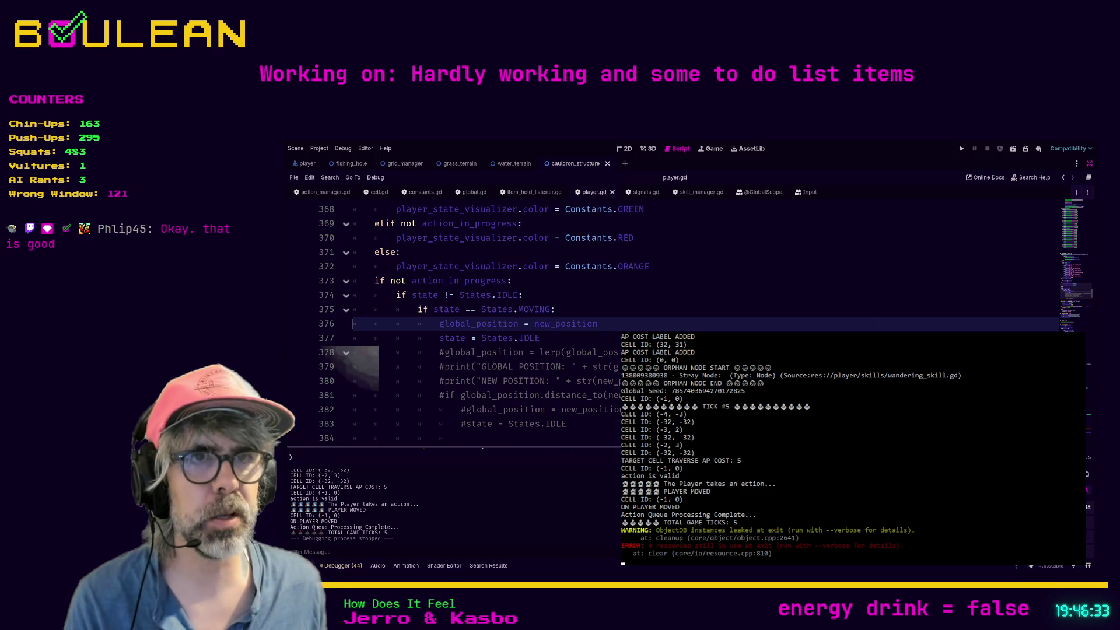
drag(350, 395, 345, 361)
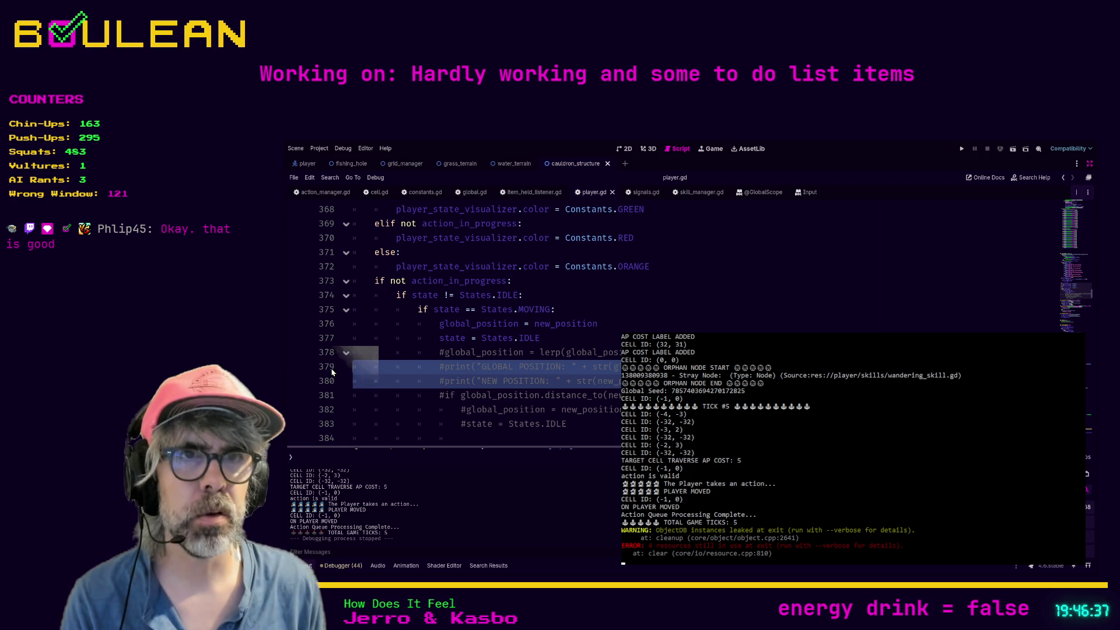
key(alt+Up)
key(ctrl+k)
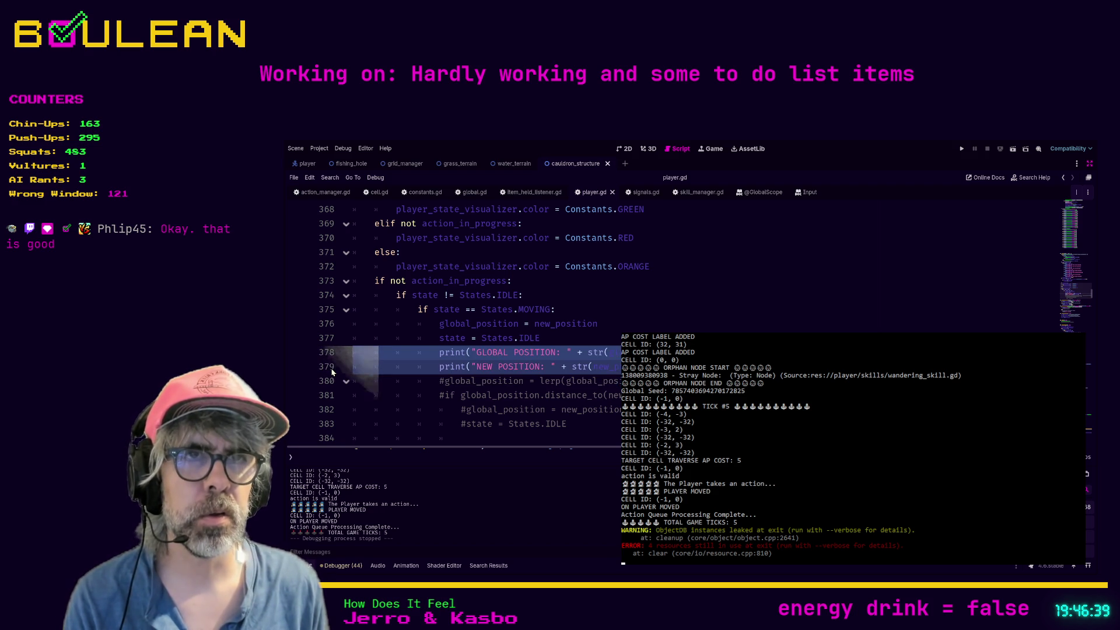
key(F5)
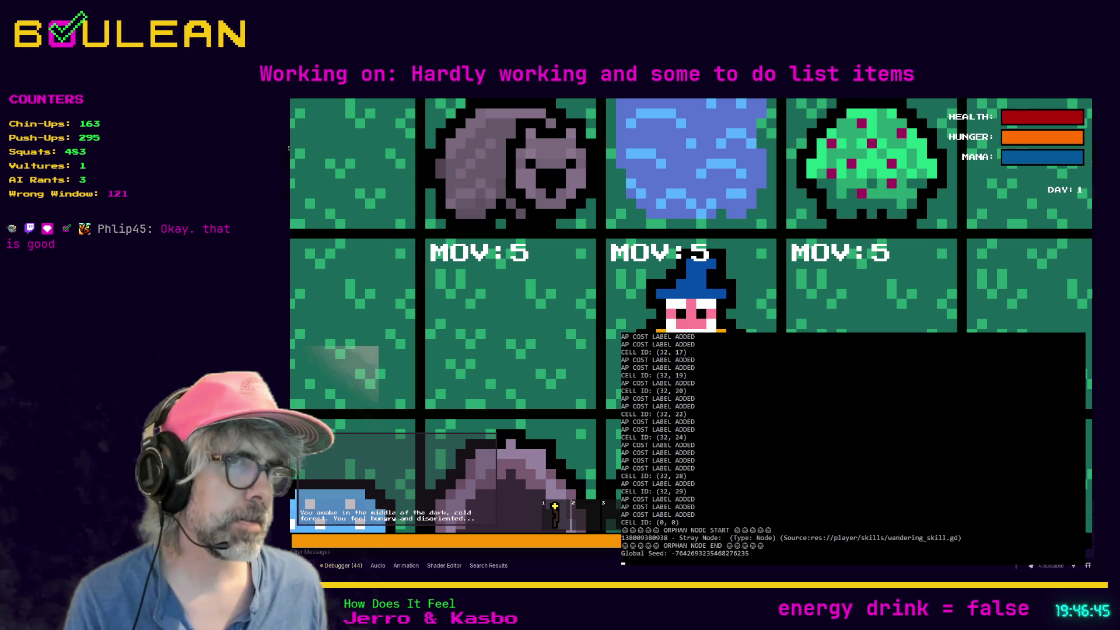
Move the wizard left, left, then right, checking matching GLOBAL and NEW POSITION logs, then stop.
scroll(690, 316, down, 1)
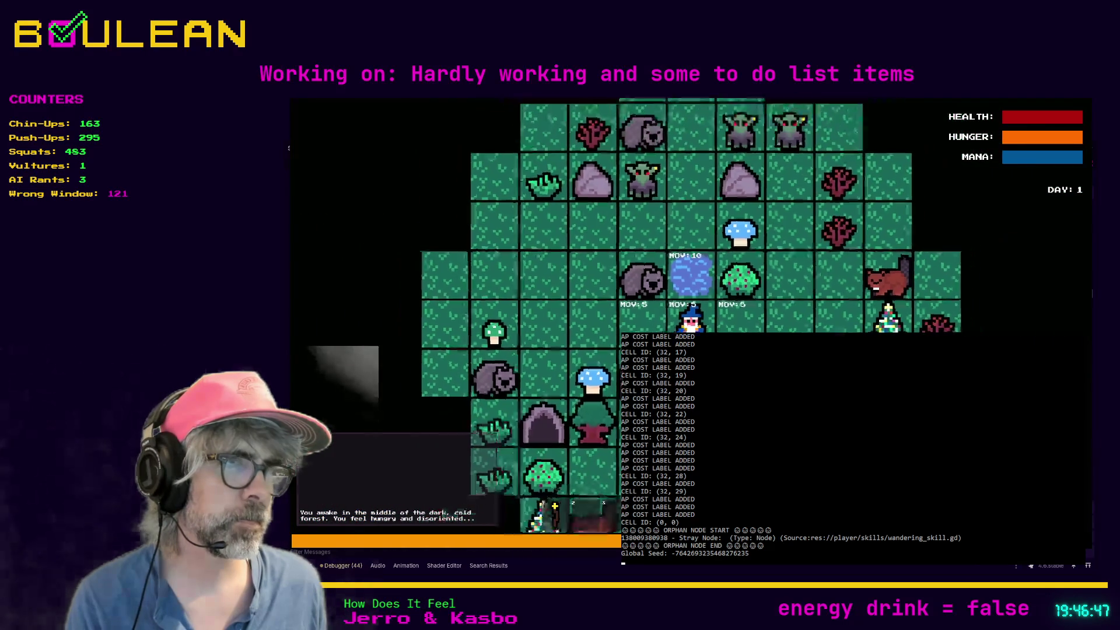
key(Left)
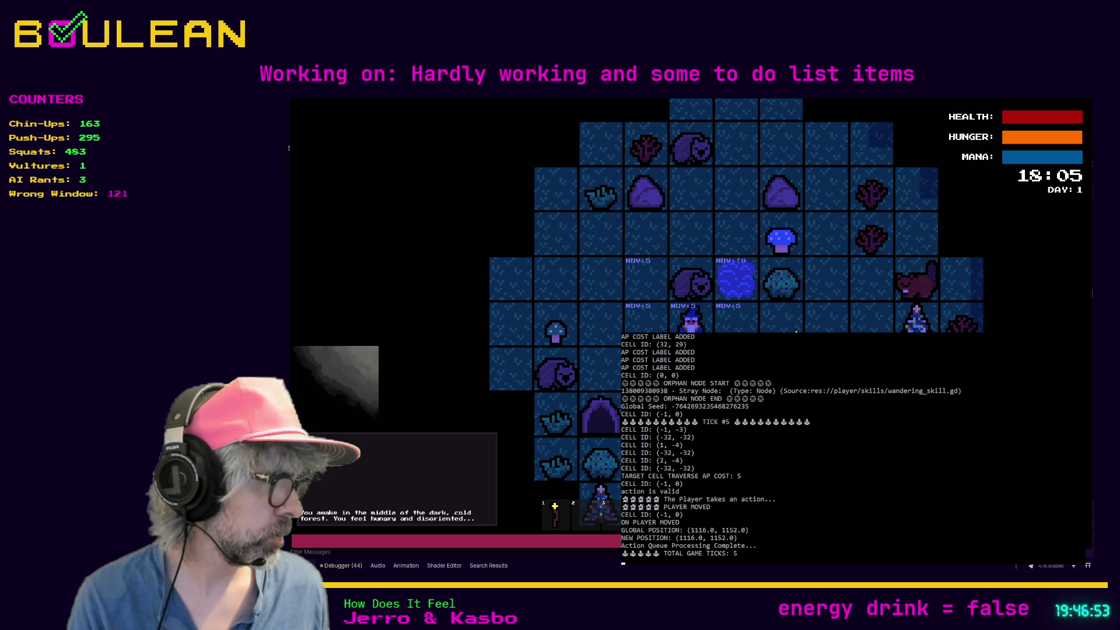
key(Left)
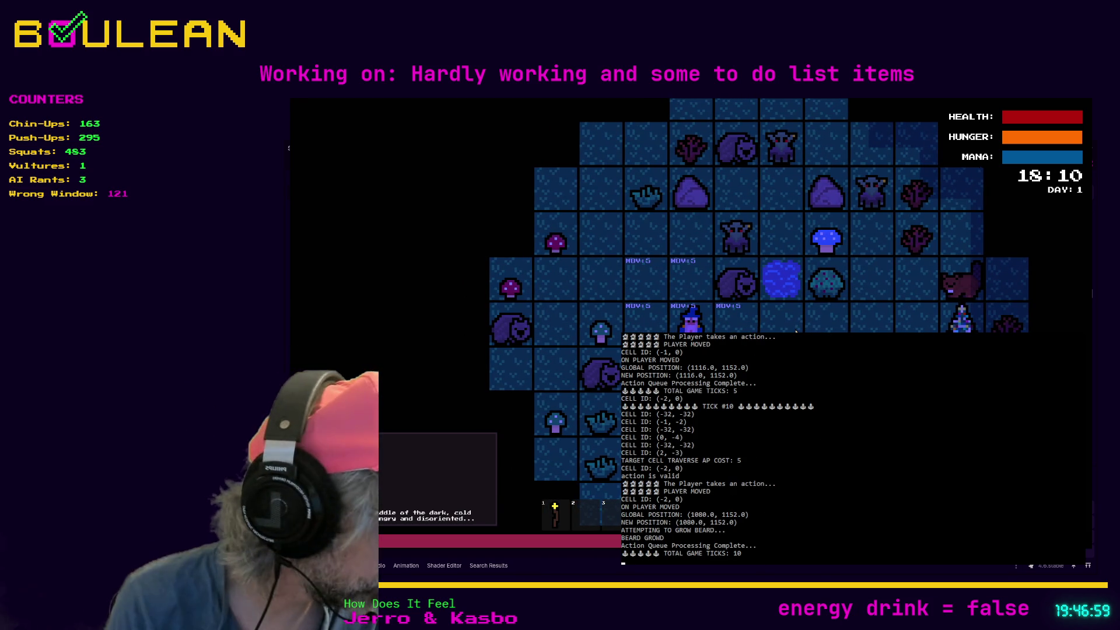
key(Right)
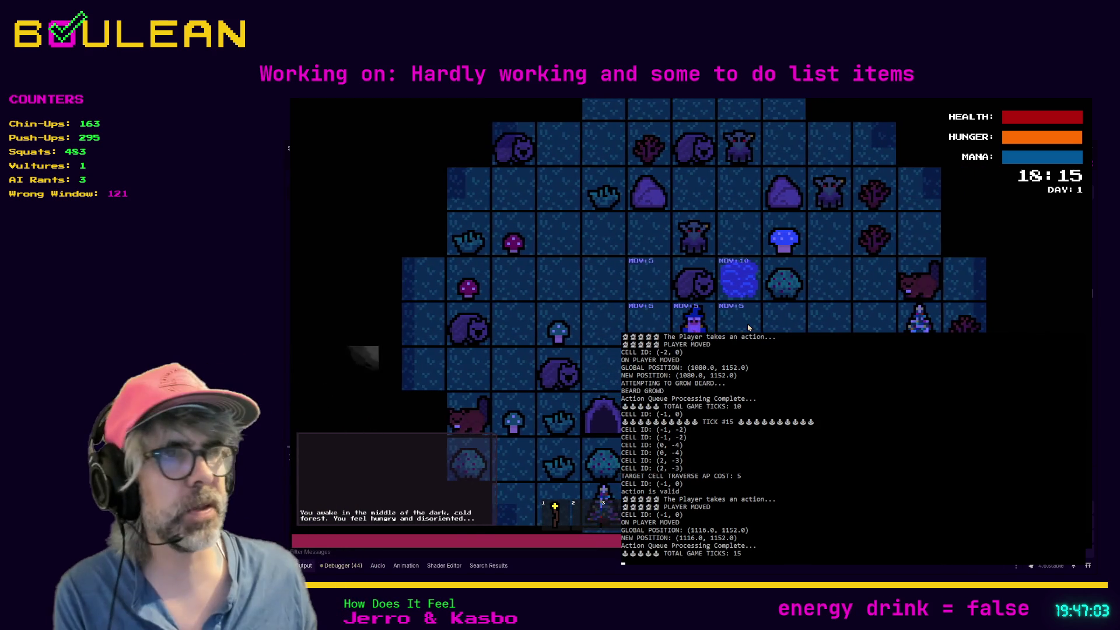
key(Escape)
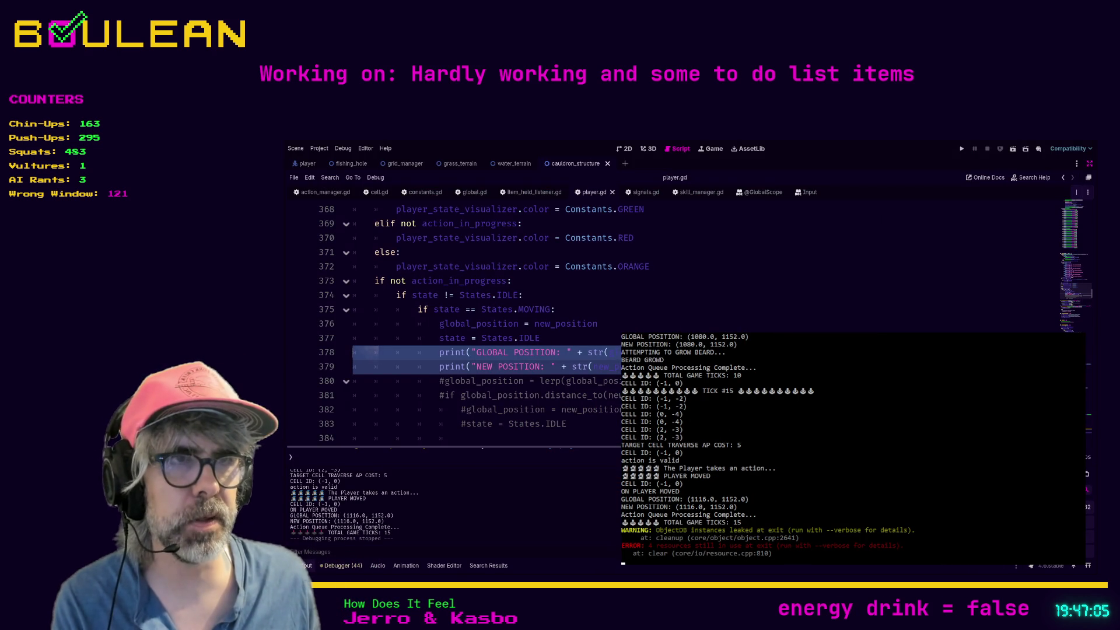
Comment out the position snap and print lines 376–379 in player.gd.
click(469, 367)
drag(618, 368, 318, 331)
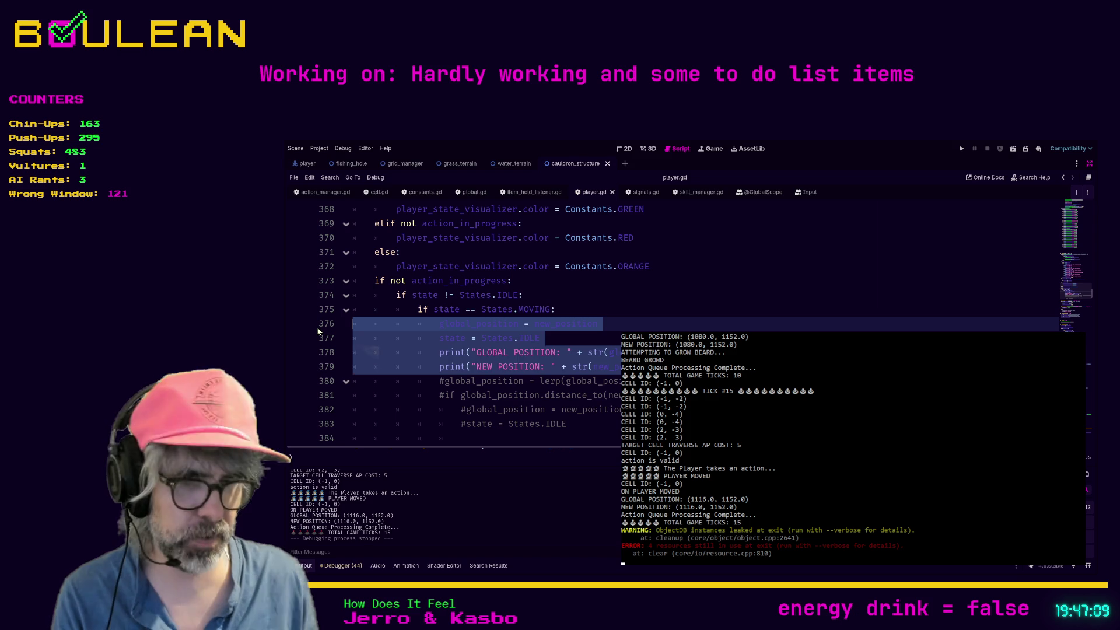
key(ctrl+k)
Uncomment the lerp block on lines 380–383, save player.gd, and do a short test run.
scroll(336, 333, down, 1)
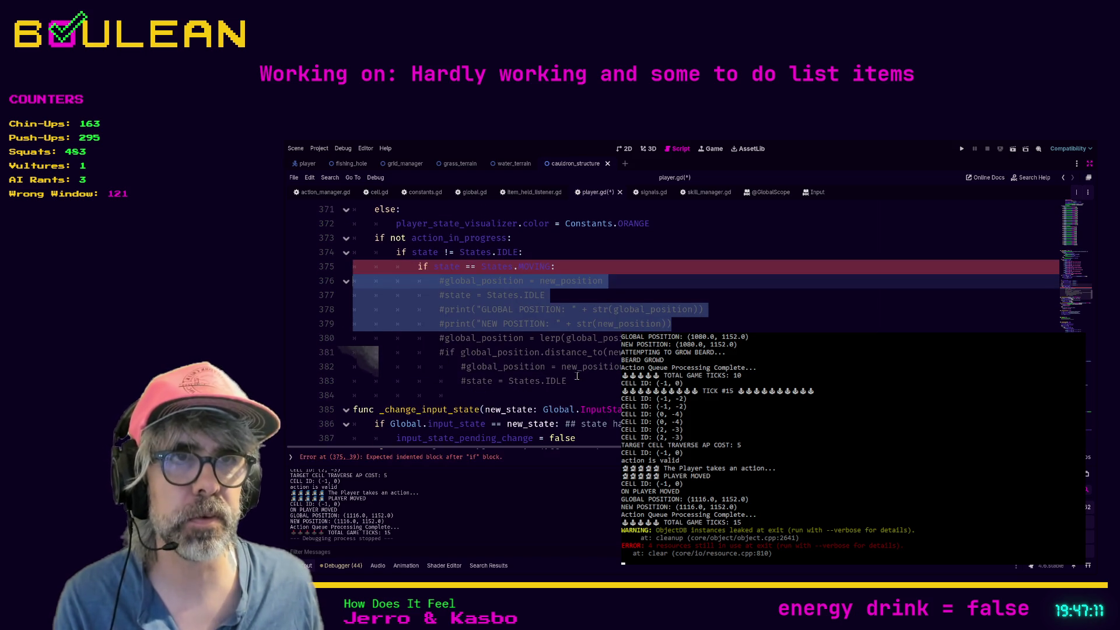
drag(336, 380, 336, 341)
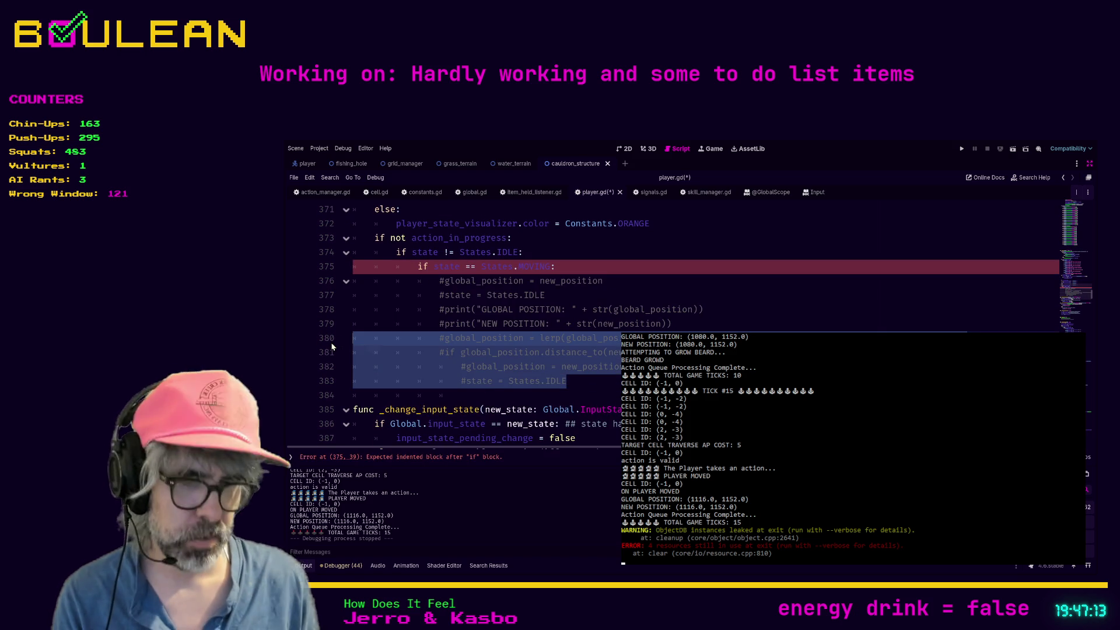
key(ctrl+k)
click(418, 318)
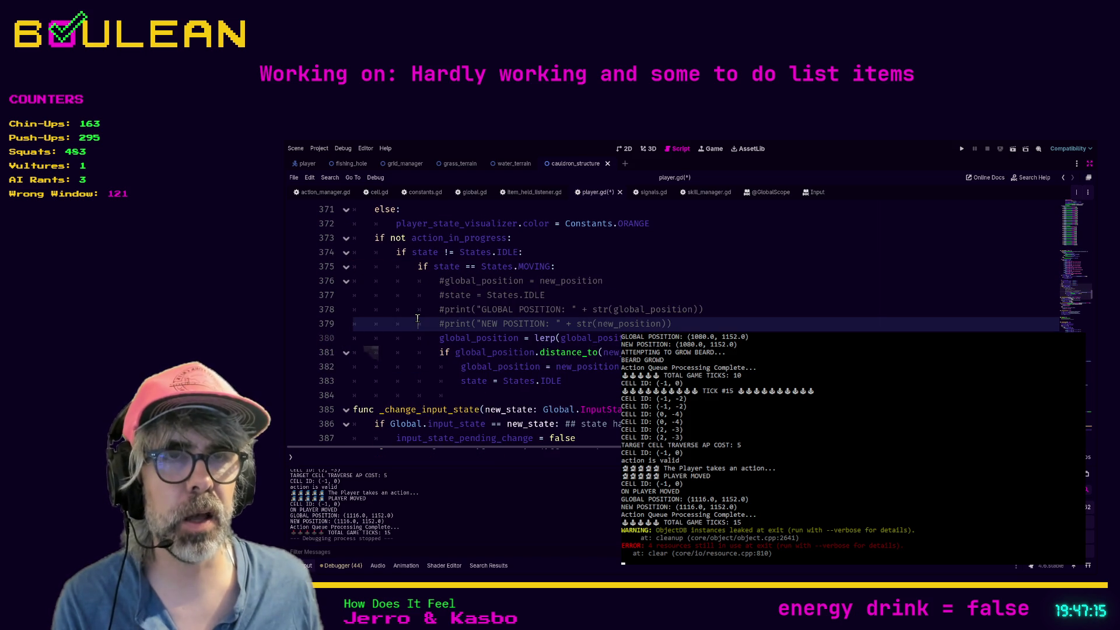
key(ctrl+s)
key(F5)
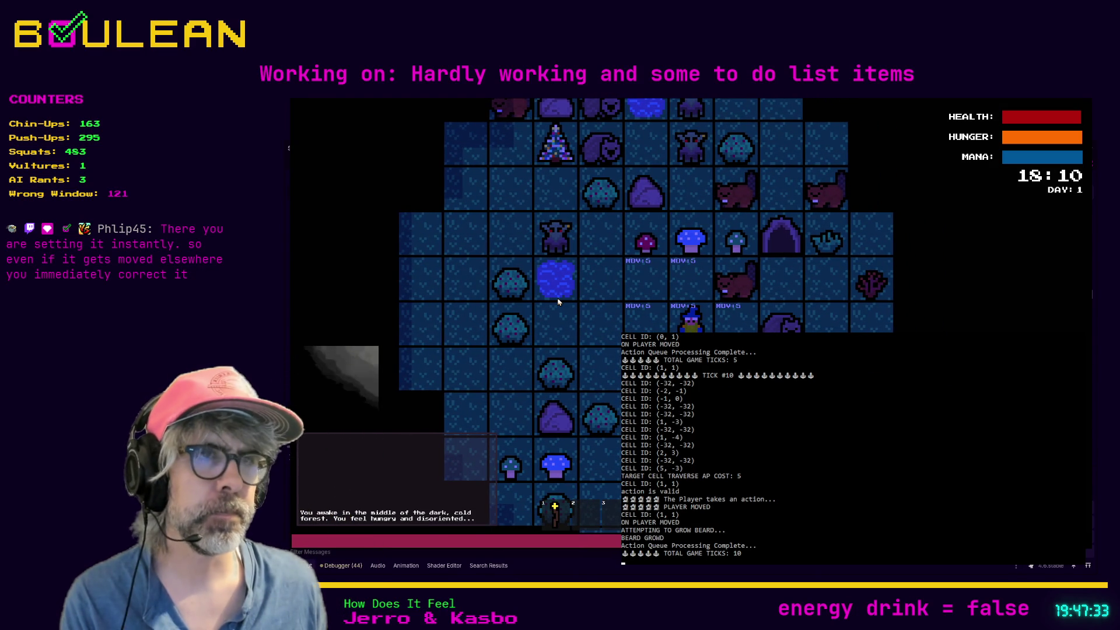
key(F8)
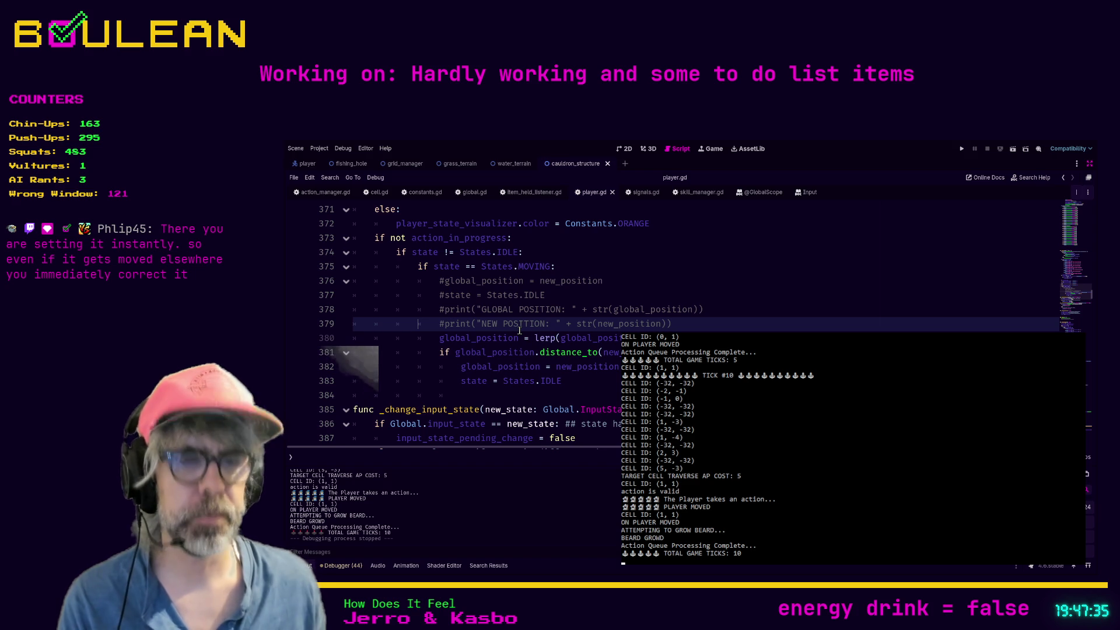
Uncomment the GLOBAL and NEW POSITION prints, move the lerp line above them, and save.
key(ctrl+k)
key(Up)
key(ctrl+k)
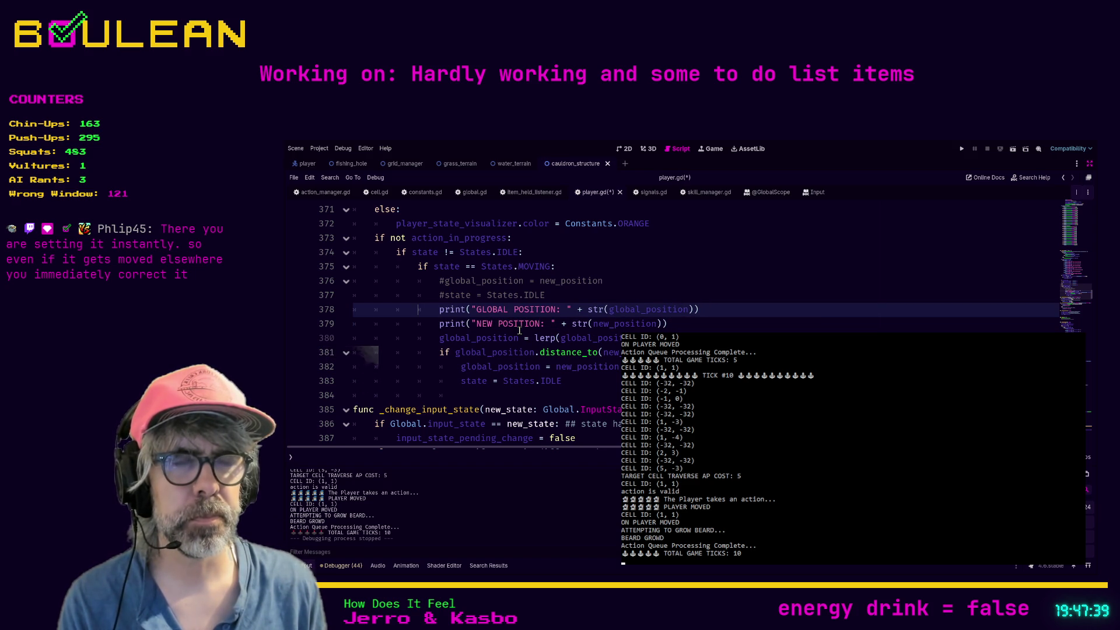
key(Down)
key(Down)
key(alt+Up)
key(alt+Up)
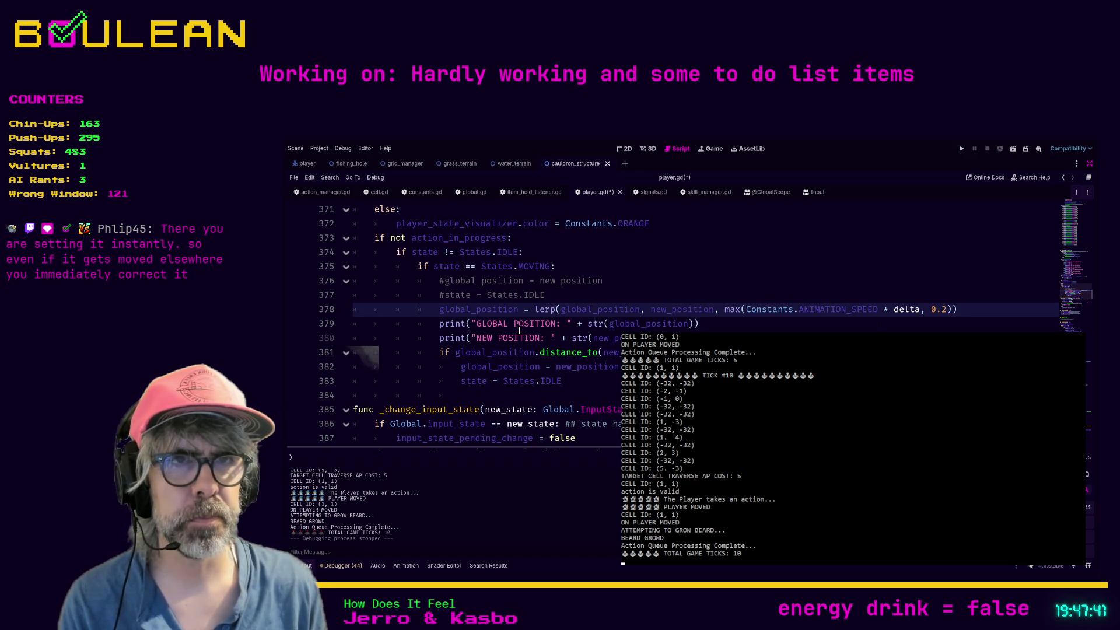
key(Down)
key(ctrl+s)
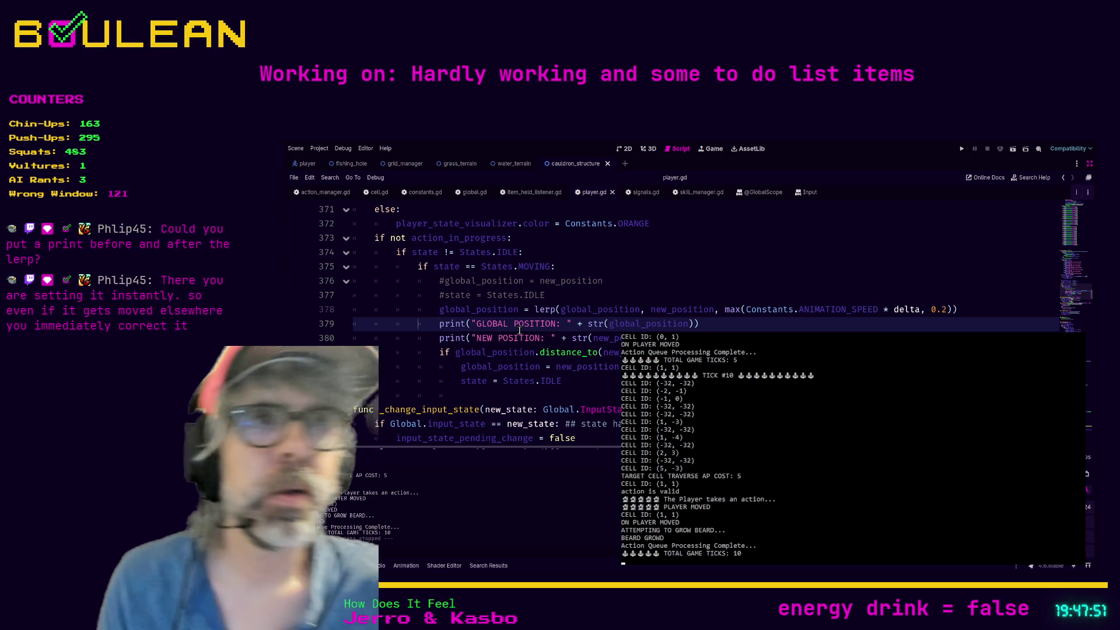
Copy the two prints above the lerp, label them A and B, save player.gd, and run.
key(Down)
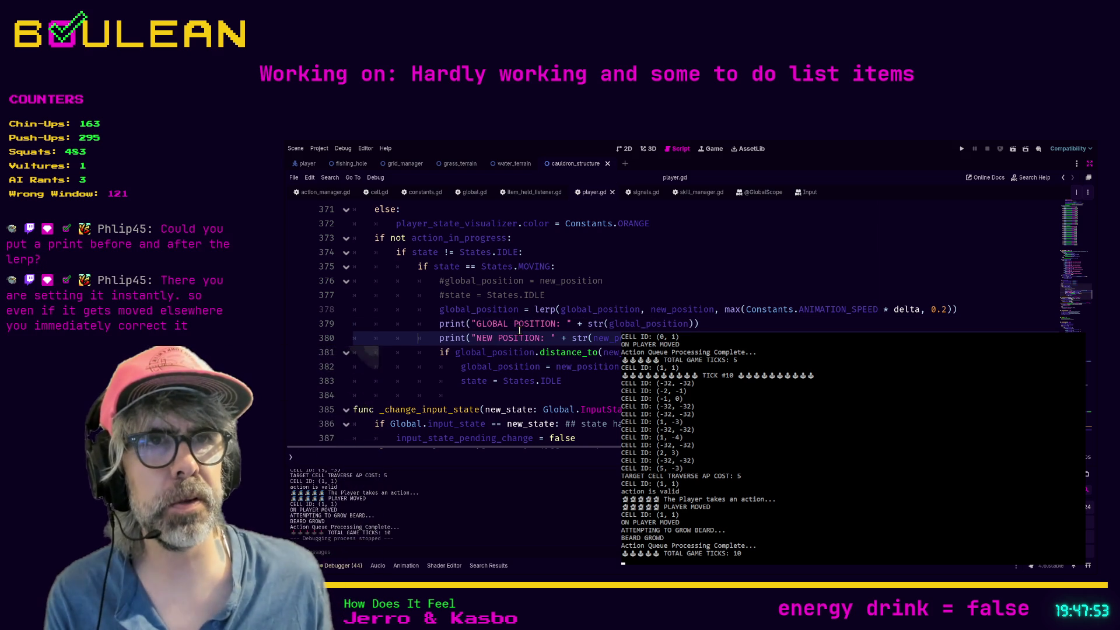
key(Home)
key(Home)
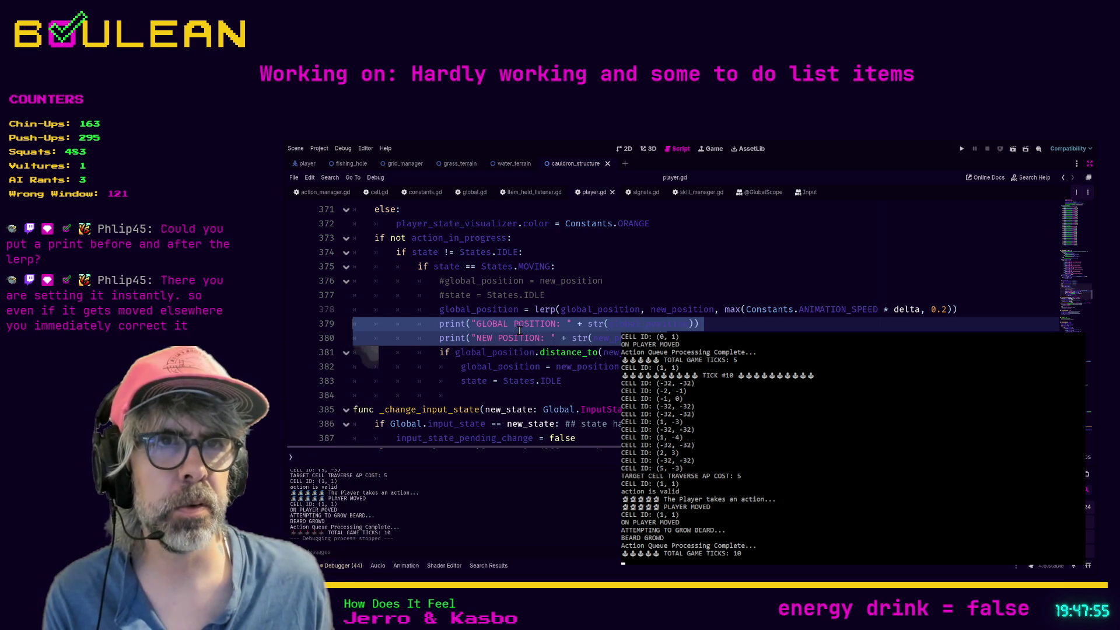
key(Up)
key(Up)
text(print("GLOBAL POSITION: " + str(global_position)) print("NEW POSITION: " + str(new_position)))
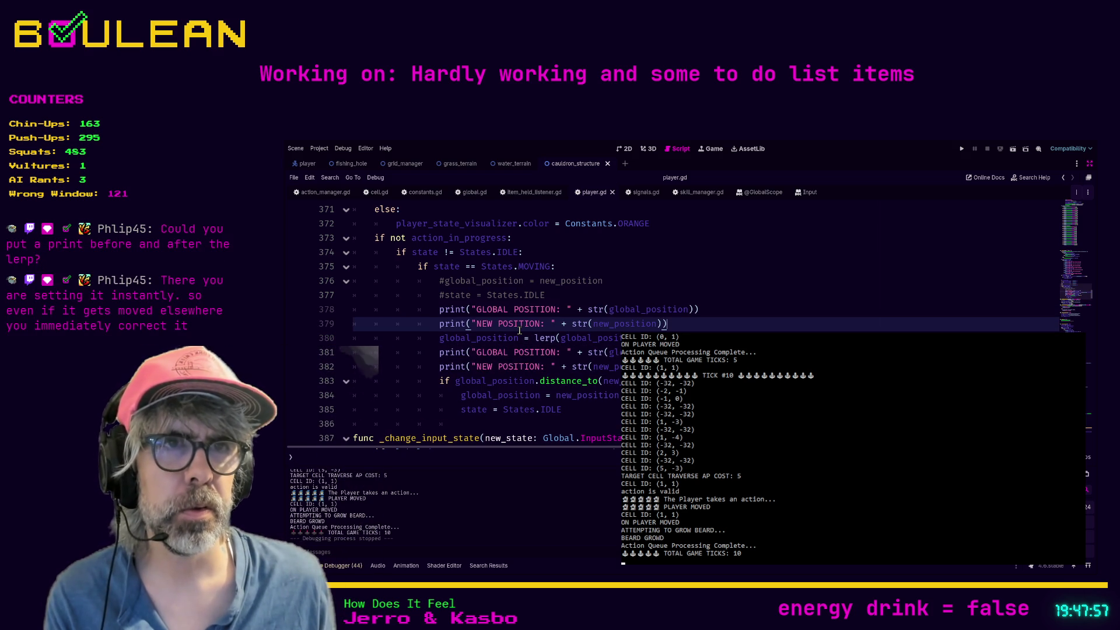
click(557, 309)
text(A)
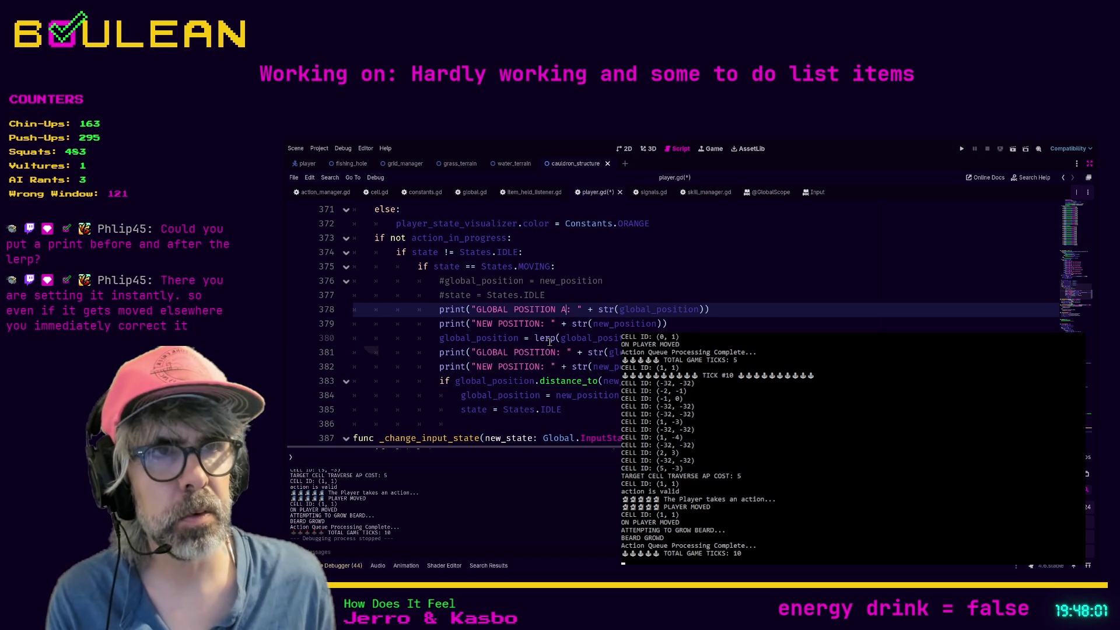
key(Down)
key(Left)
key(Left)
key(Left)
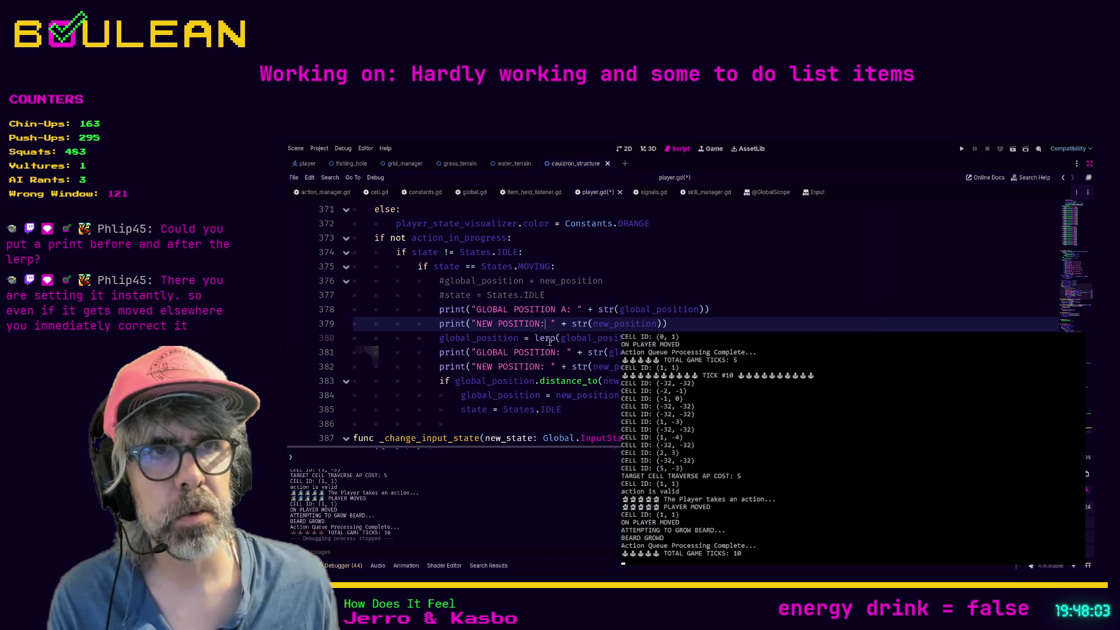
text(A)
key(Down)
key(Down)
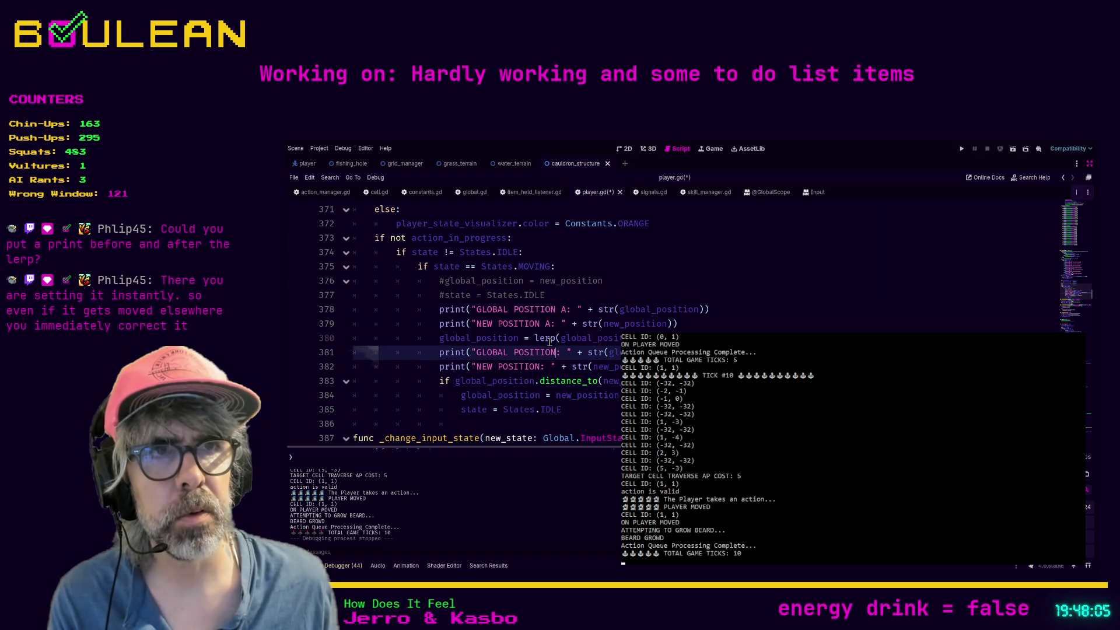
key(Down)
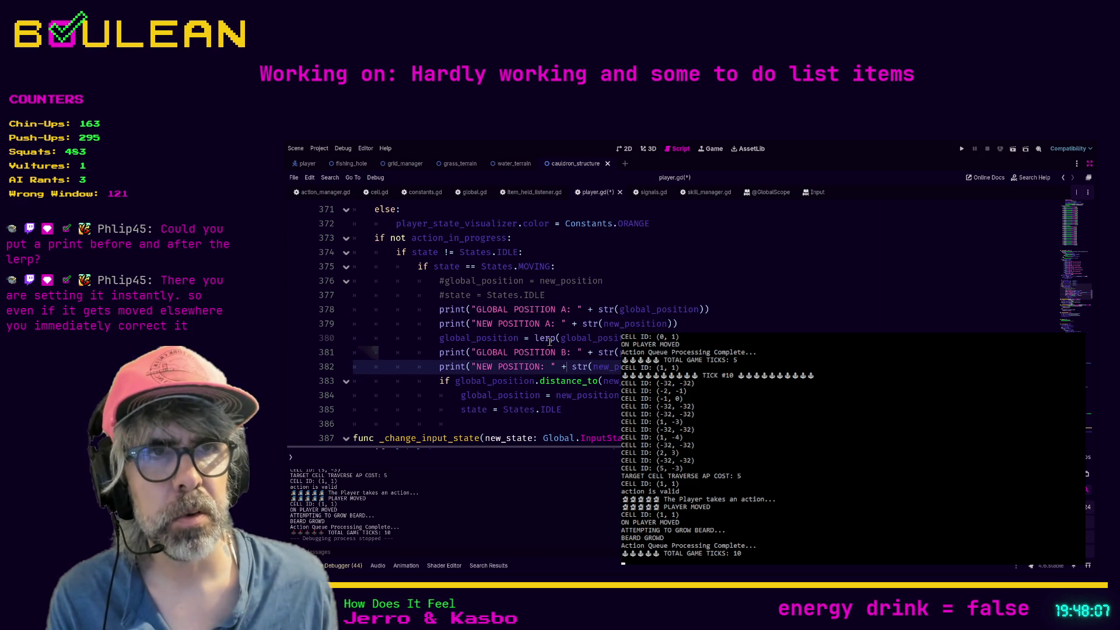
key(ctrl+s)
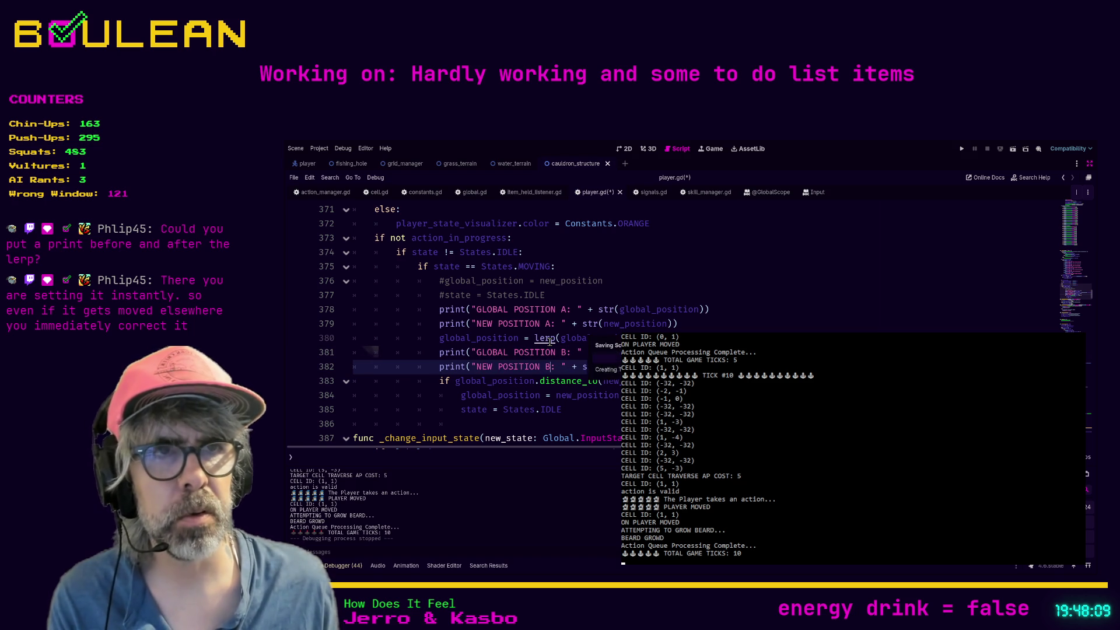
key(F5)
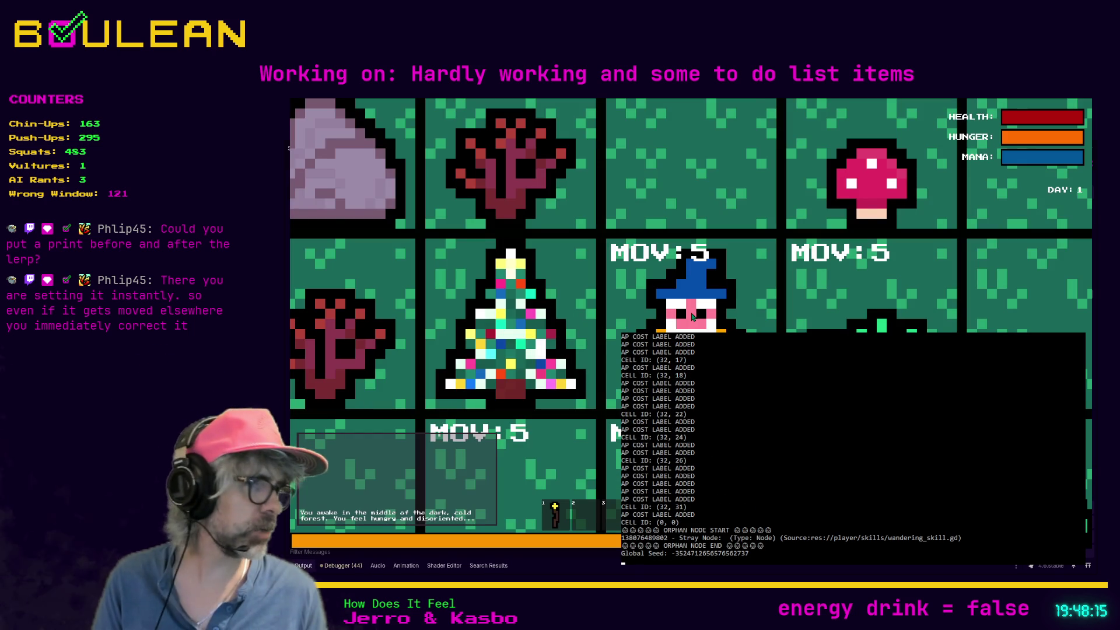
Move the wizard up one cell and read the A/B pairs, NEW POSITION staying (1152.0, 1116.0).
scroll(693, 317, down, 5)
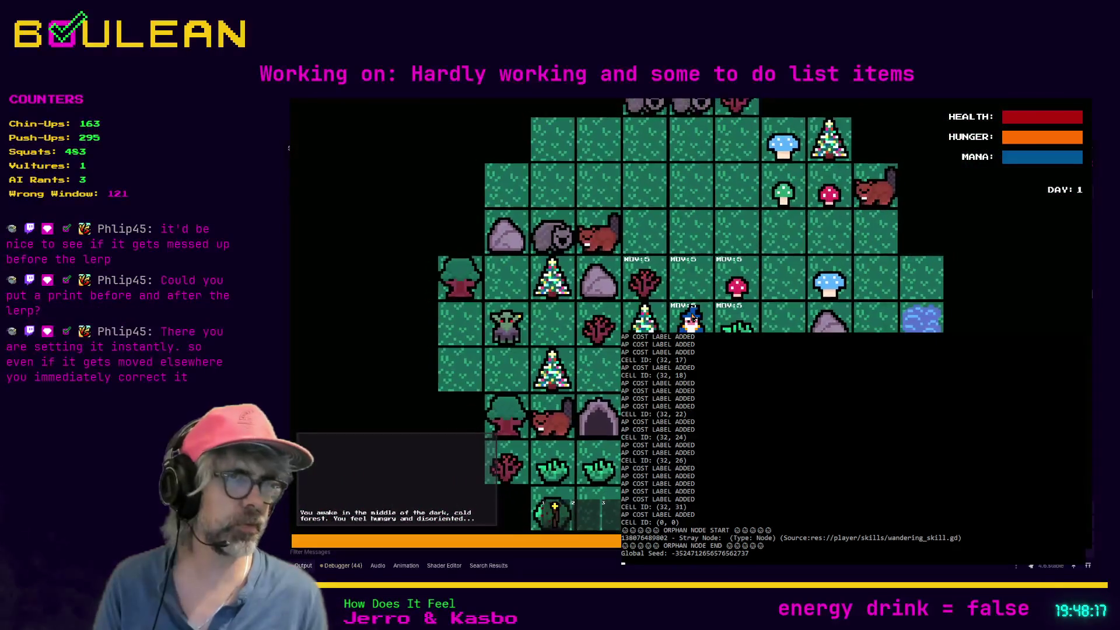
key(Up)
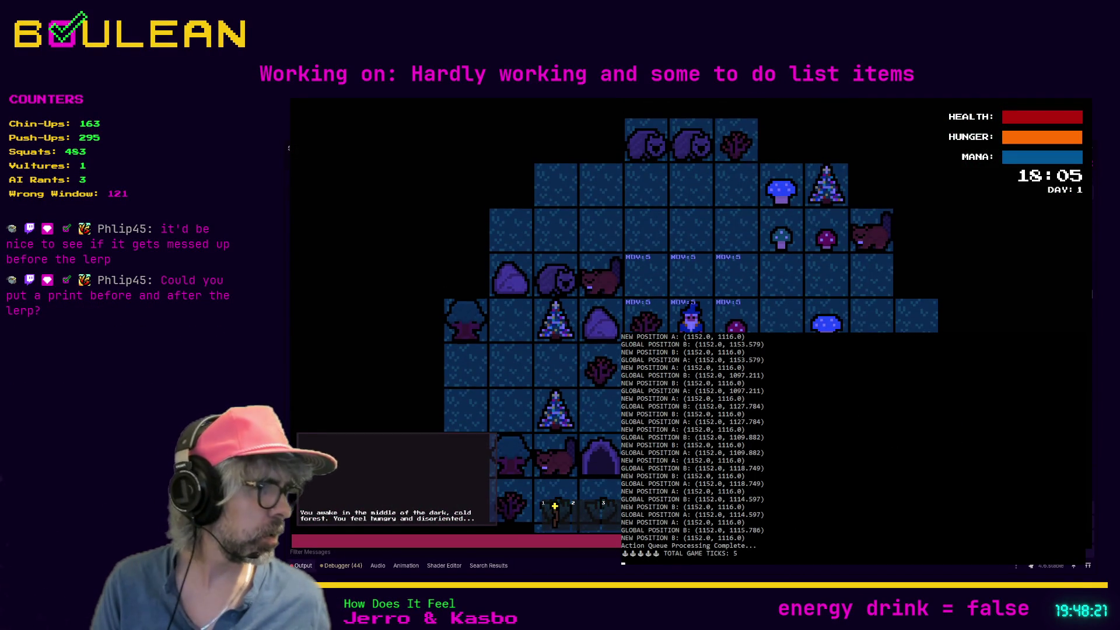
scroll(694, 449, up, 2)
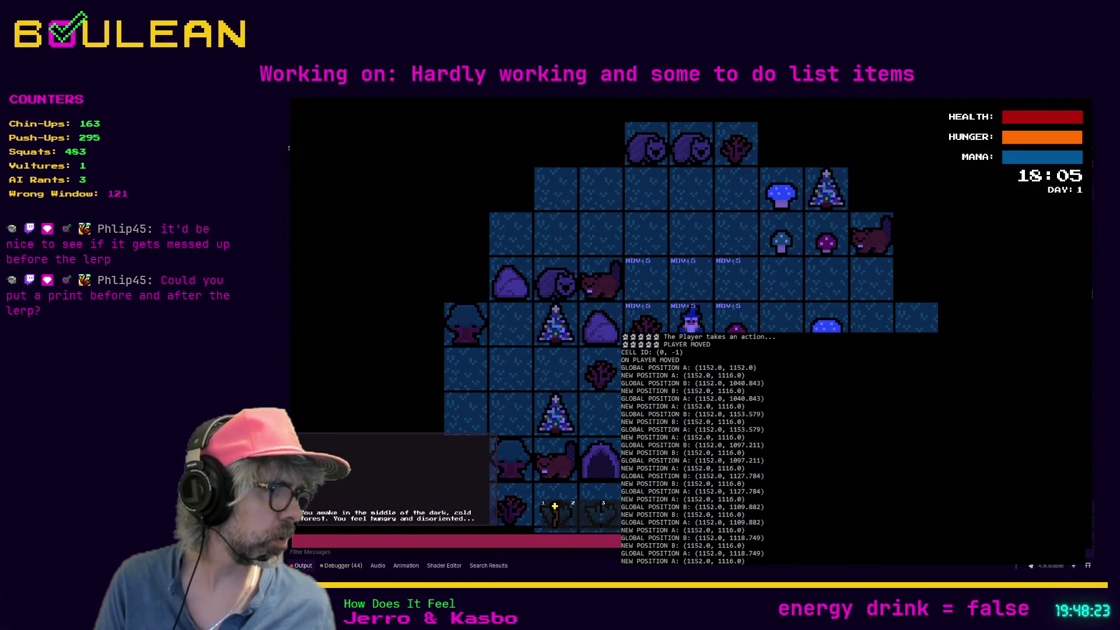
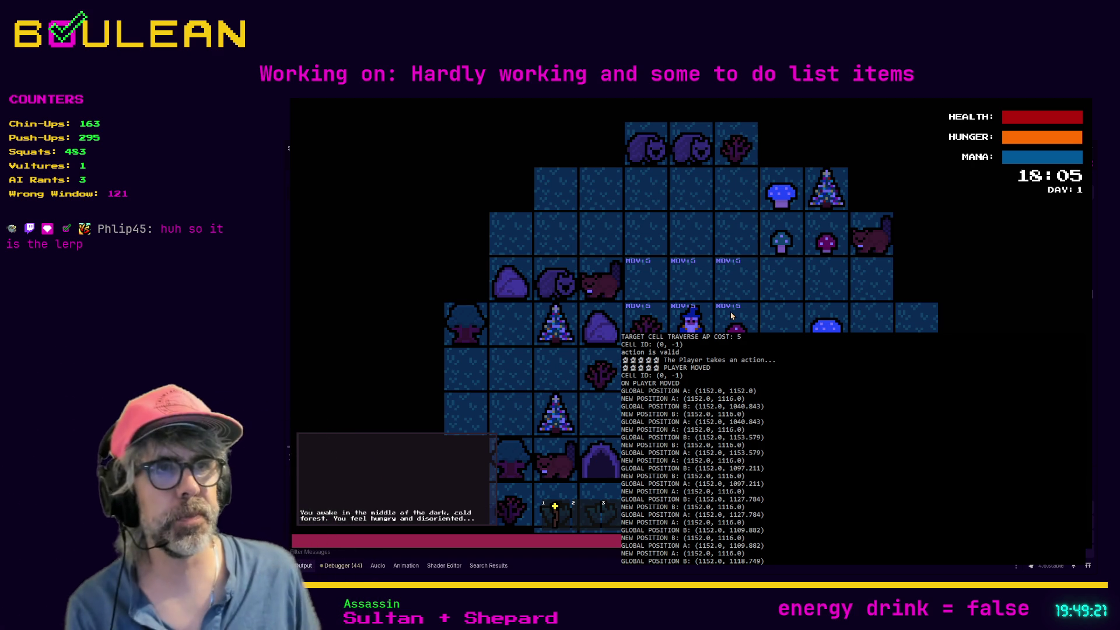
Stop the running game and search player.gd for global_position.
key(F8)
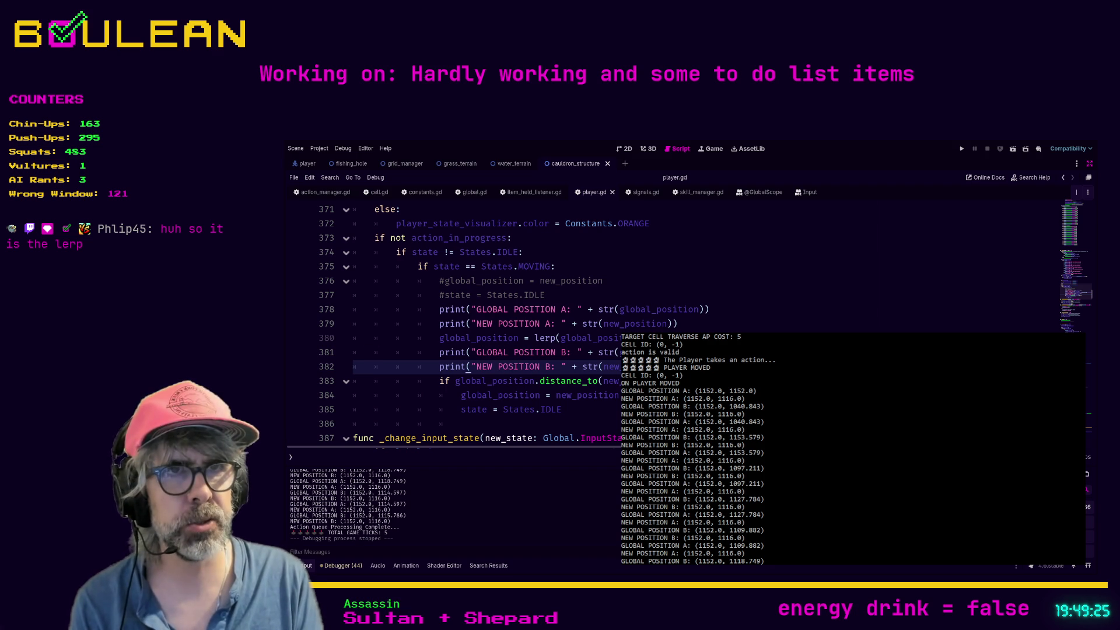
key(ctrl+f)
text(global)
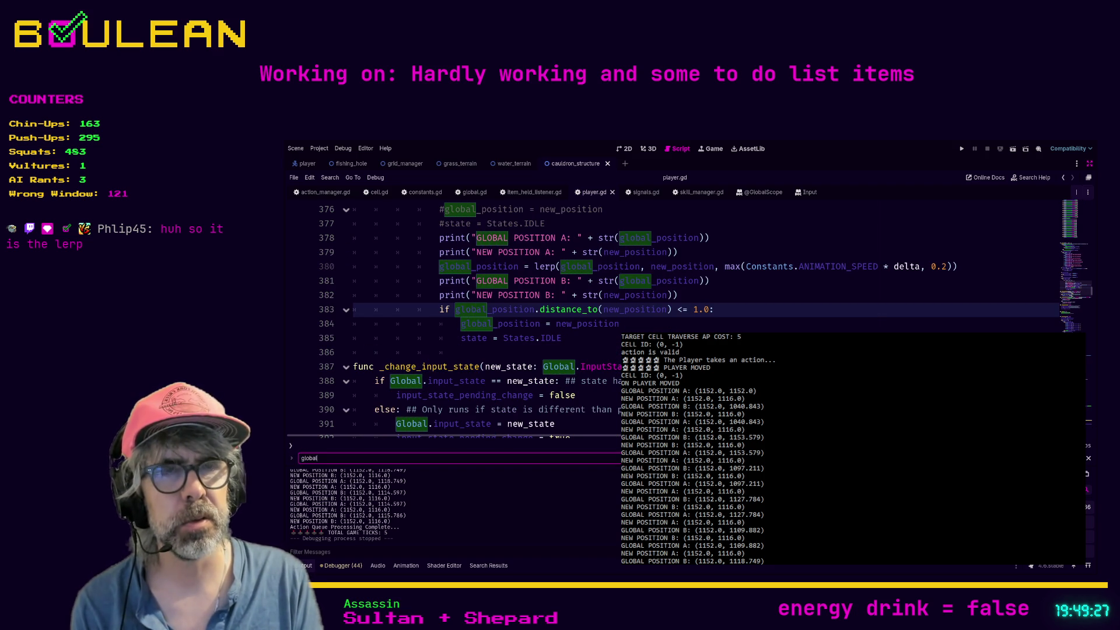
text(_posit)
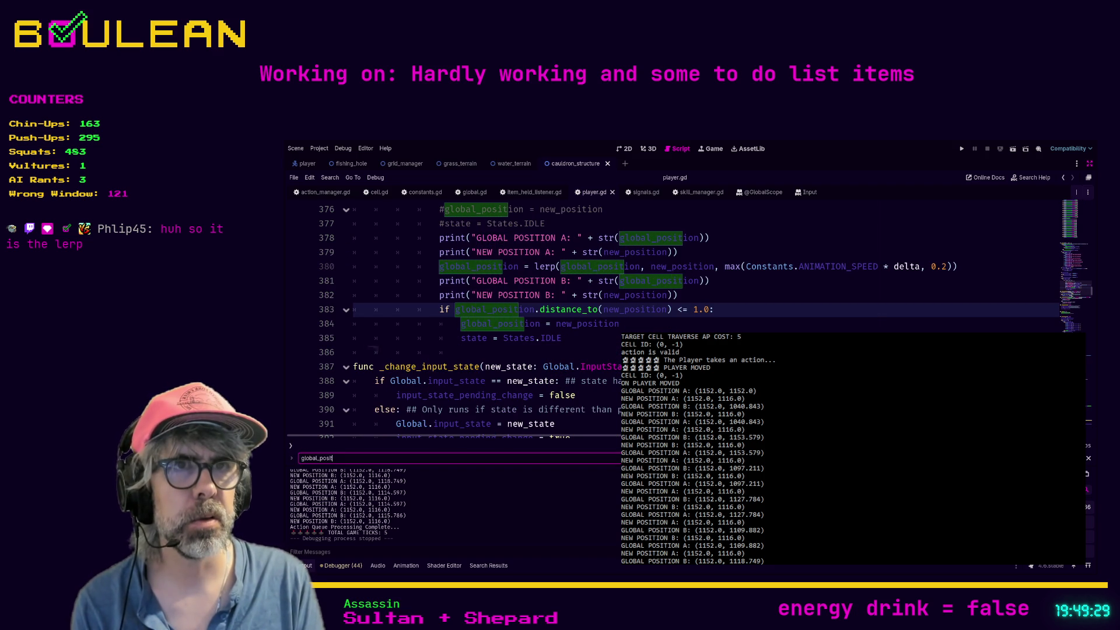
text(ion)
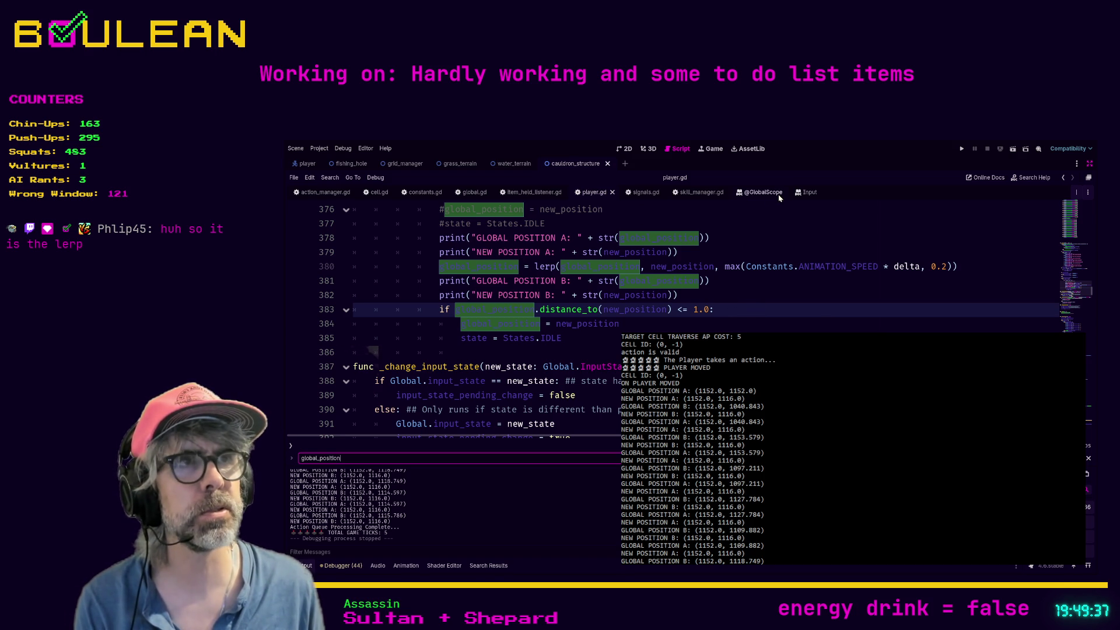
Jump to the next global_position match on line 414 and scroll through take_next_action.
key(Return)
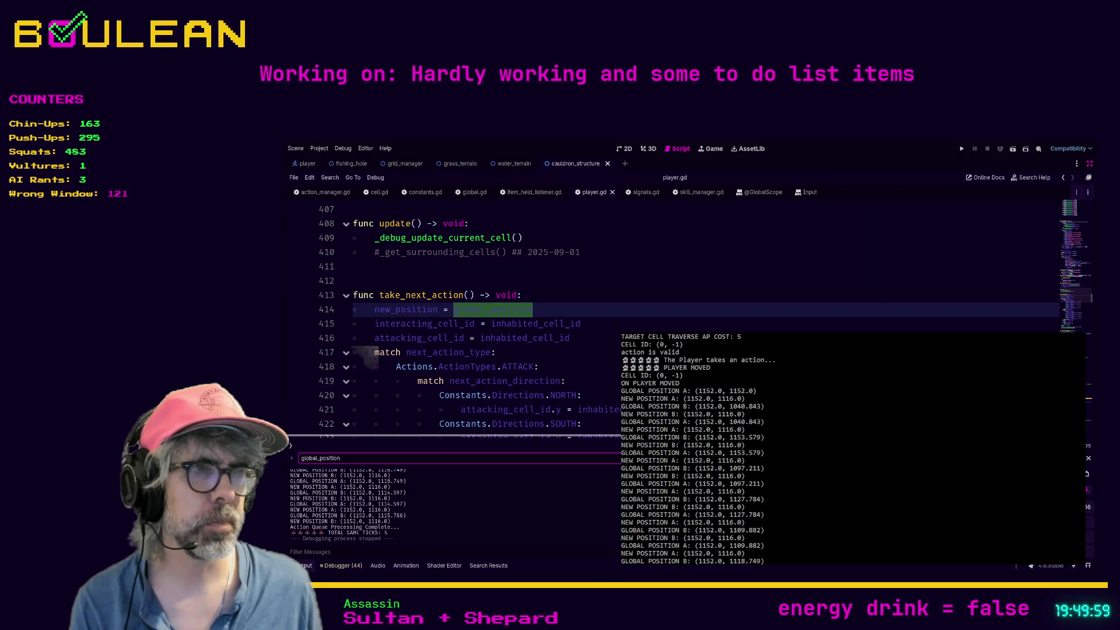
click(357, 310)
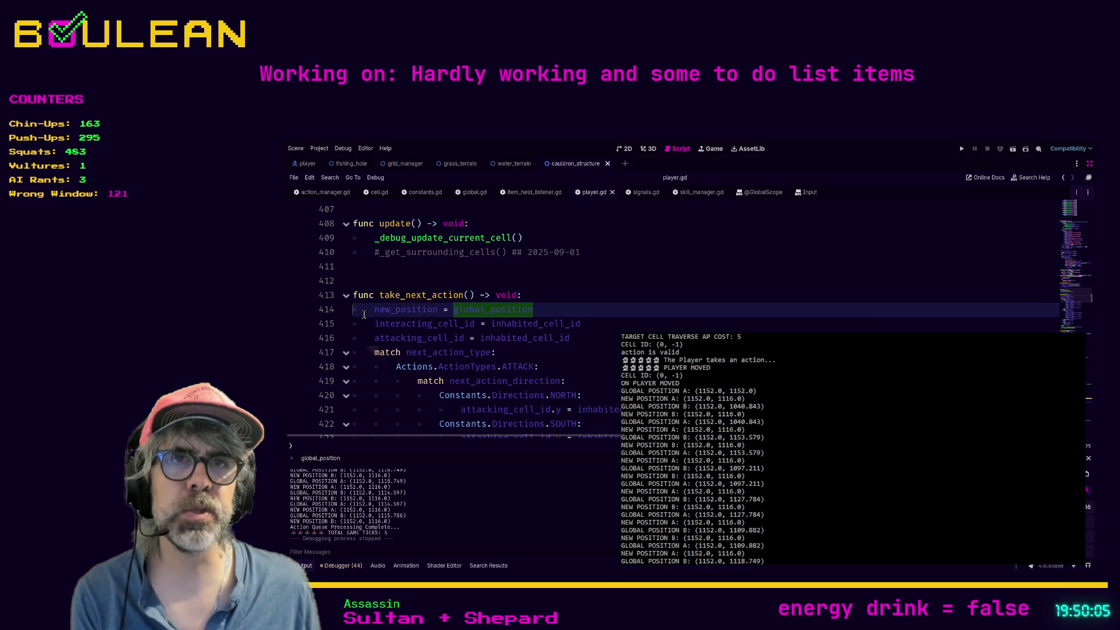
scroll(365, 308, down, 4)
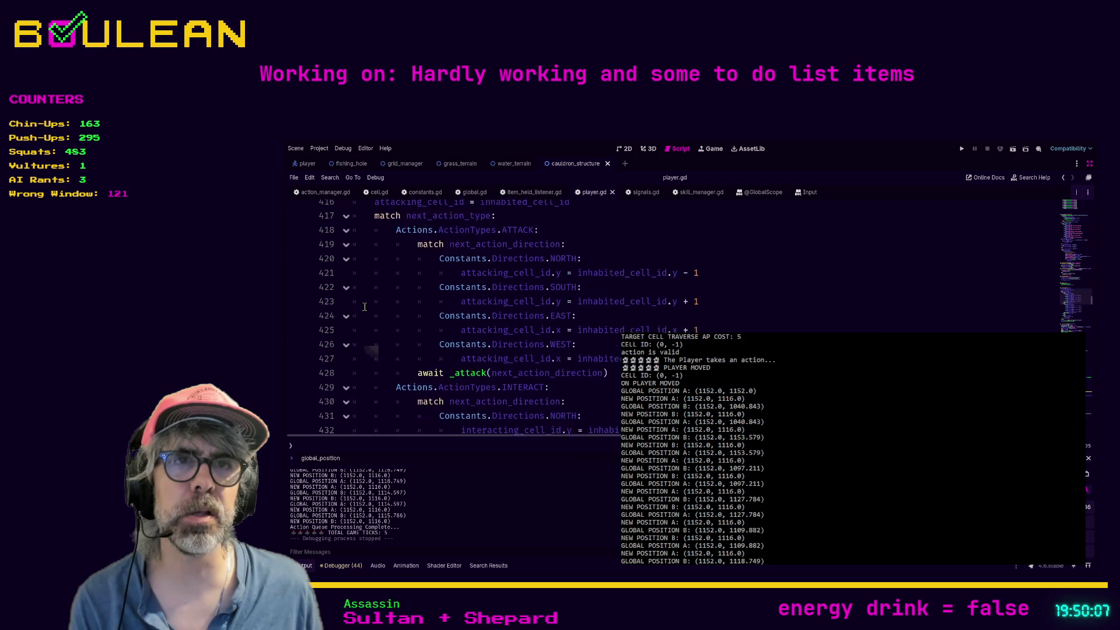
scroll(365, 307, up, 3)
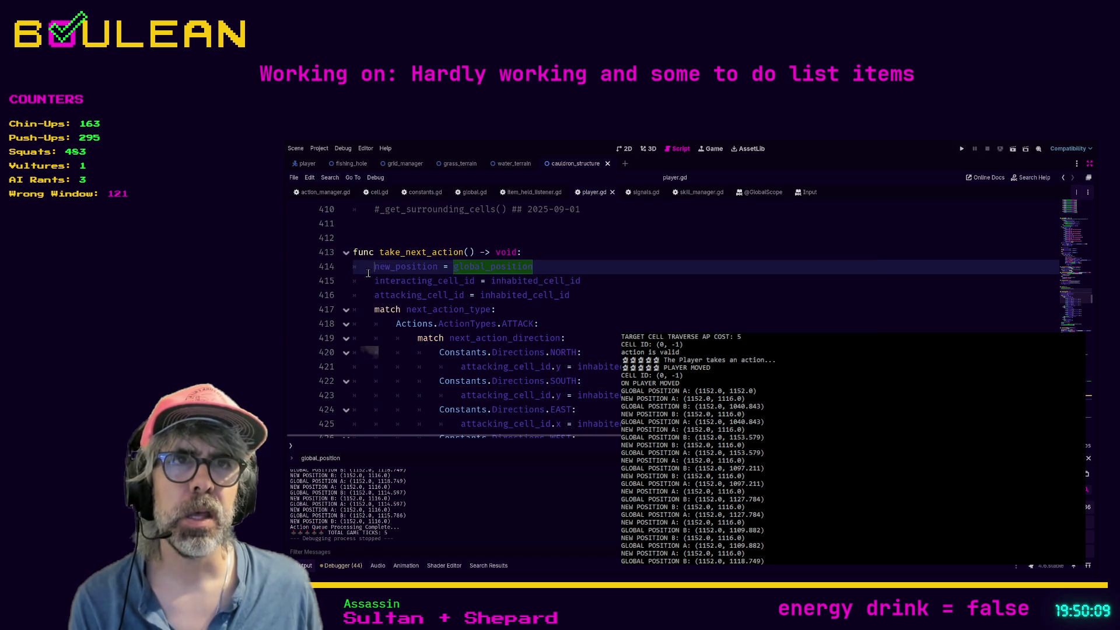
scroll(375, 303, down, 1)
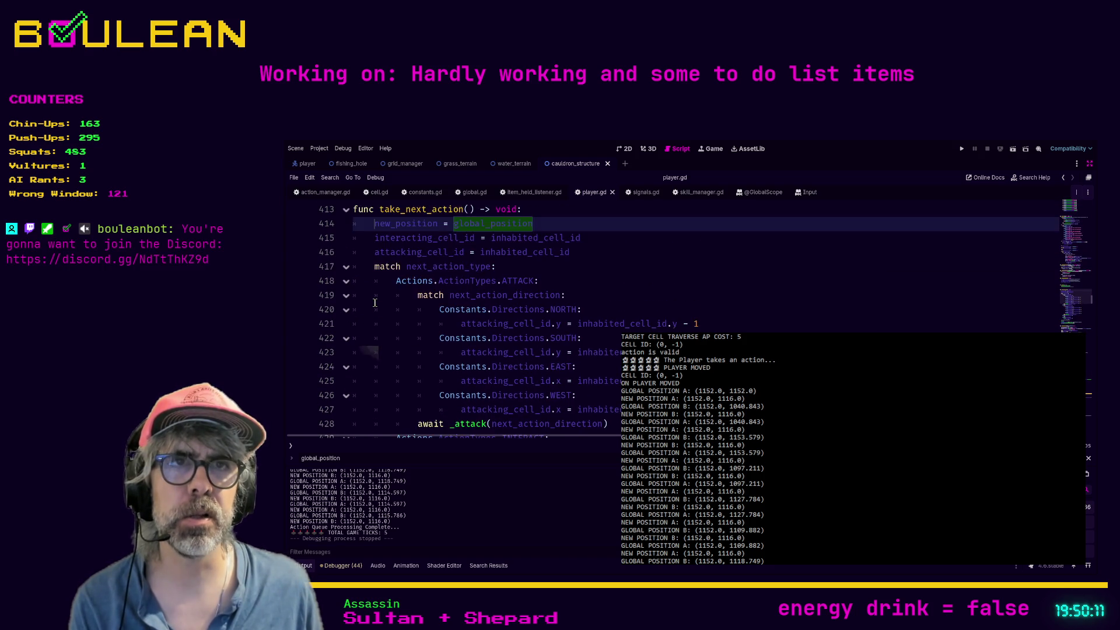
scroll(375, 303, down, 5)
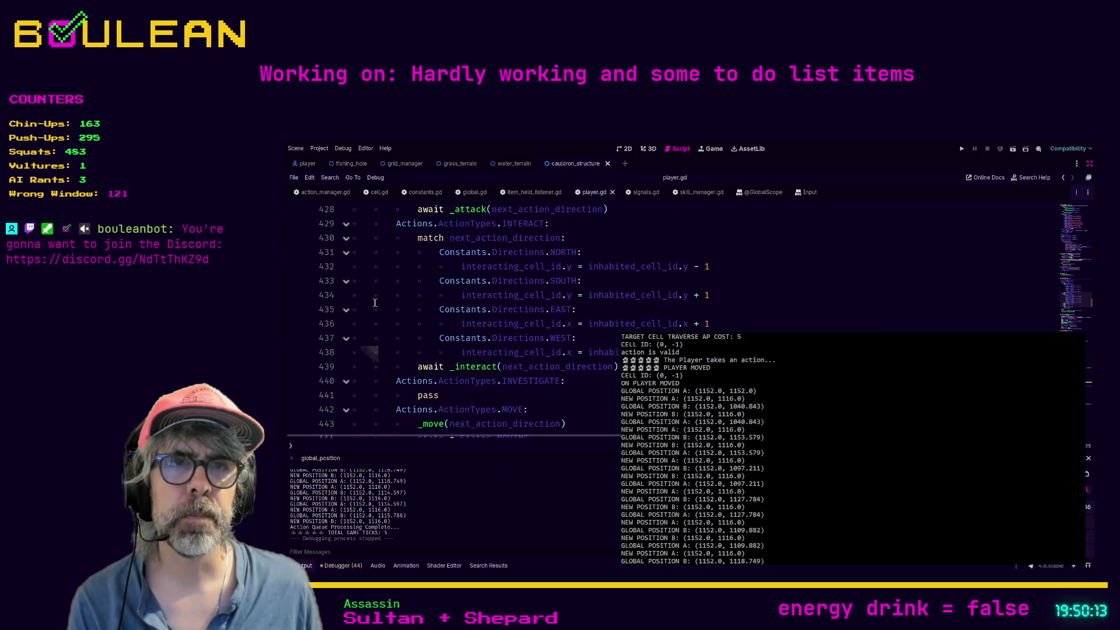
scroll(375, 303, down, 3)
scroll(375, 303, up, 4)
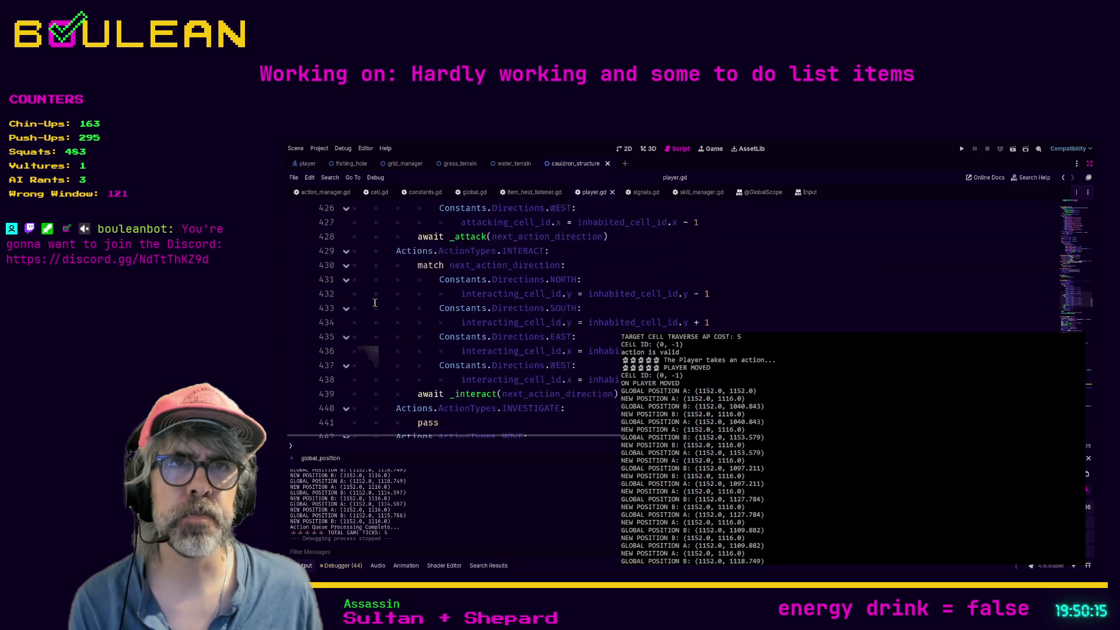
Return to line 414 and select new_position where it takes global_position.
key(shift+F3)
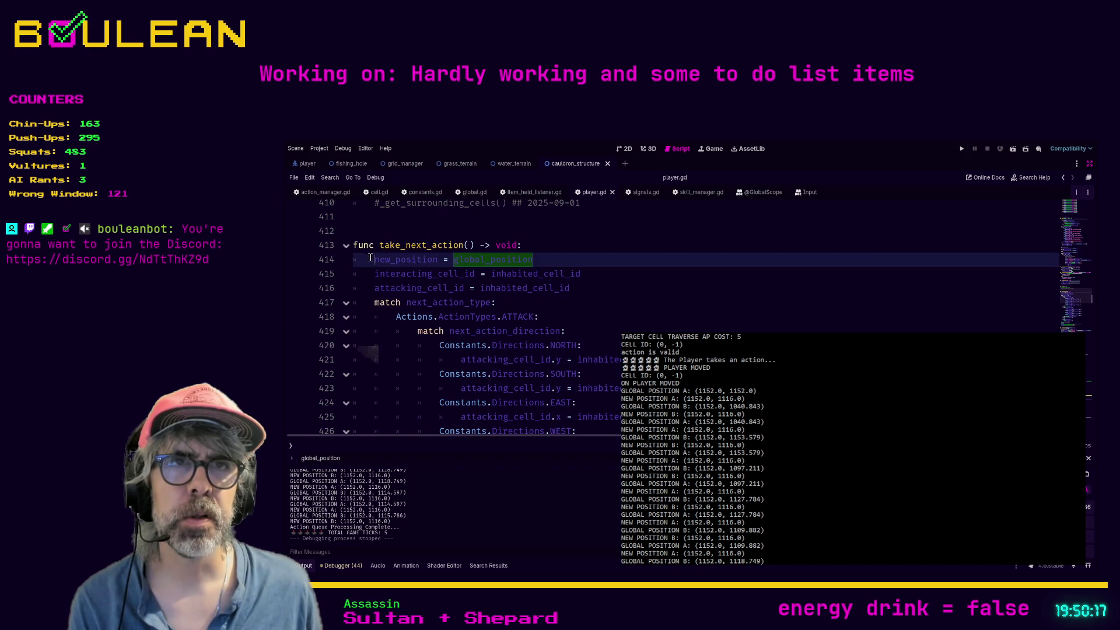
scroll(390, 340, up, 2)
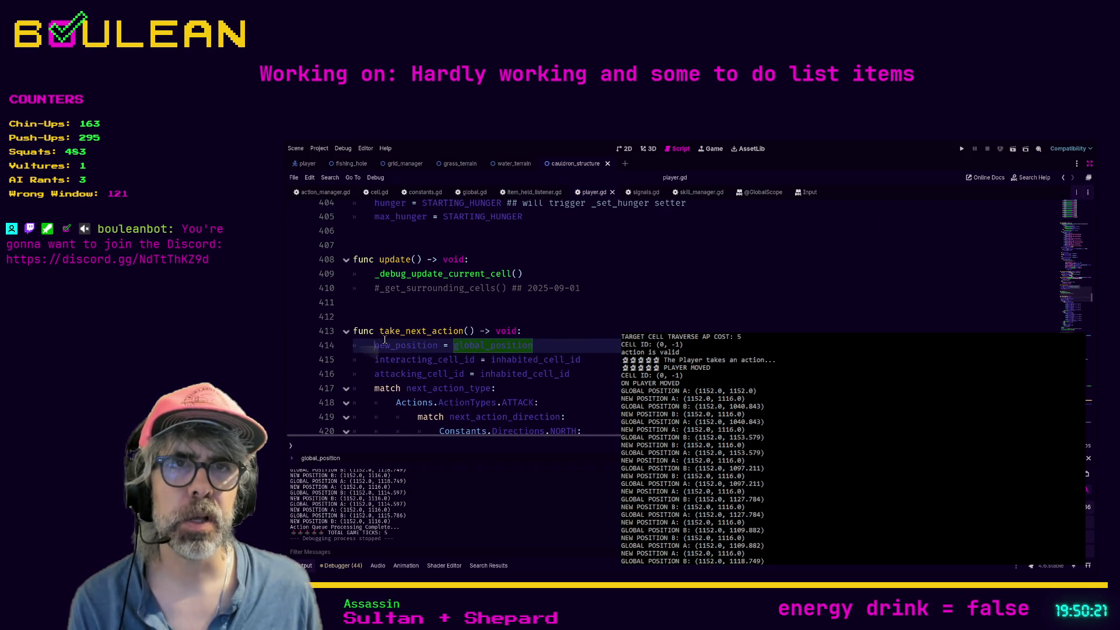
drag(374, 353, 536, 354)
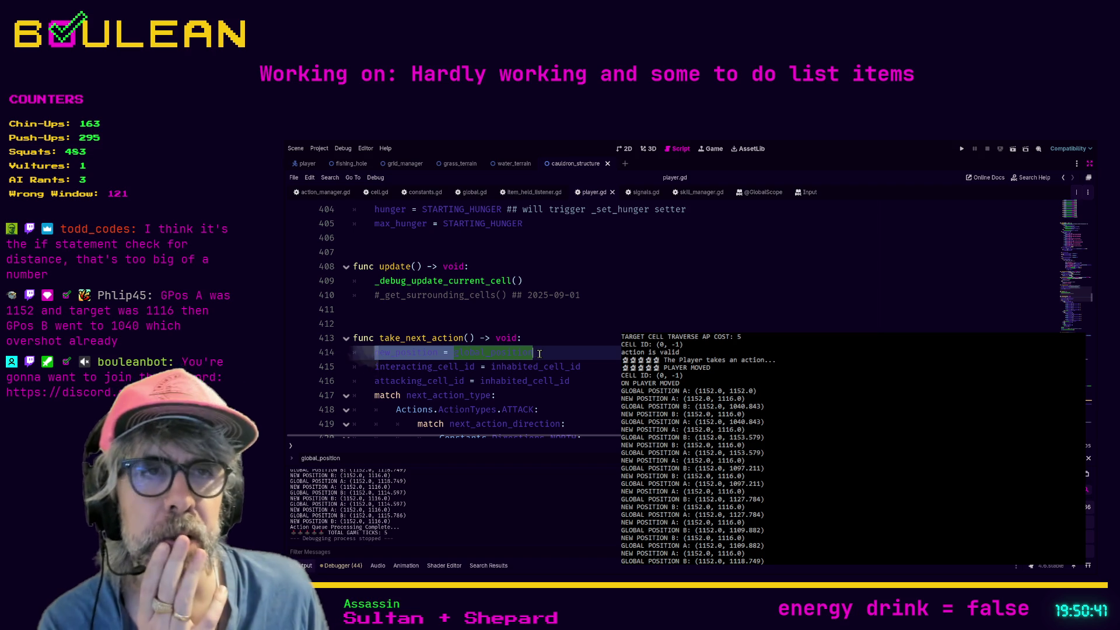
click(546, 353)
scroll(546, 352, up, 1)
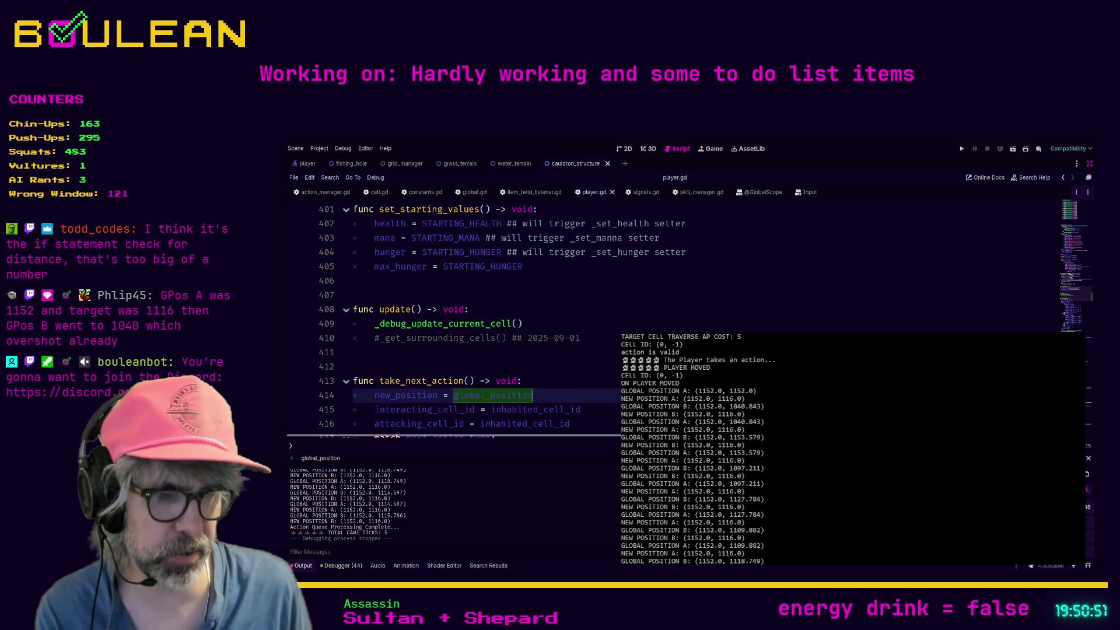
Shrink the Output panel to enlarge the code area and bookmark line 414.
drag(455, 436, 455, 527)
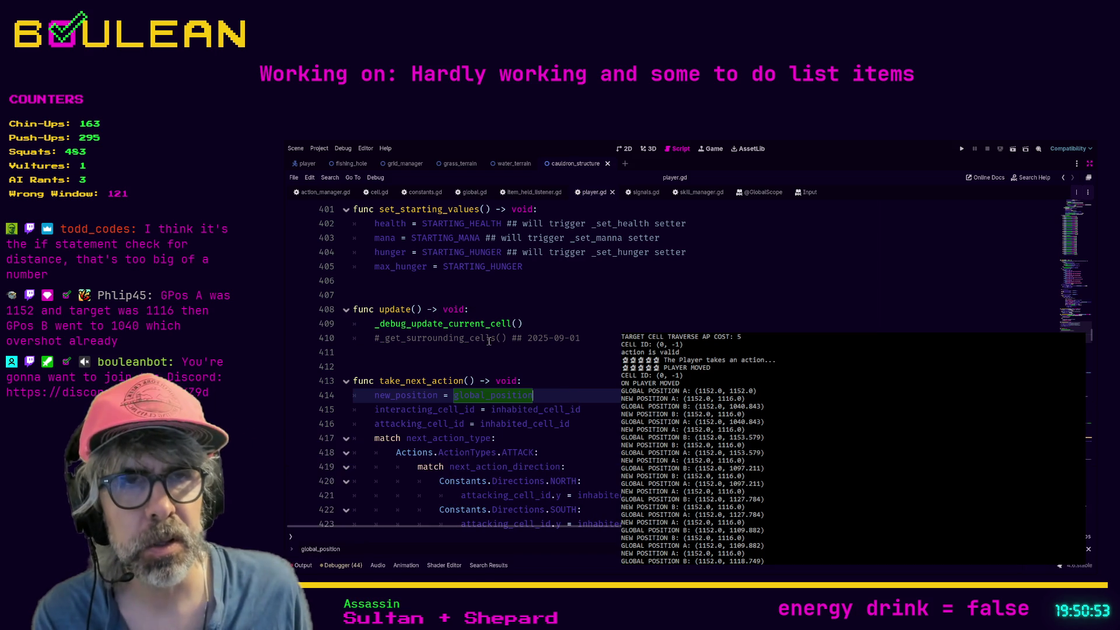
click(491, 363)
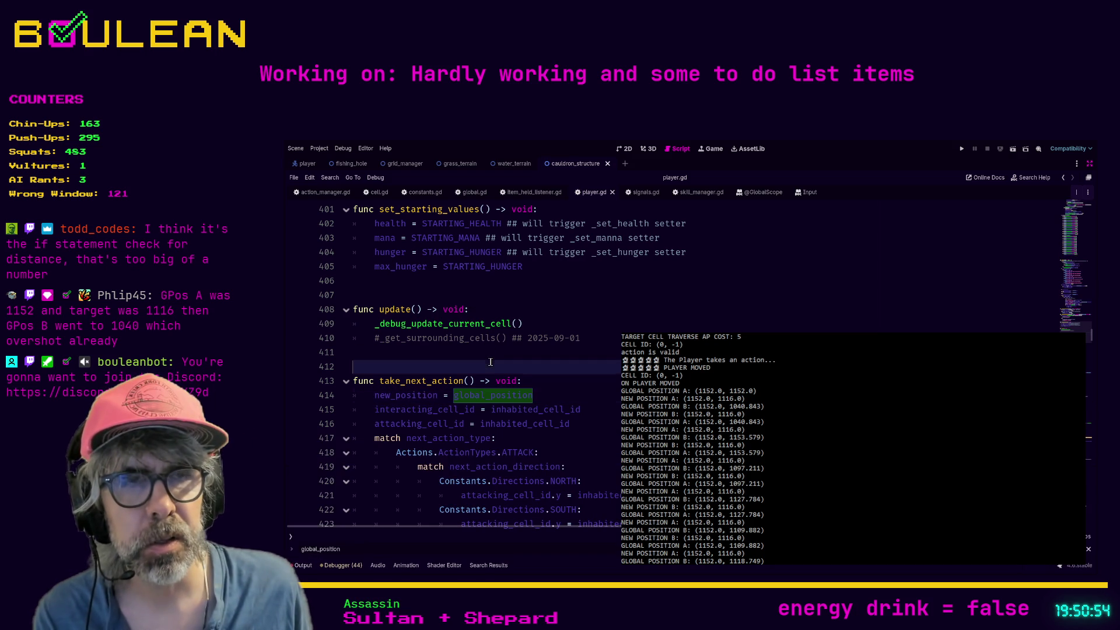
click(587, 397)
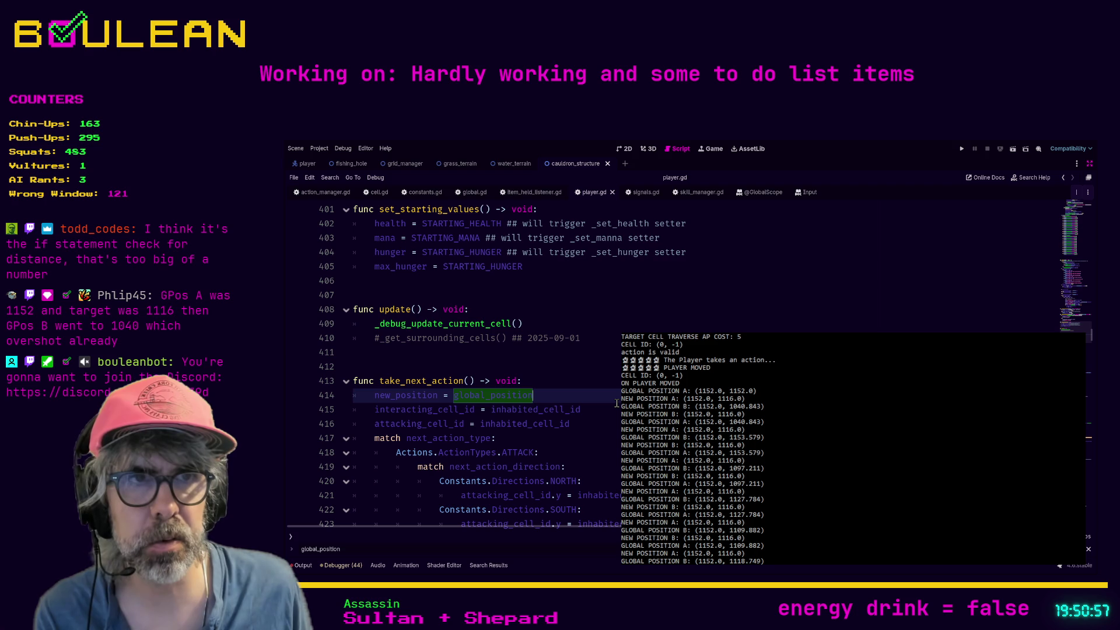
key(ctrl+alt+b)
click(610, 371)
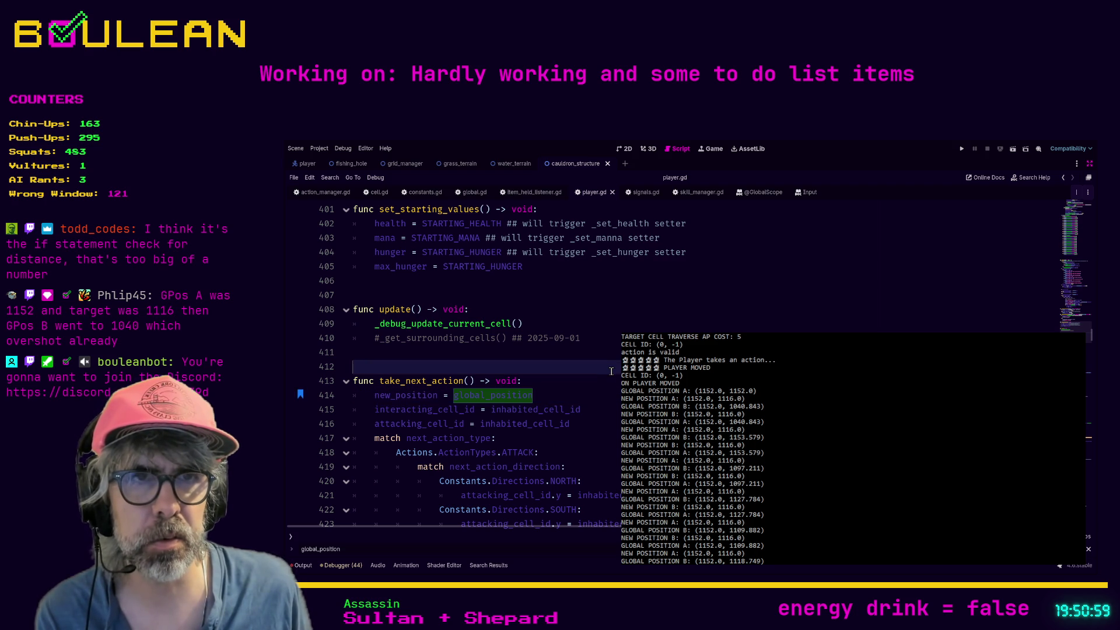
click(548, 397)
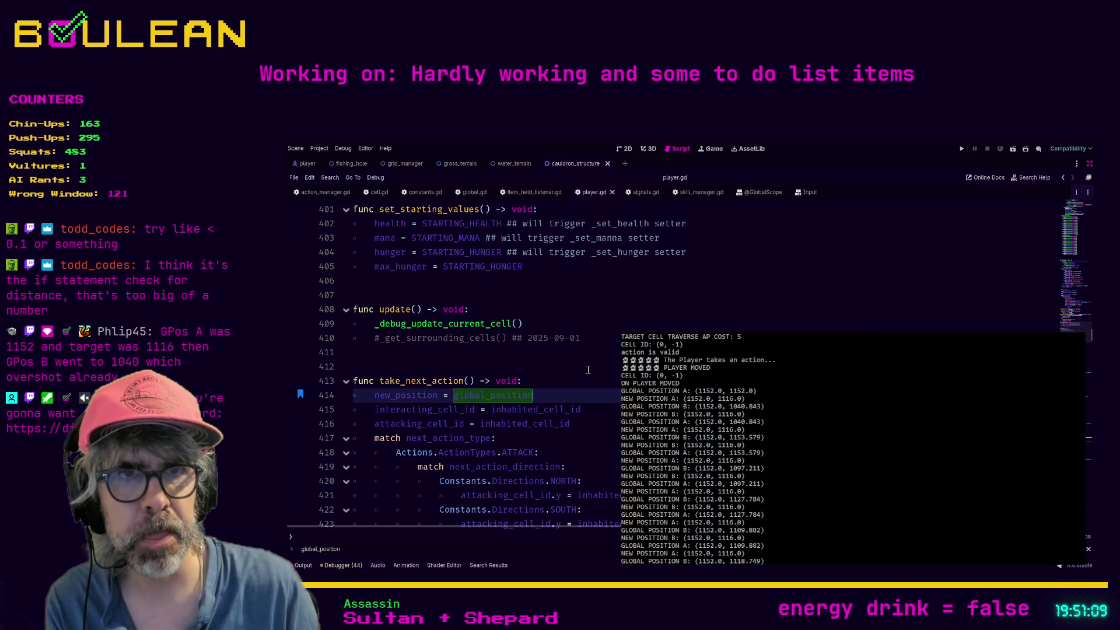
Search for global_position and step to the new_position declaration on line 115.
key(ctrl+f)
text(new_position)
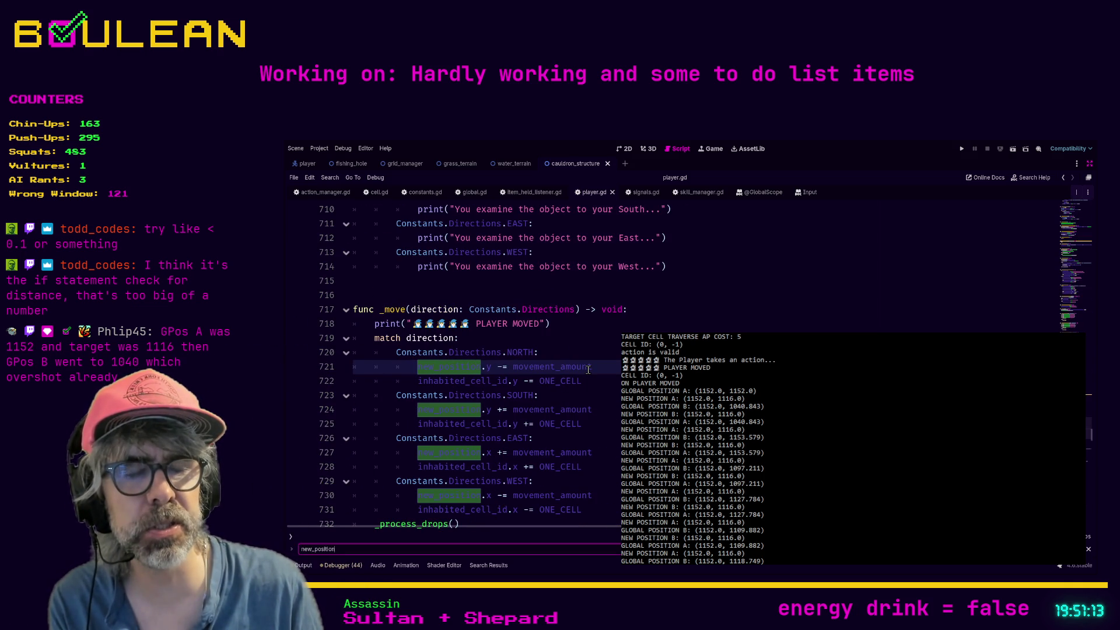
key(BackSpace)
key(BackSpace)
key(BackSpace)
key(BackSpace)
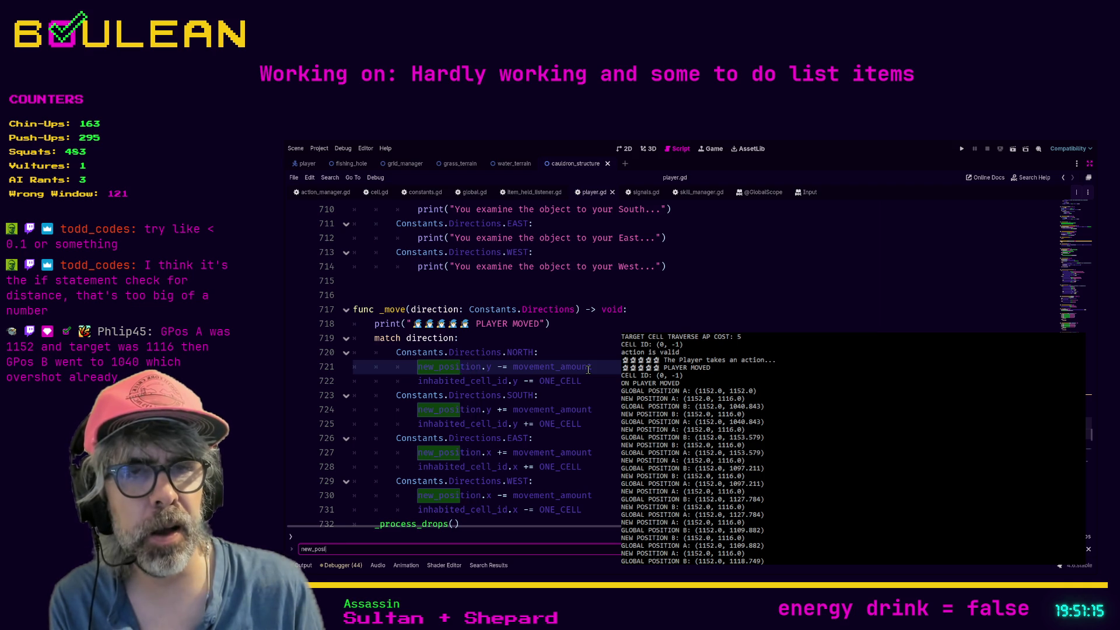
text(global)
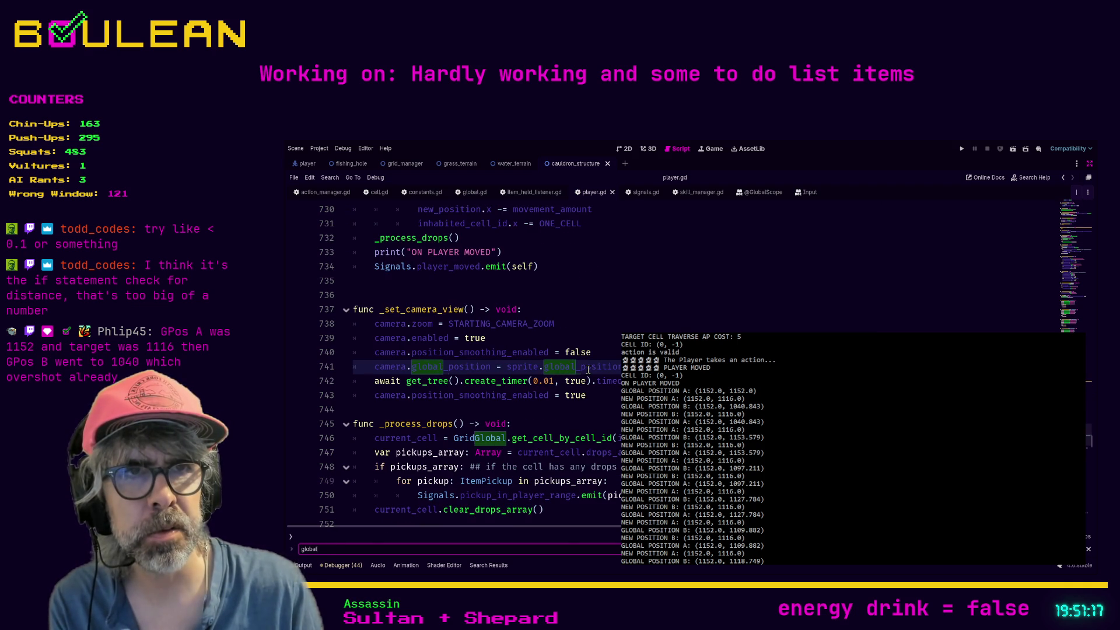
text(_position)
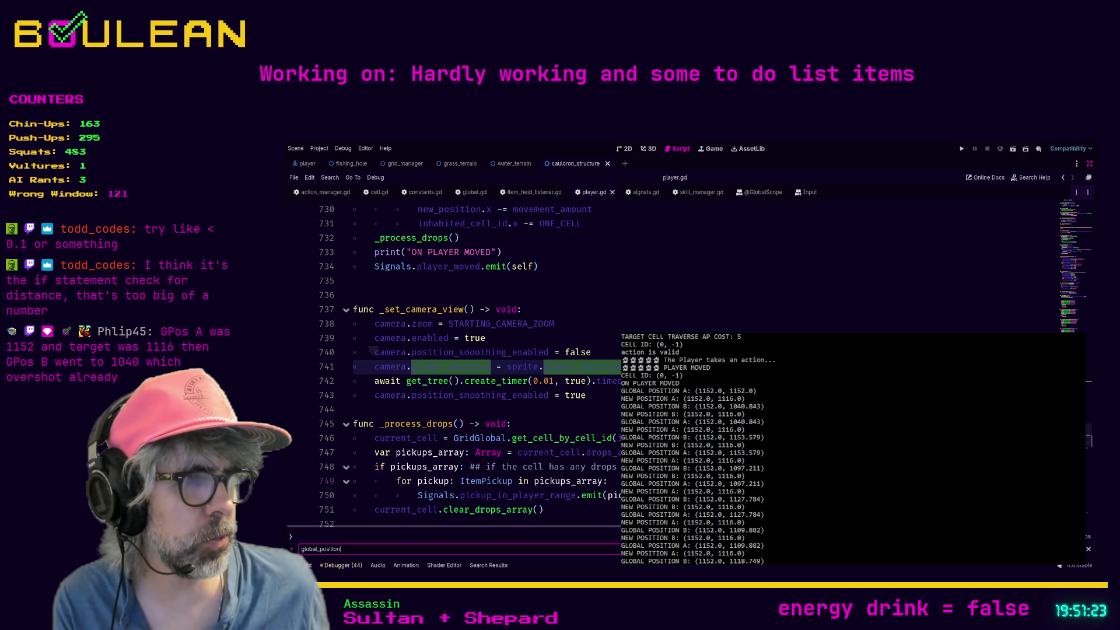
key(Return)
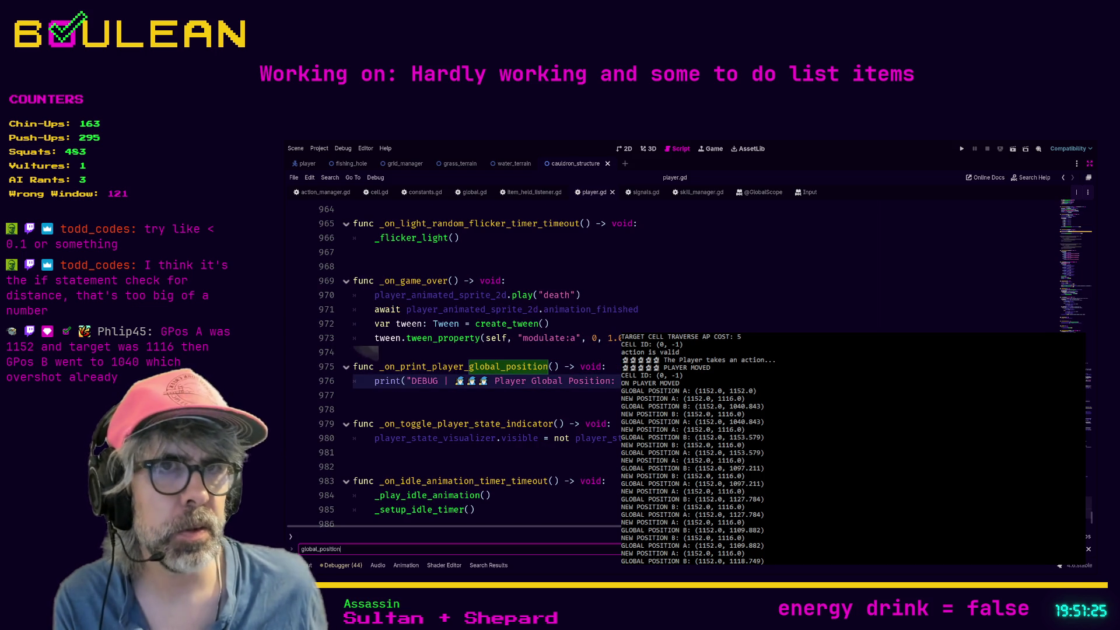
key(Return)
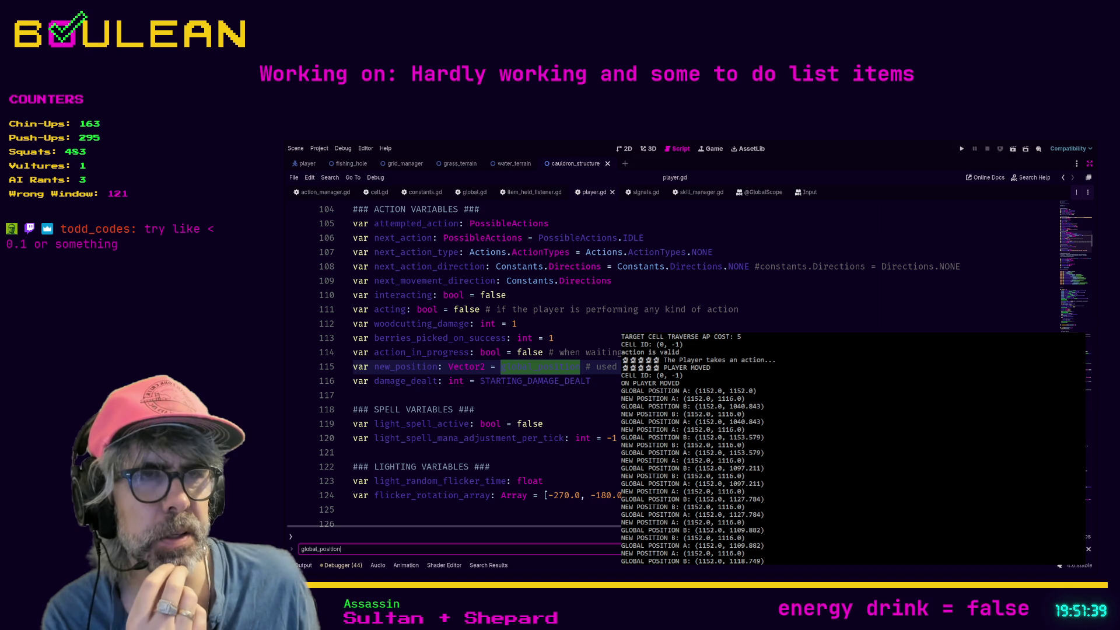
Step through global_position matches in _ready and the movement code, bookmarking line 383.
key(Return)
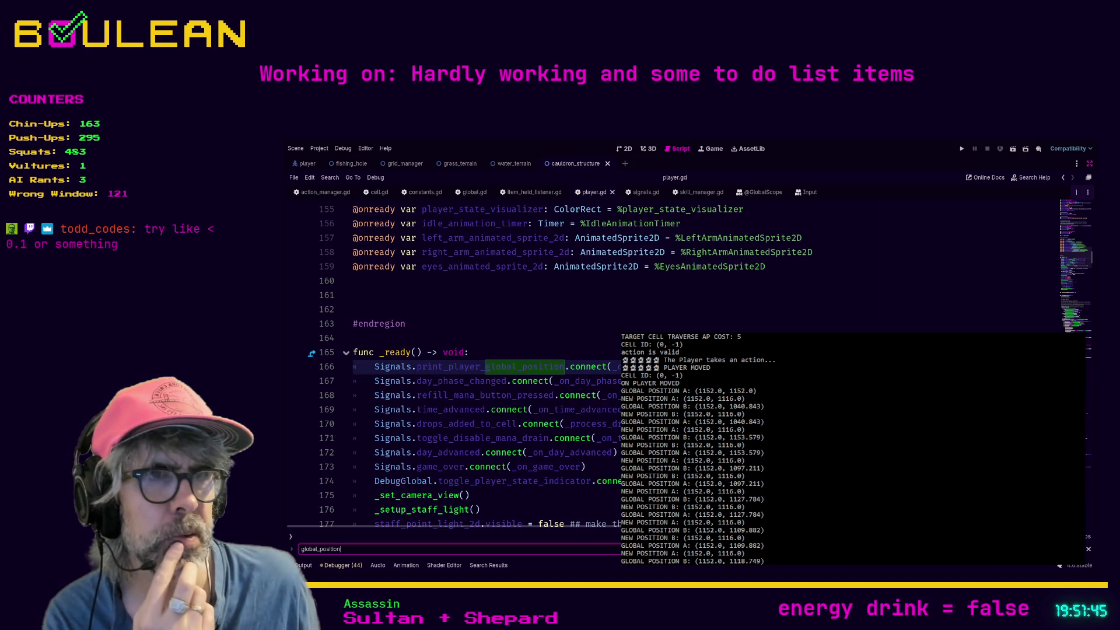
key(Return)
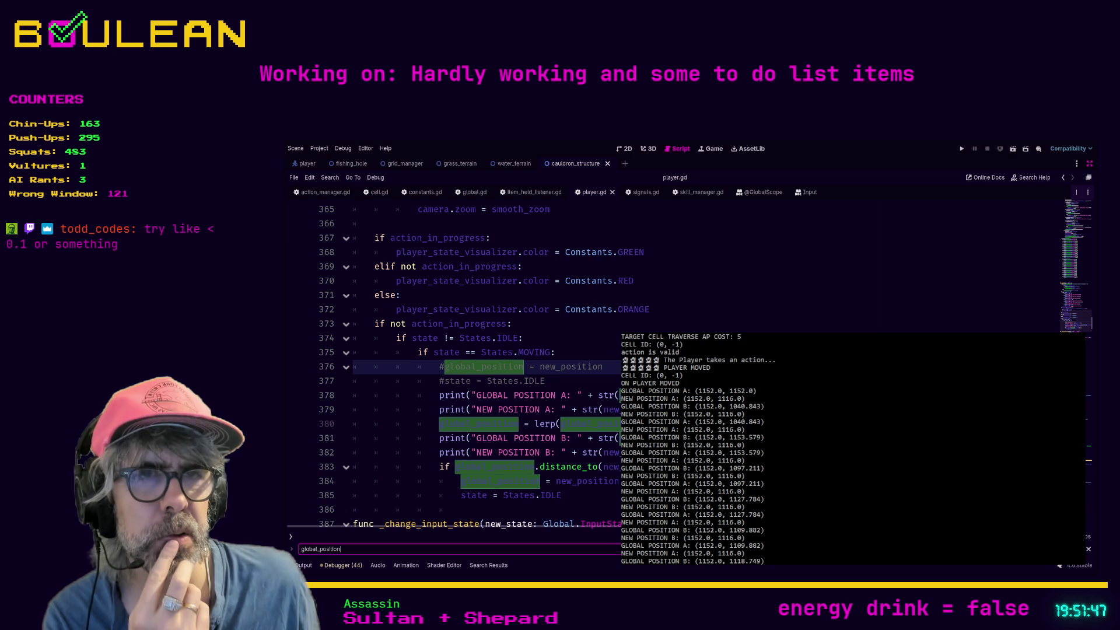
click(576, 380)
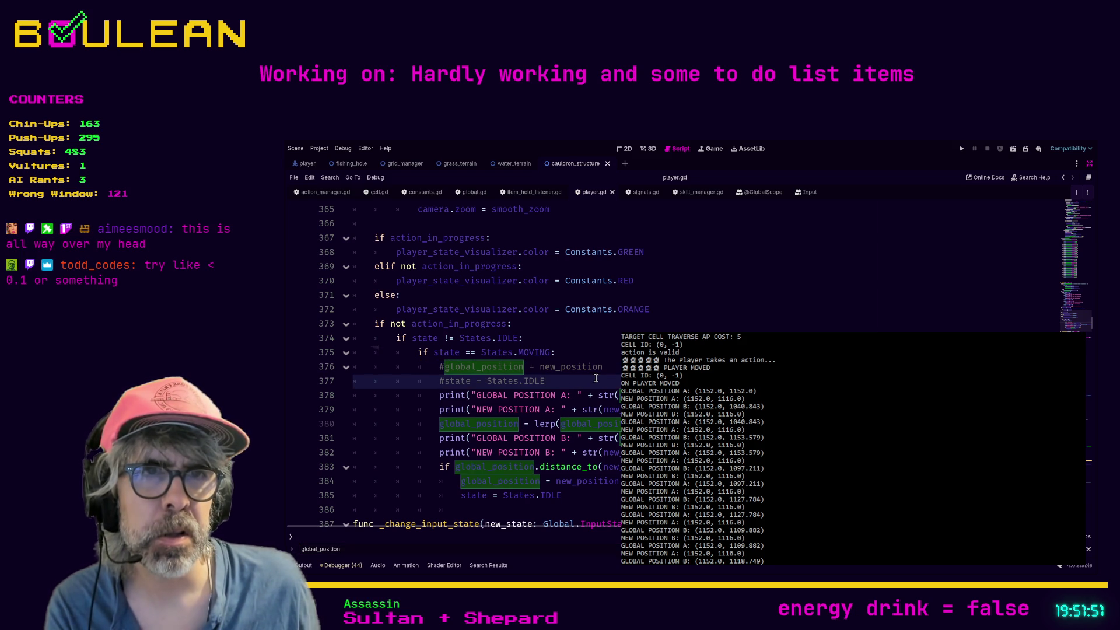
scroll(579, 438, down, 1)
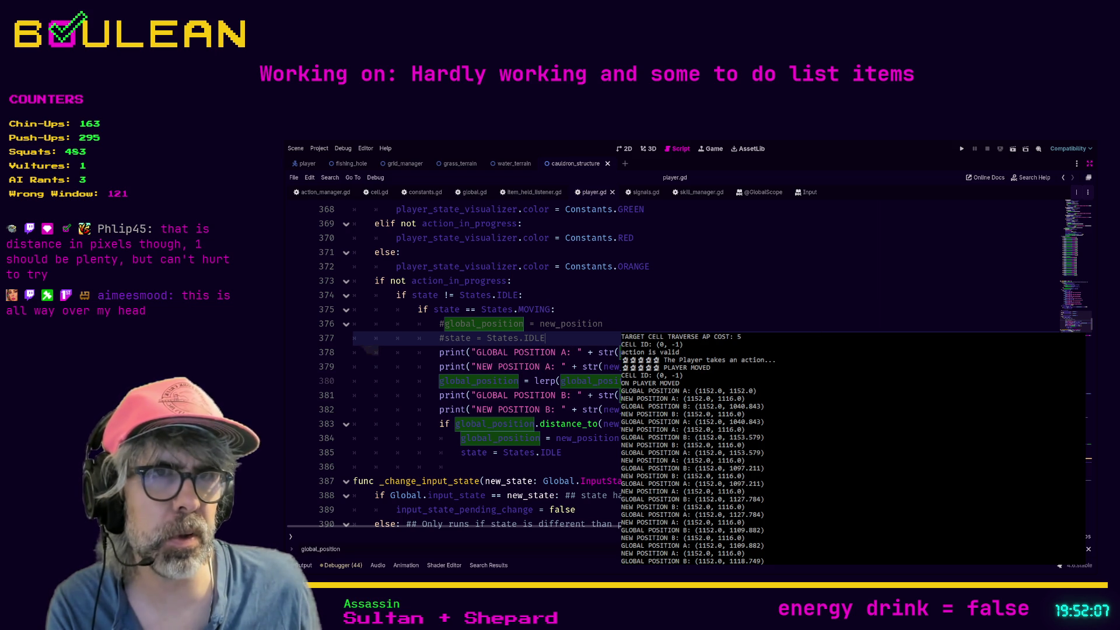
key(F3)
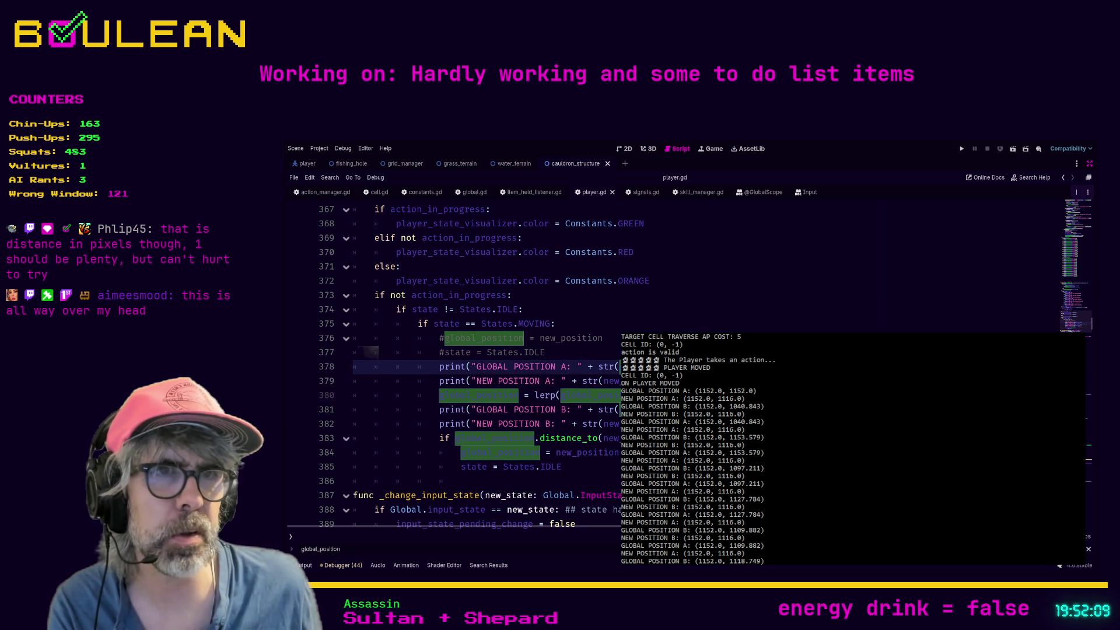
key(F3)
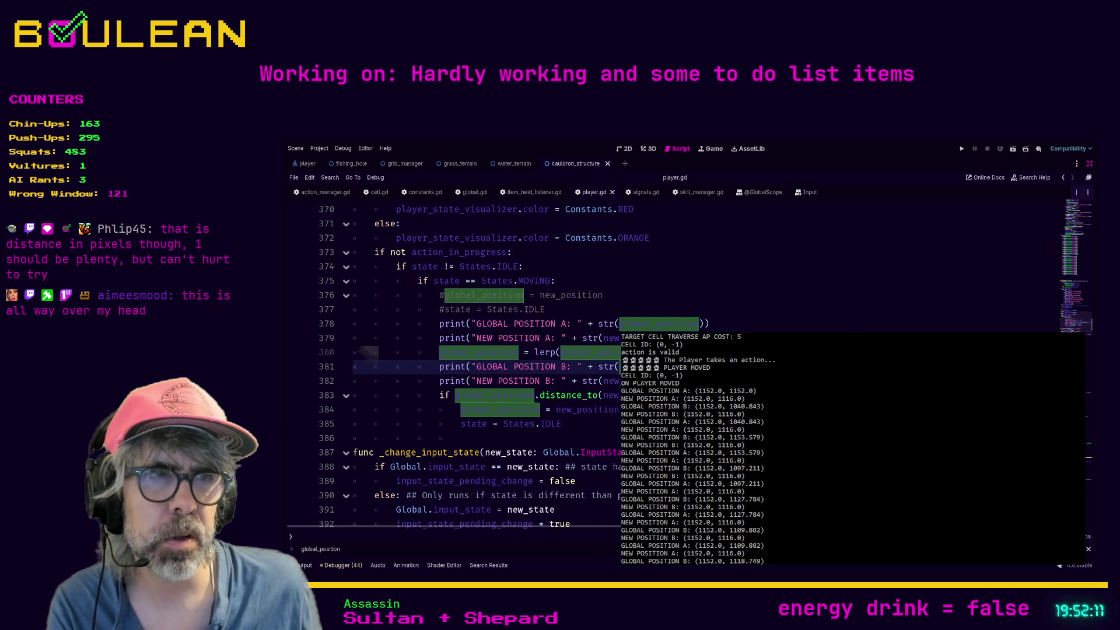
key(F3)
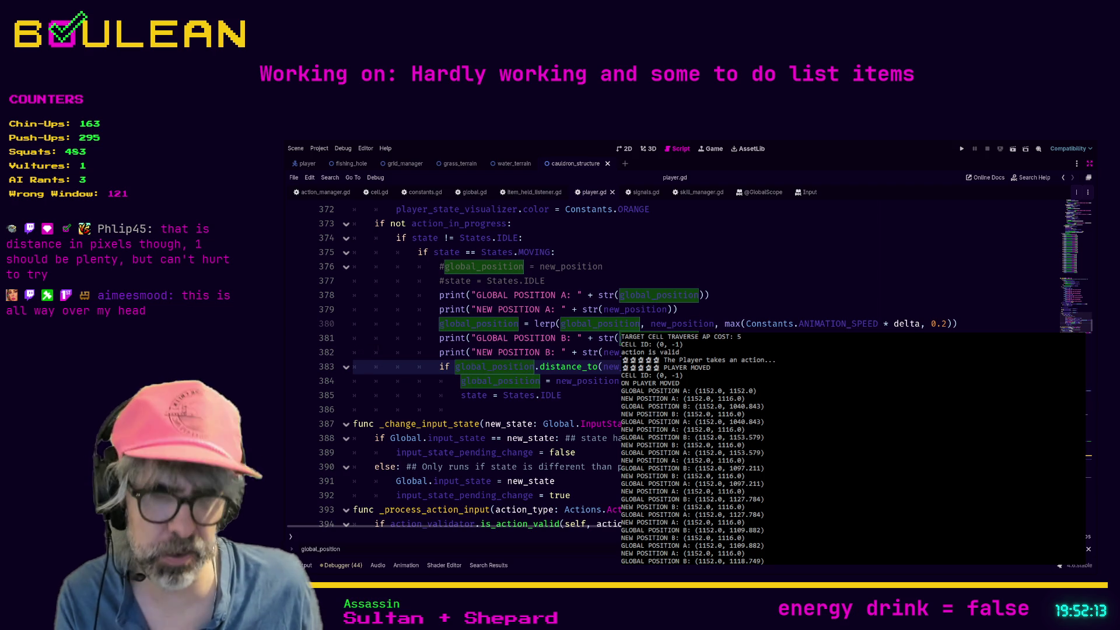
key(ctrl+alt+b)
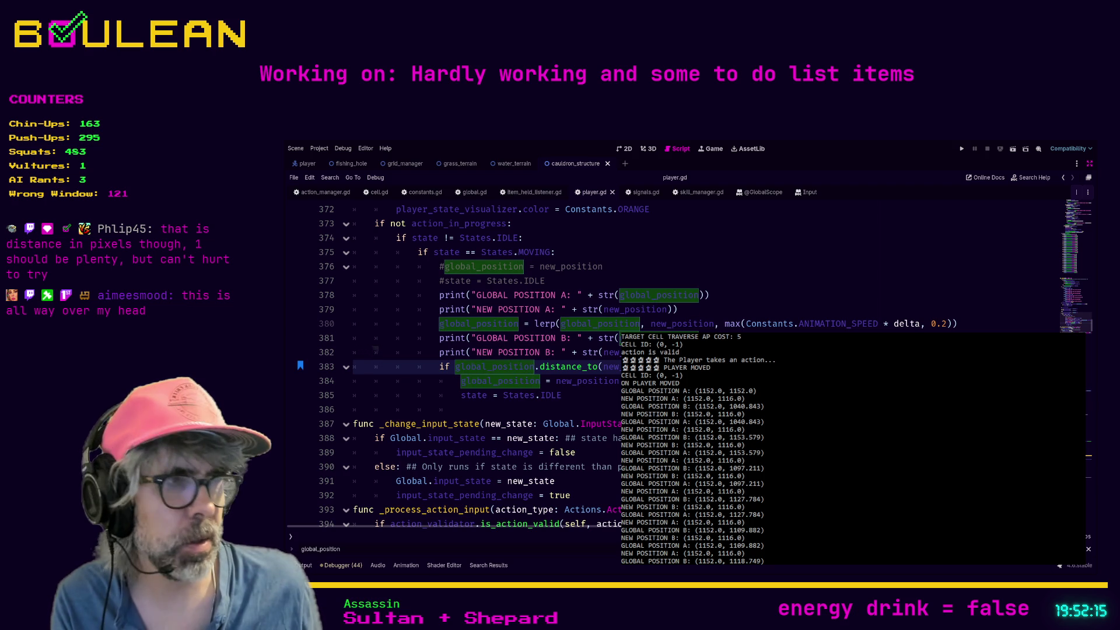
Continue through the global_position matches on lines 414, 458, 741 and 975.
key(F3)
key(F3)
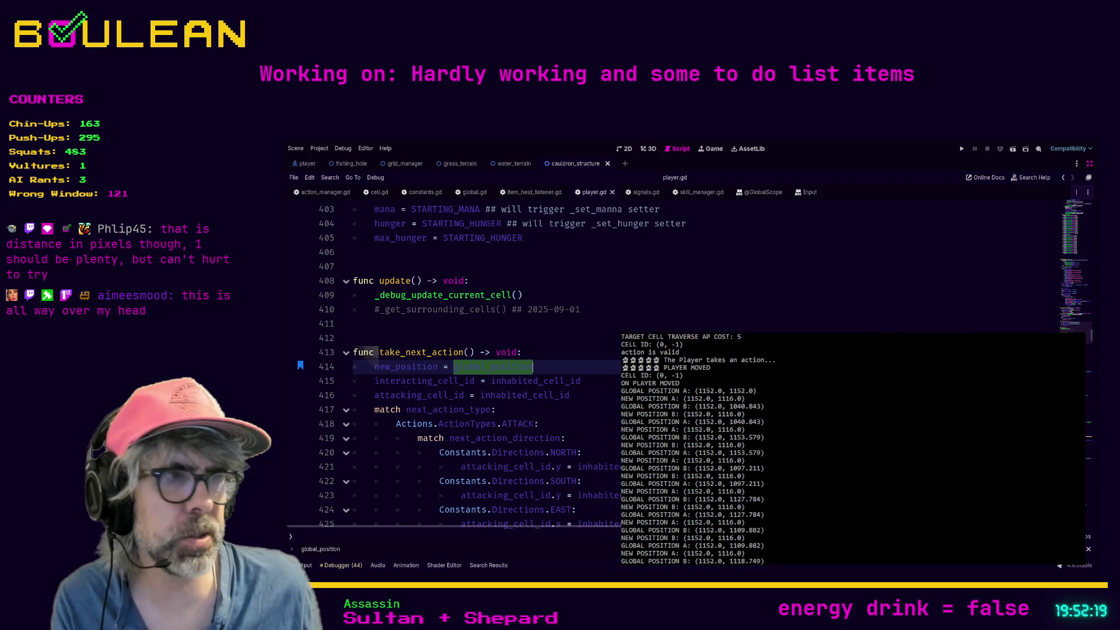
key(shift+F3)
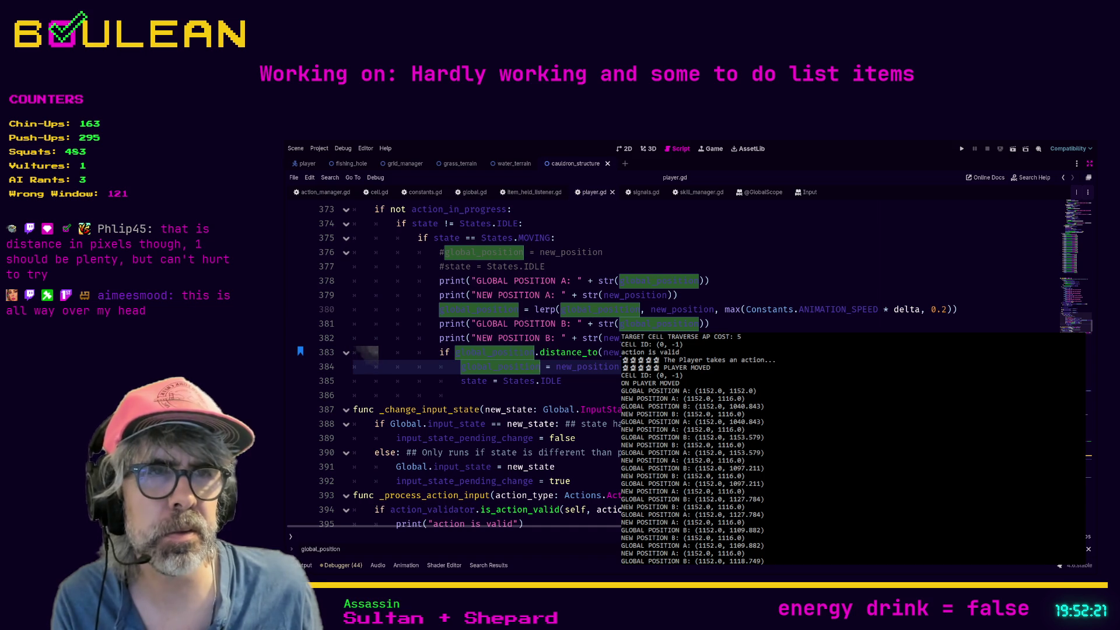
key(F3)
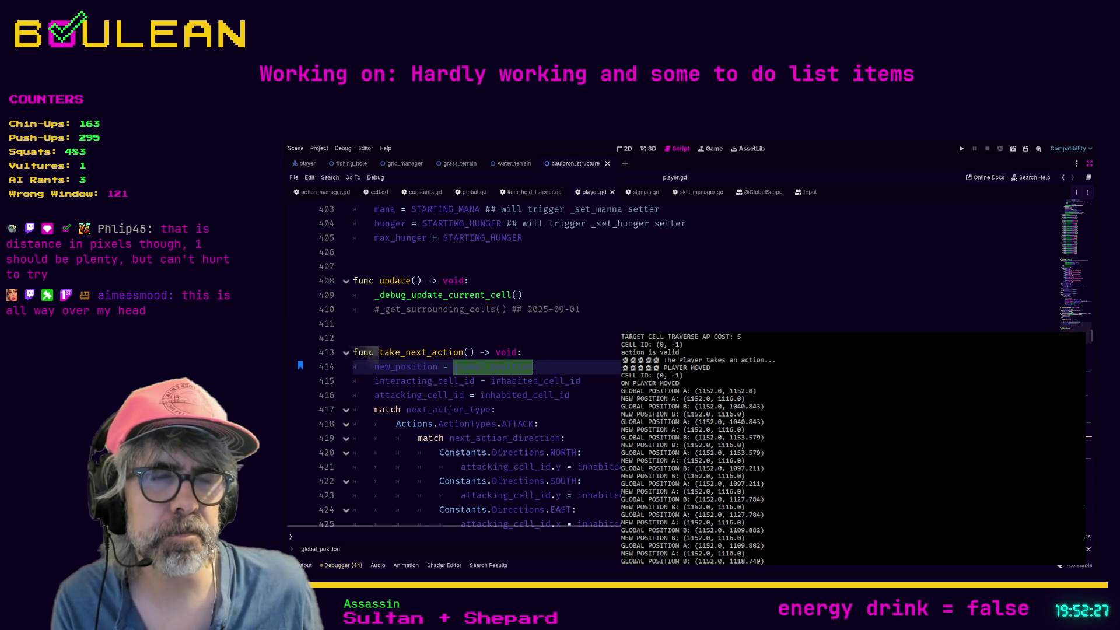
key(Return)
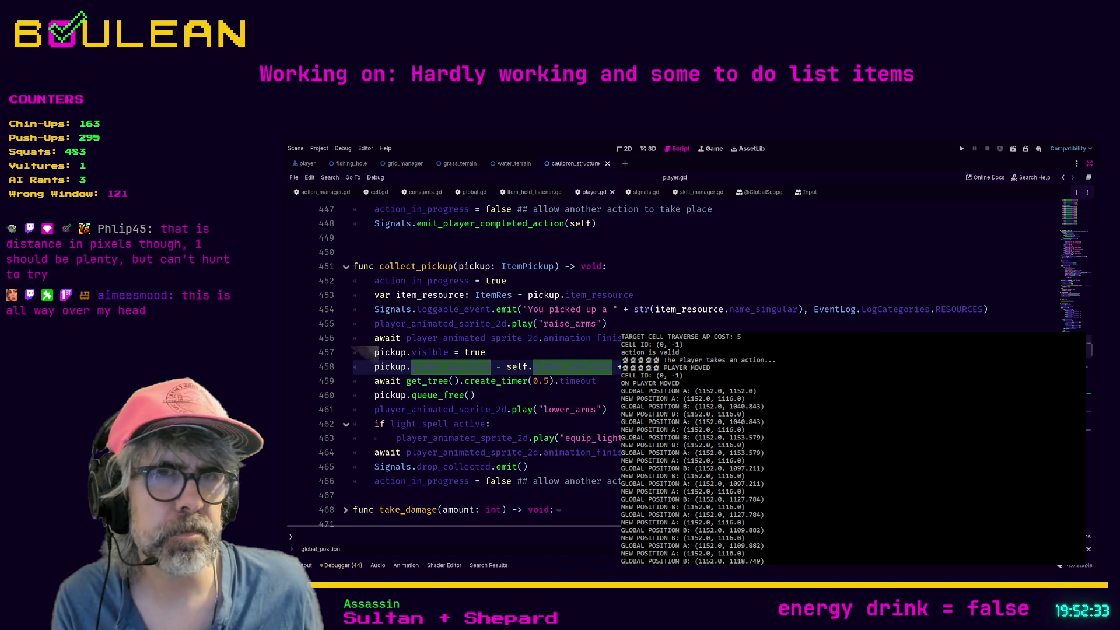
key(Return)
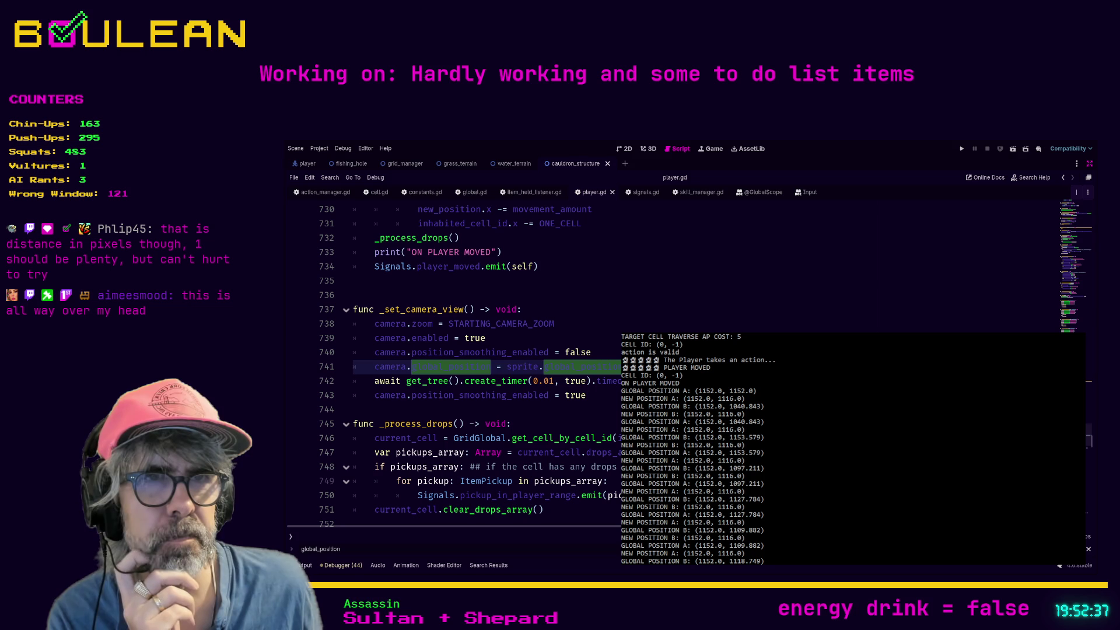
key(Return)
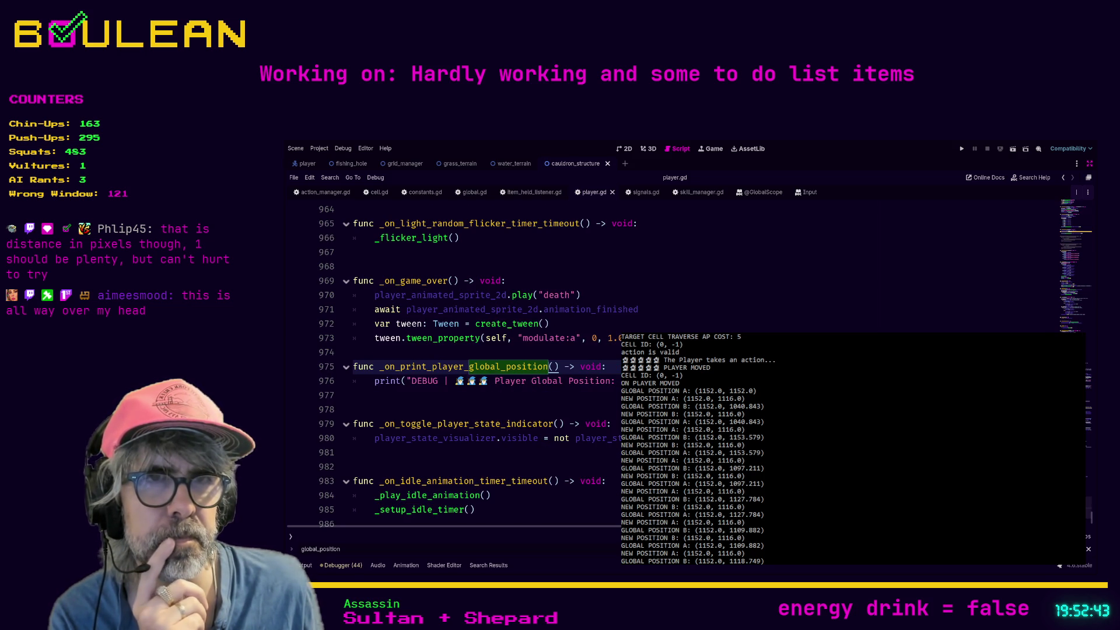
Wrap around past lines 115 and 166 back to the bookmarked distance check.
click(550, 380)
key(F3)
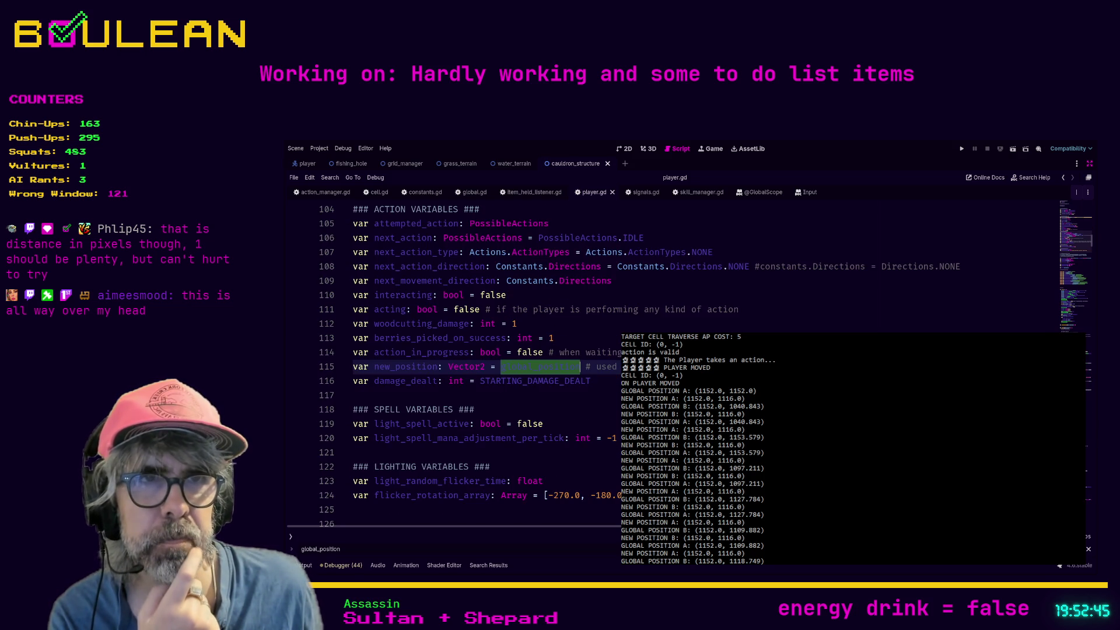
key(F3)
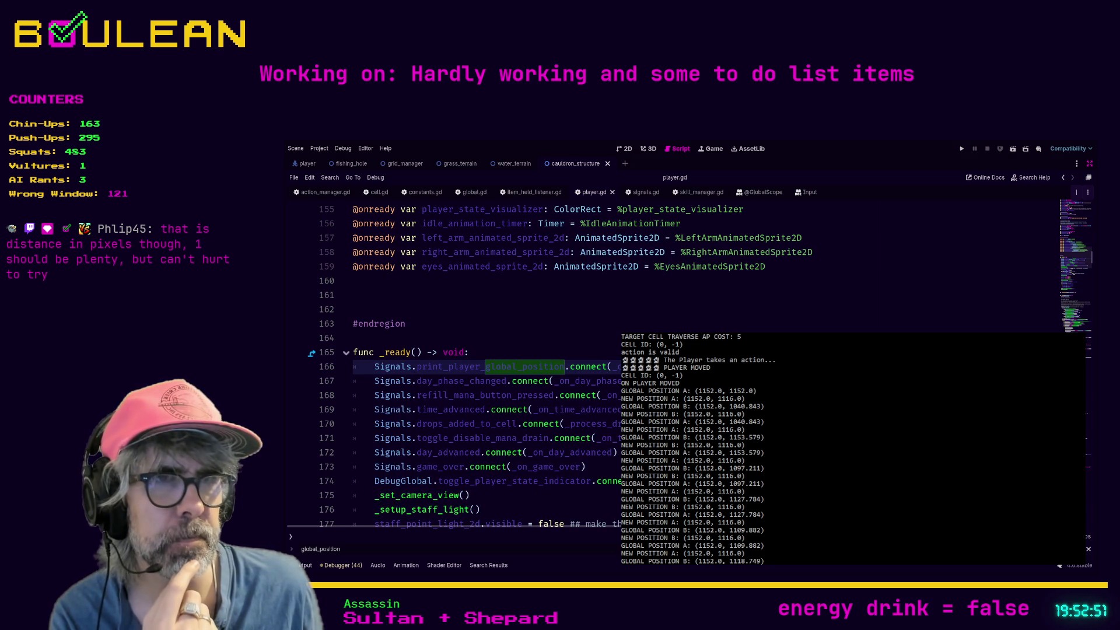
key(F3)
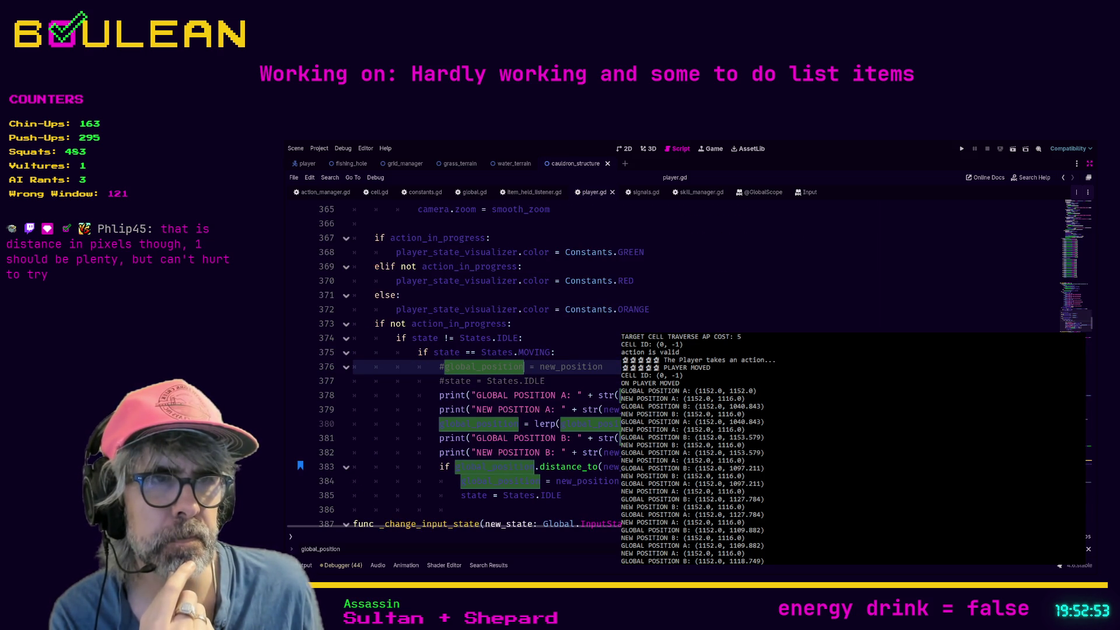
scroll(369, 353, down, 1)
key(F3)
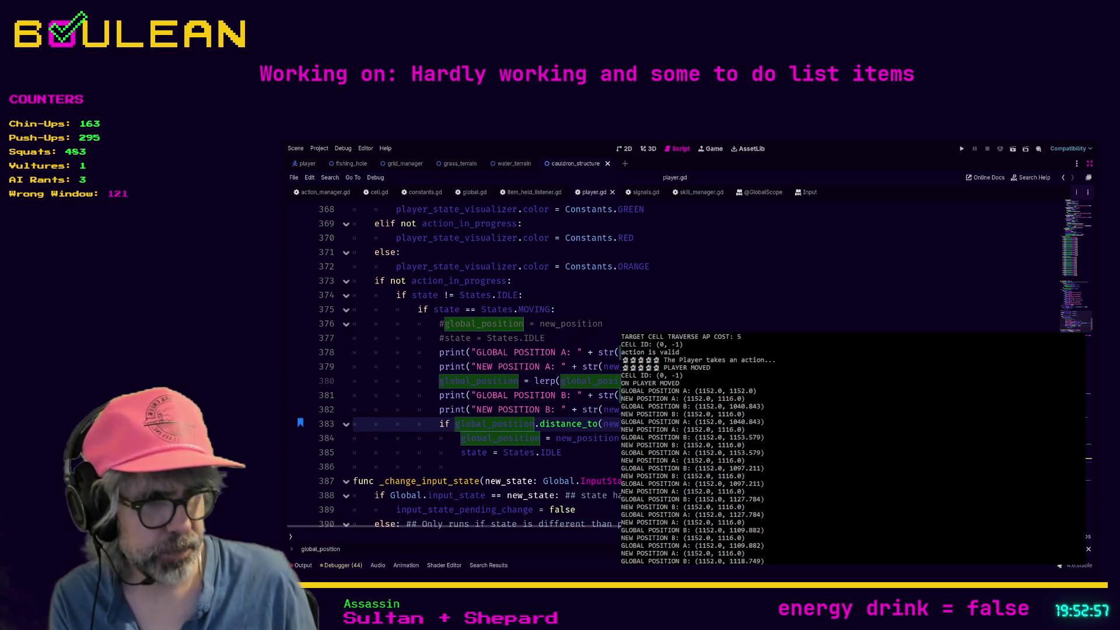
click(562, 452)
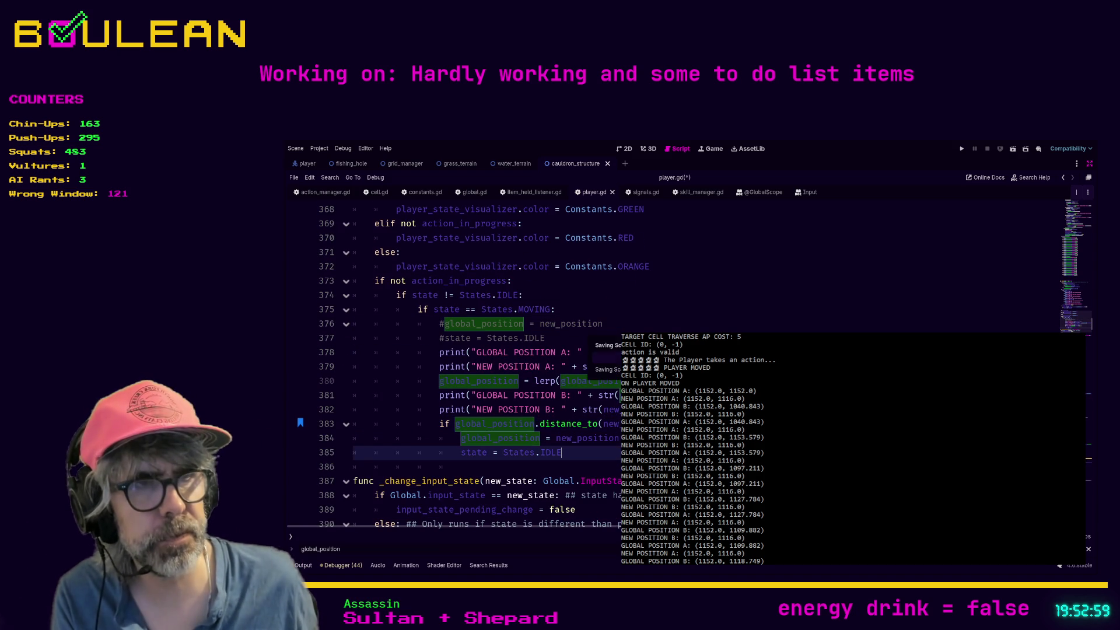
Run the game, move the wizard two tiles east, then stop the run.
key(F5)
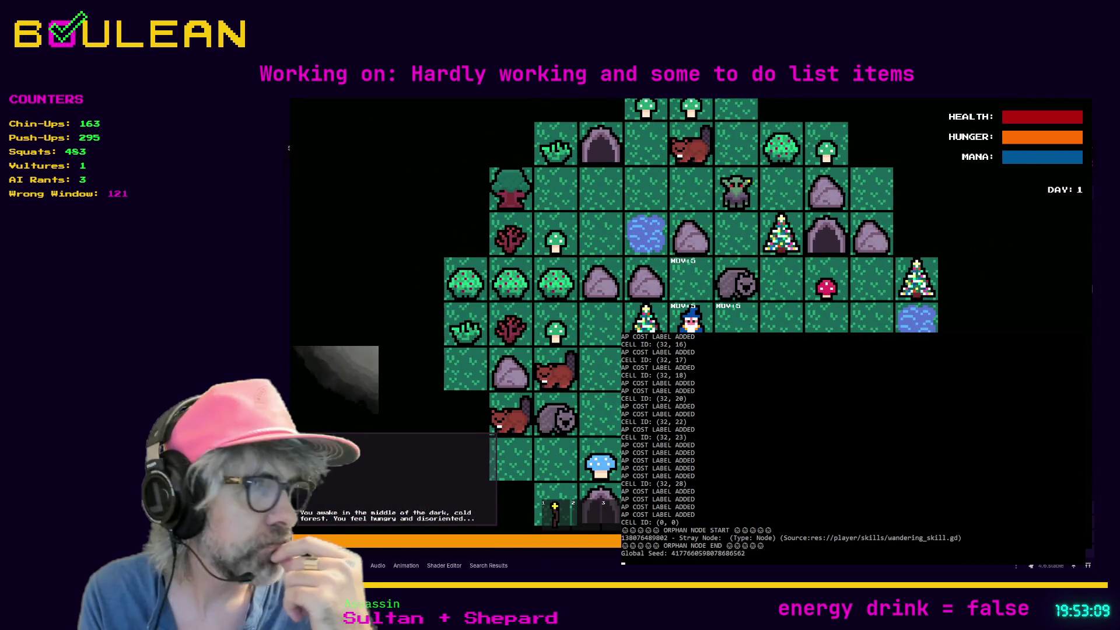
key(Right)
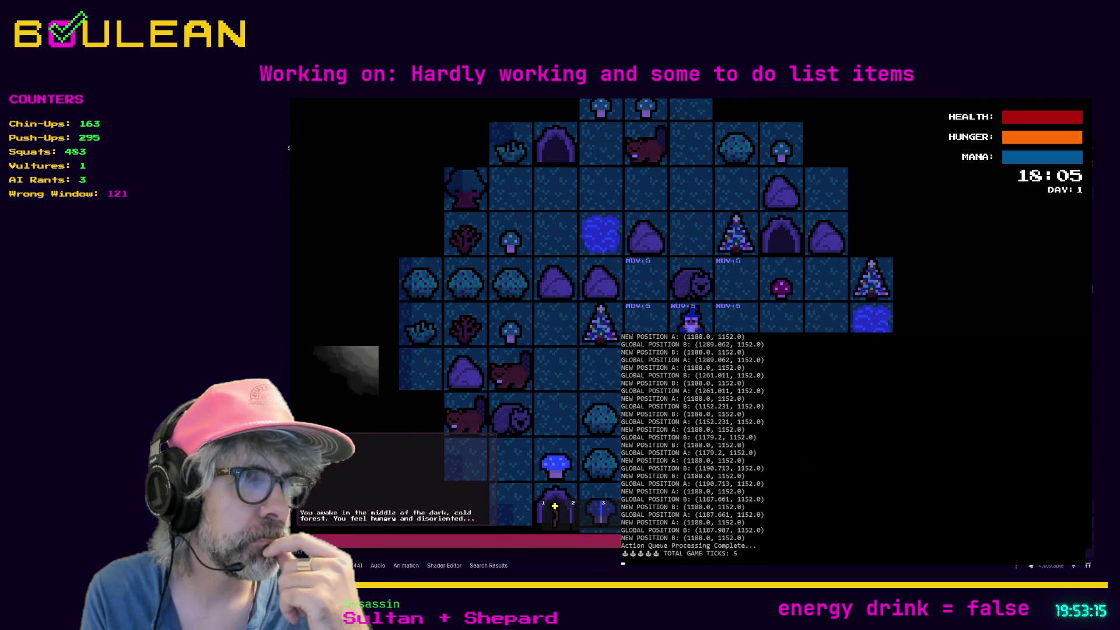
key(Right)
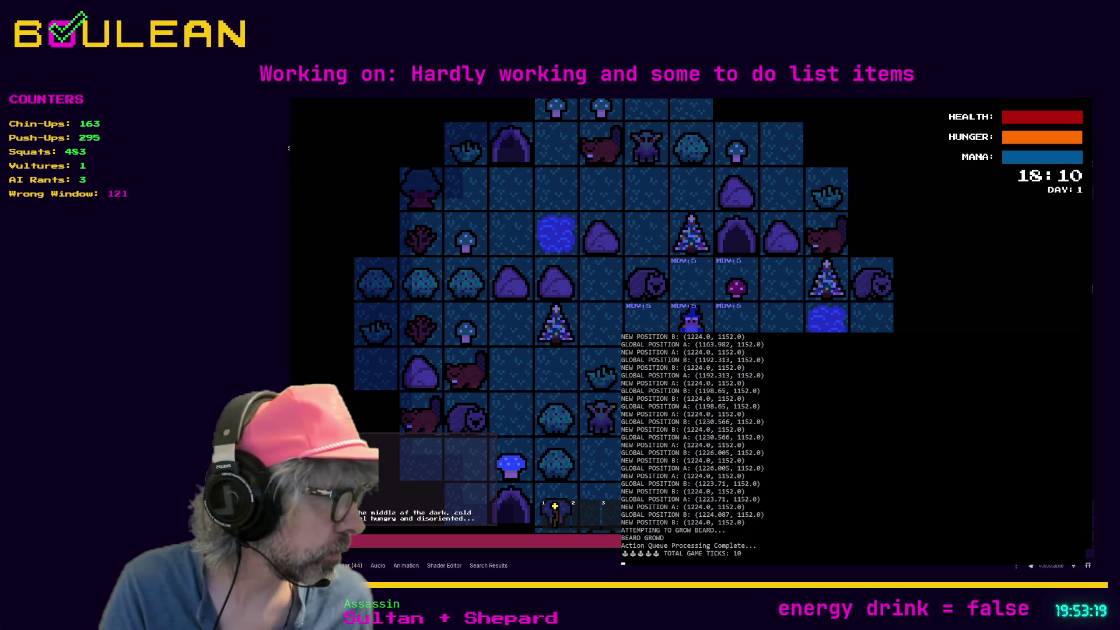
scroll(694, 450, up, 4)
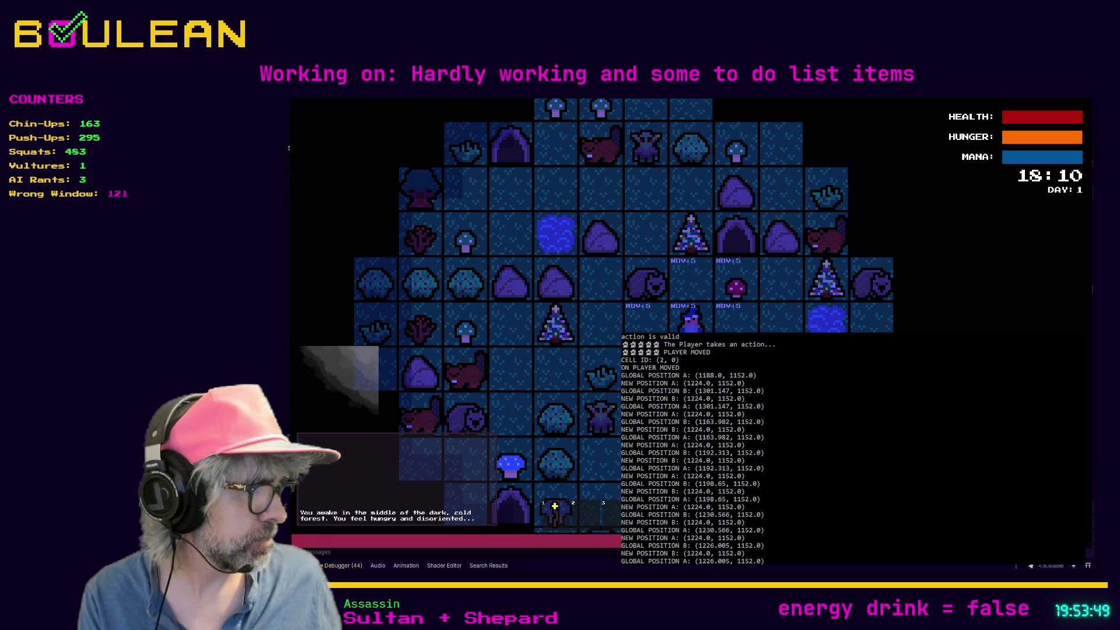
key(F8)
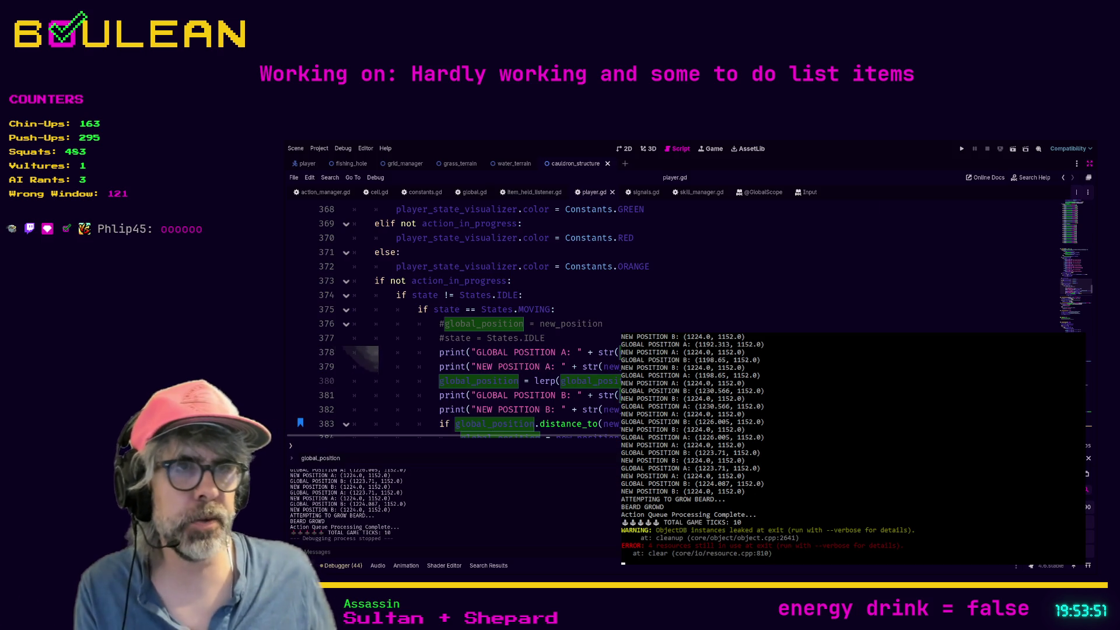
click(470, 410)
scroll(470, 366, down, 1)
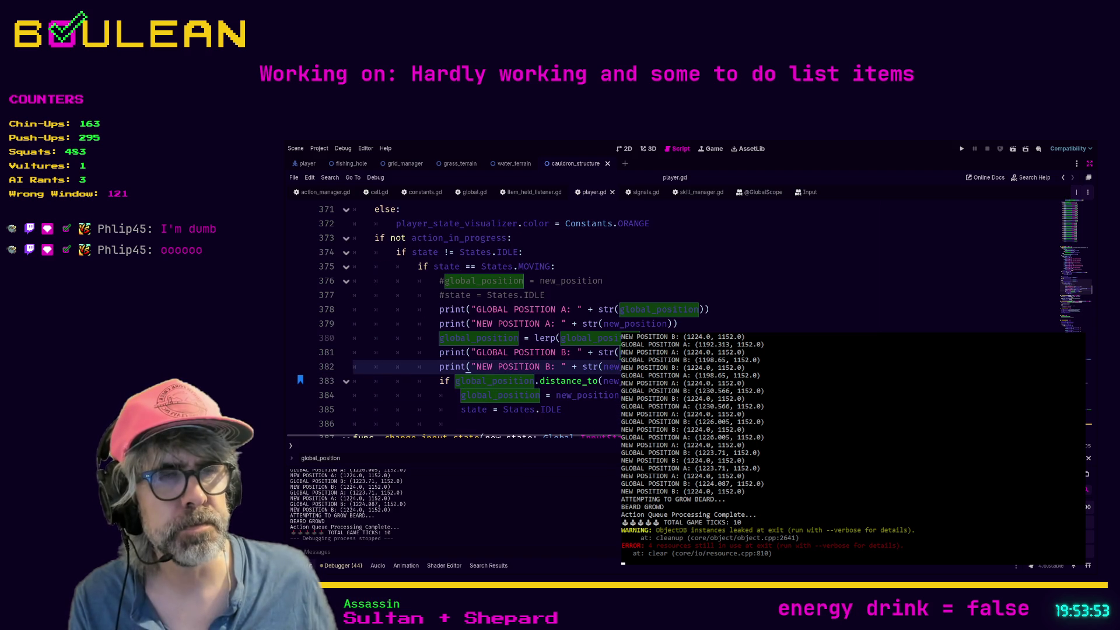
click(562, 409)
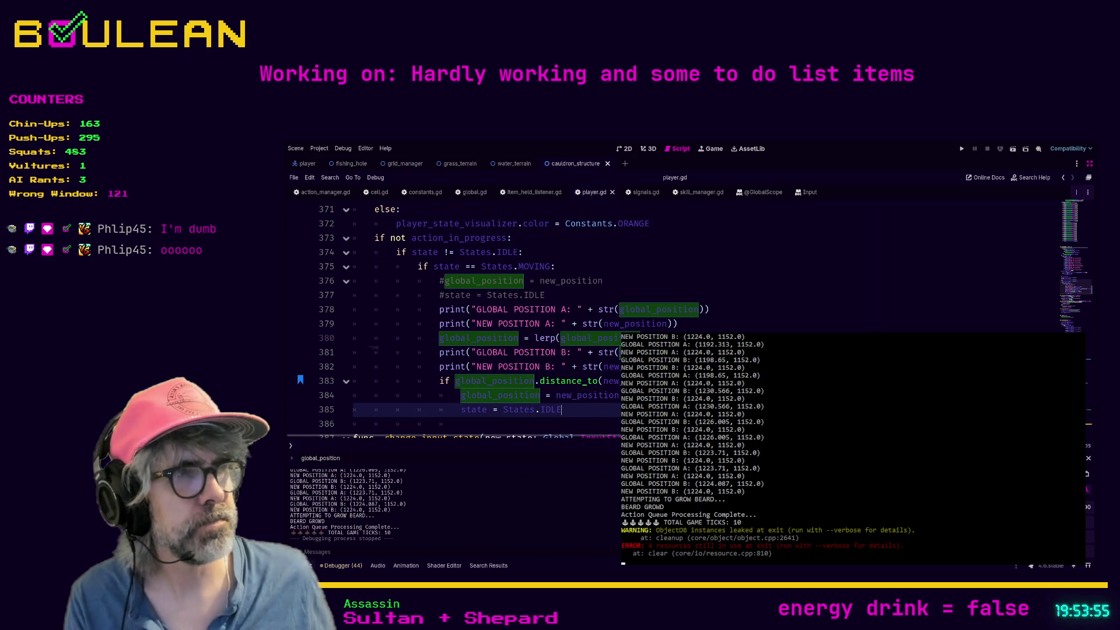
scroll(374, 350, down, 1)
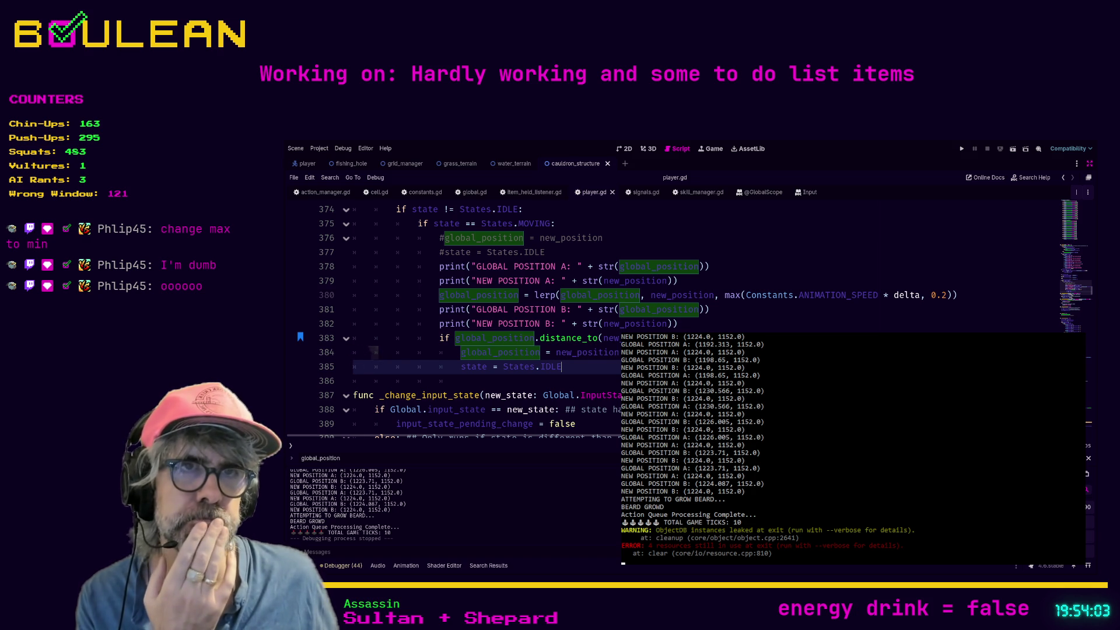
scroll(374, 352, up, 1)
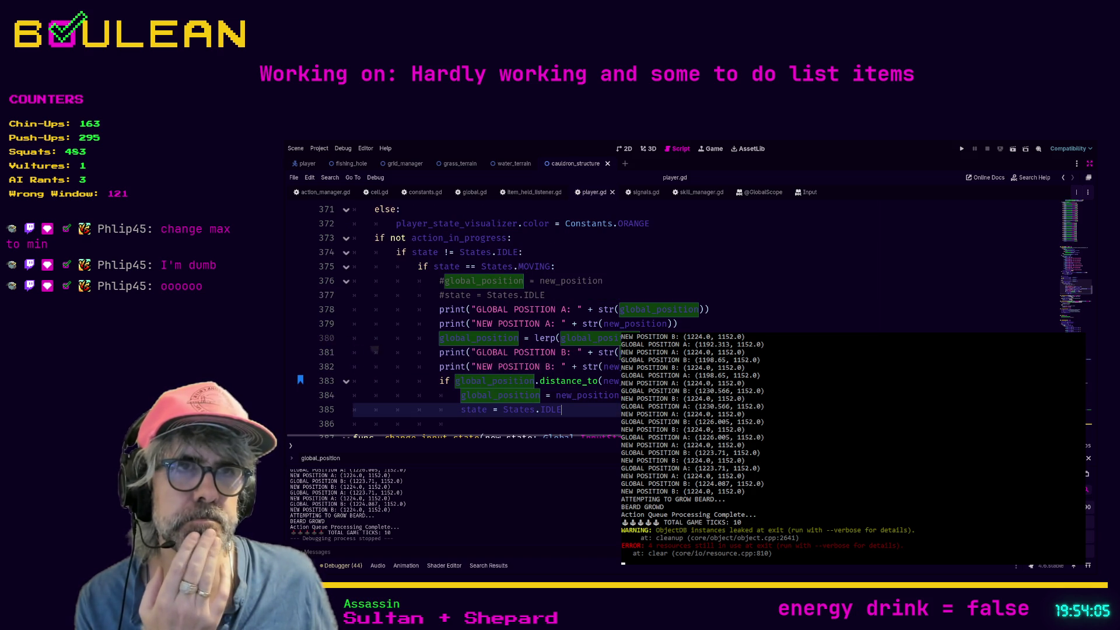
click(445, 380)
click(350, 458)
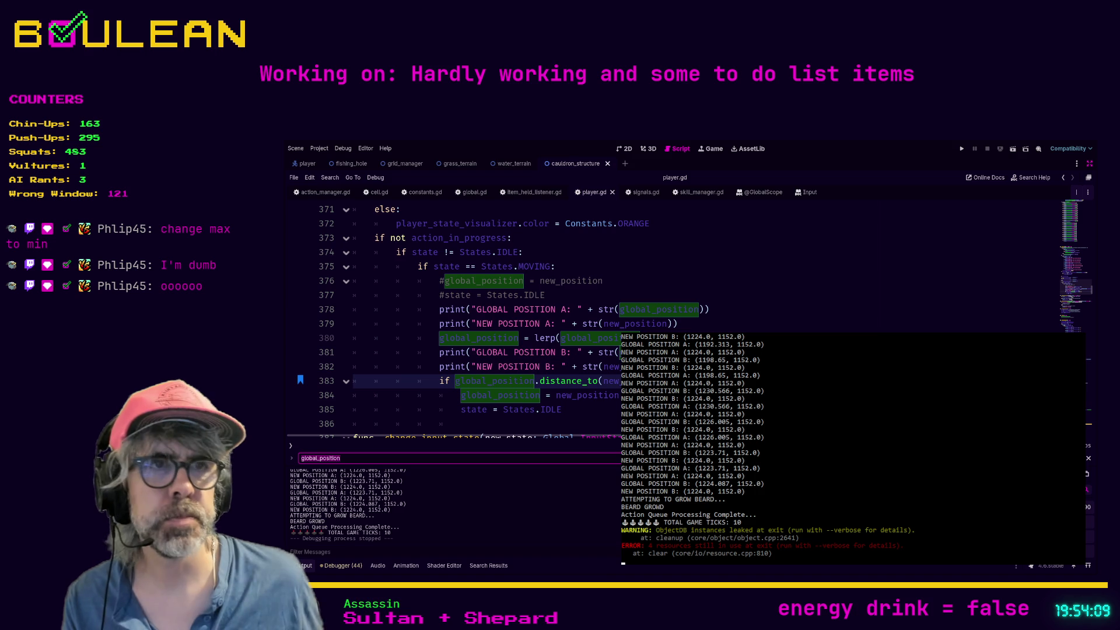
scroll(420, 337, up, 4)
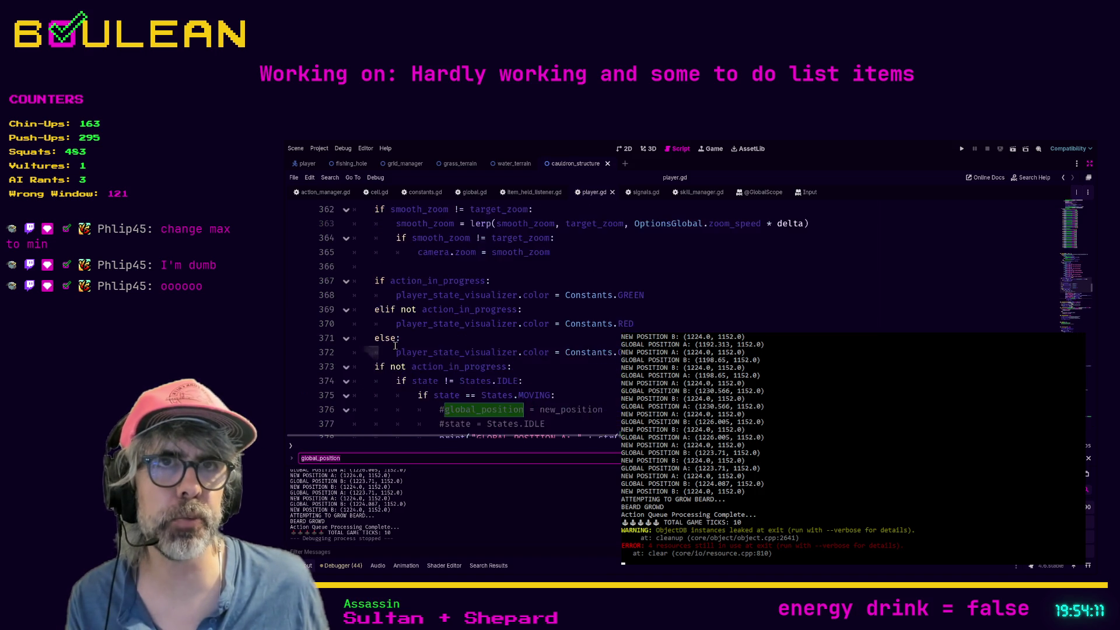
scroll(420, 337, down, 2)
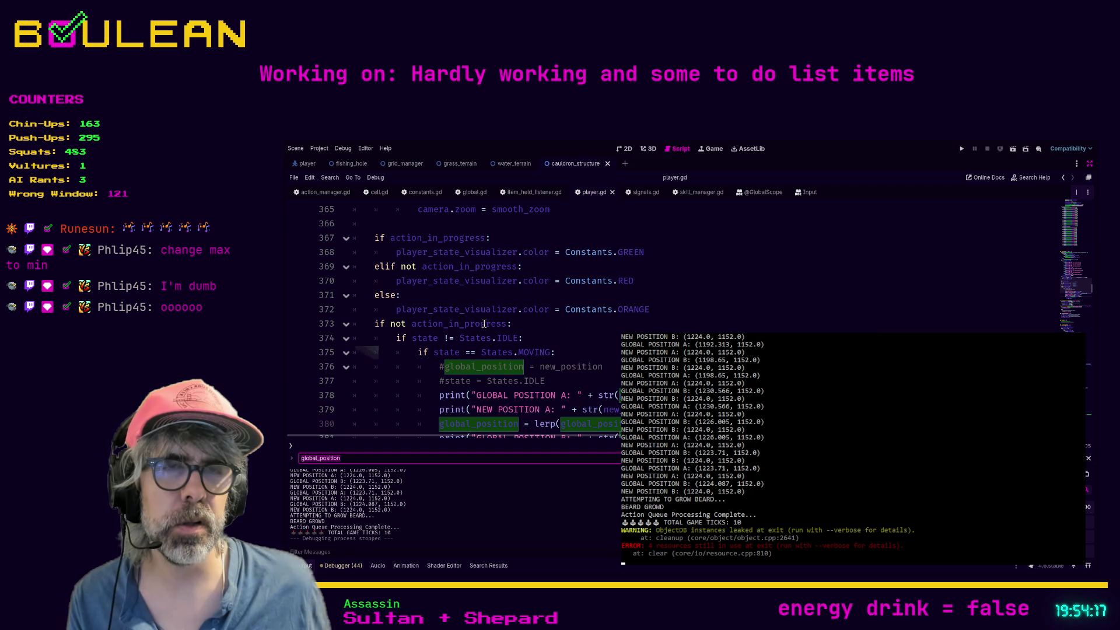
scroll(484, 324, down, 1)
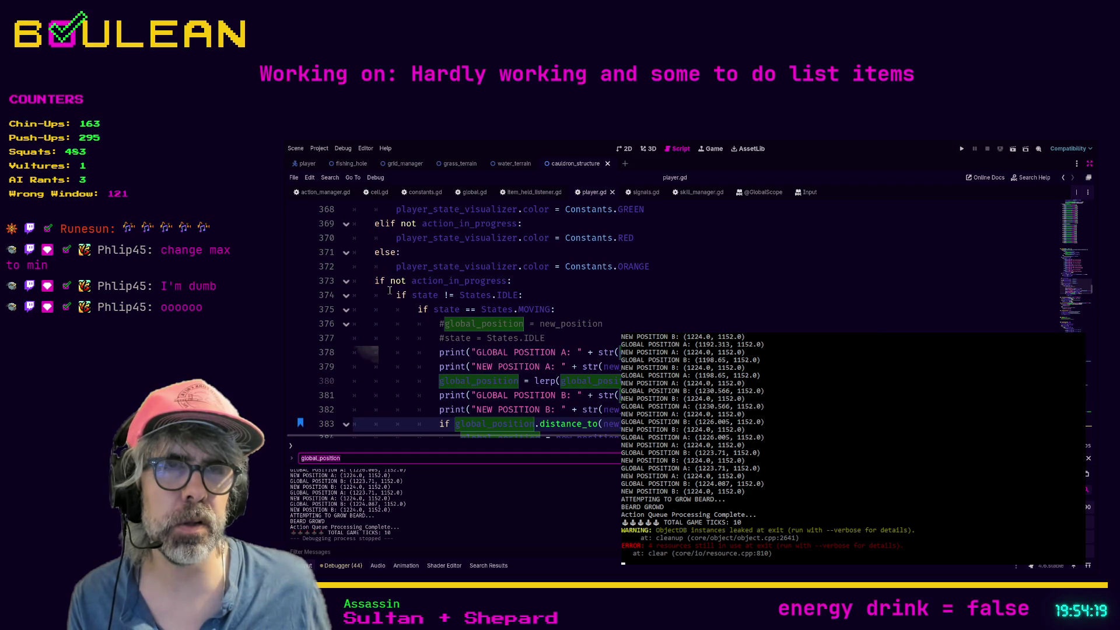
drag(390, 282, 418, 282)
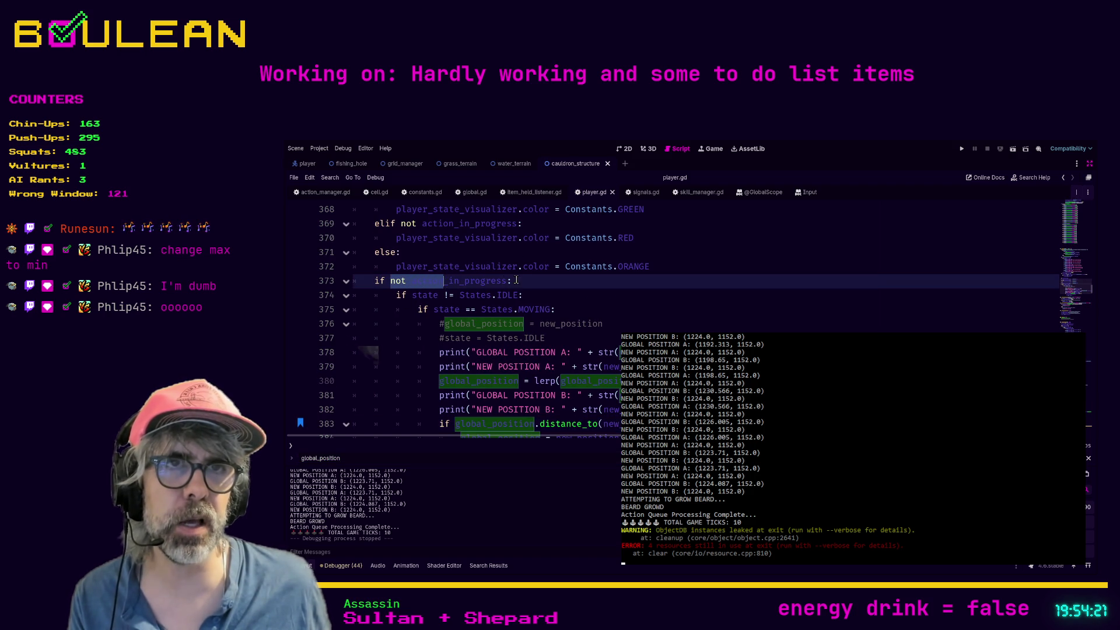
drag(513, 282, 366, 288)
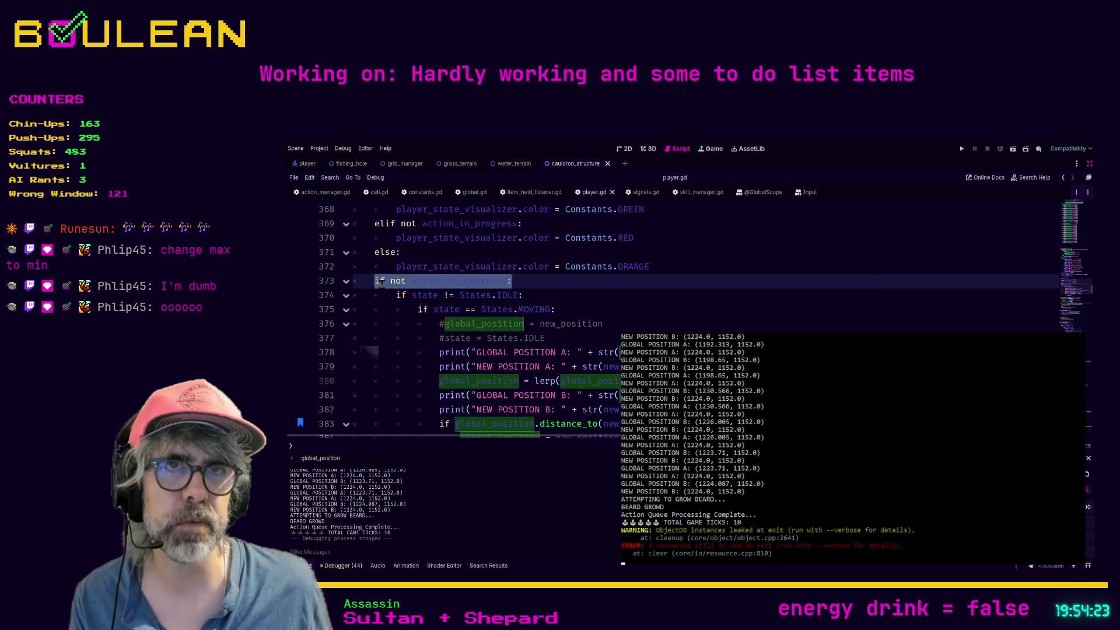
click(380, 282)
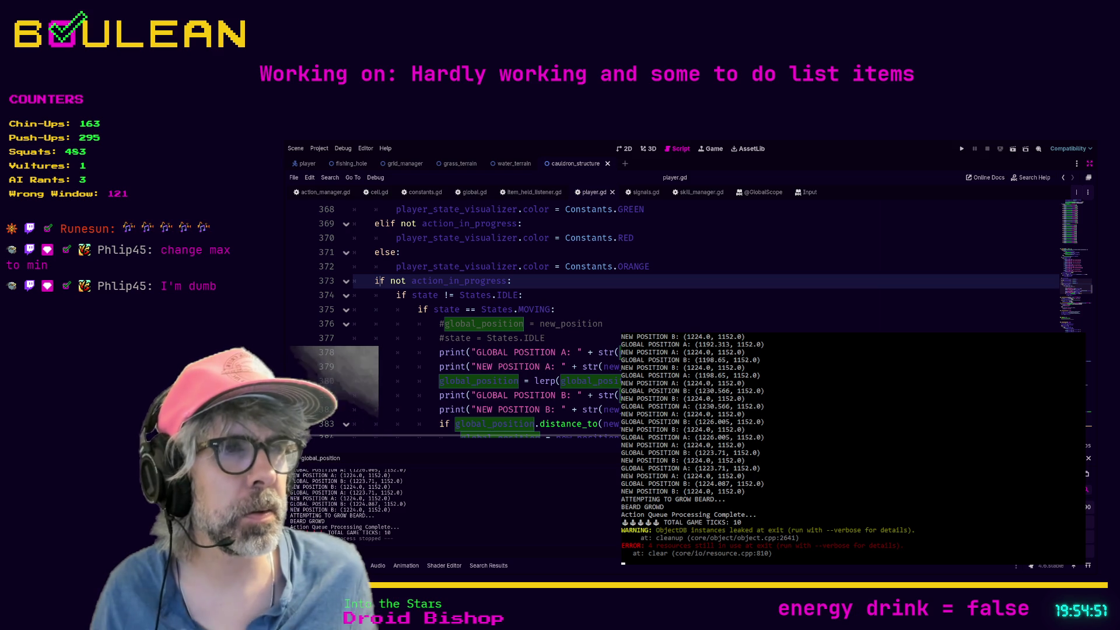
Review the lerp line 380, save player.gd and run the grid game again.
click(525, 380)
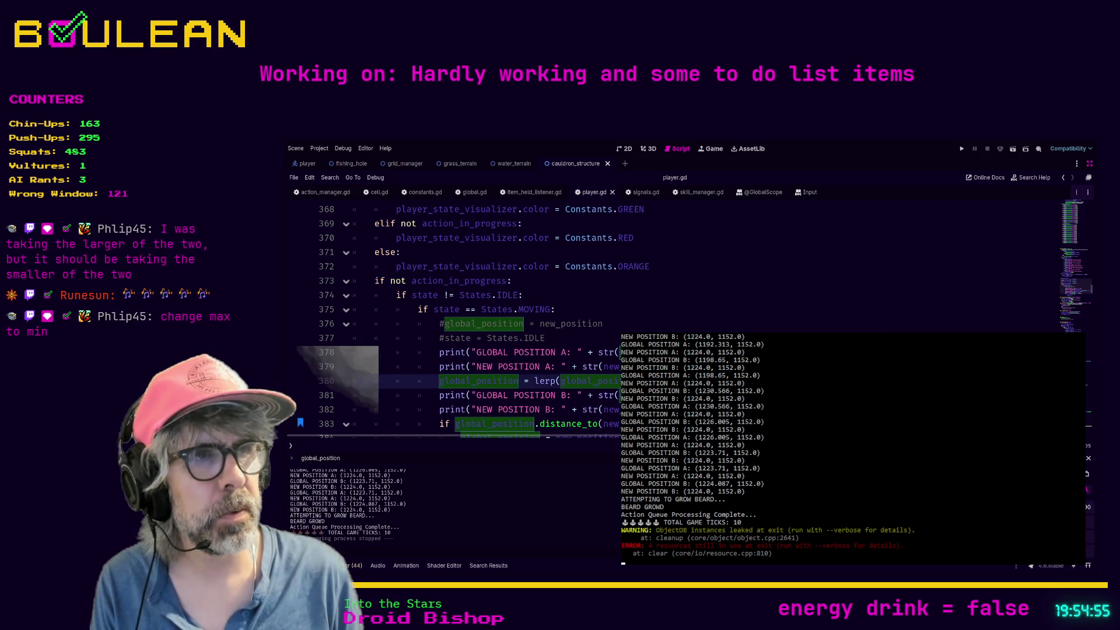
text(min)
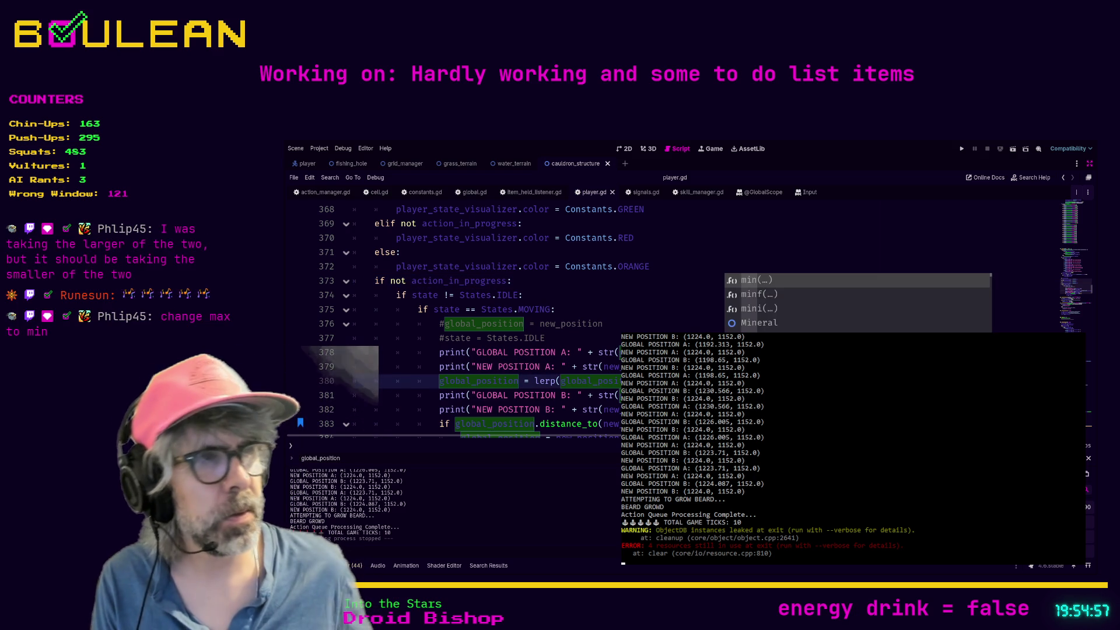
key(Escape)
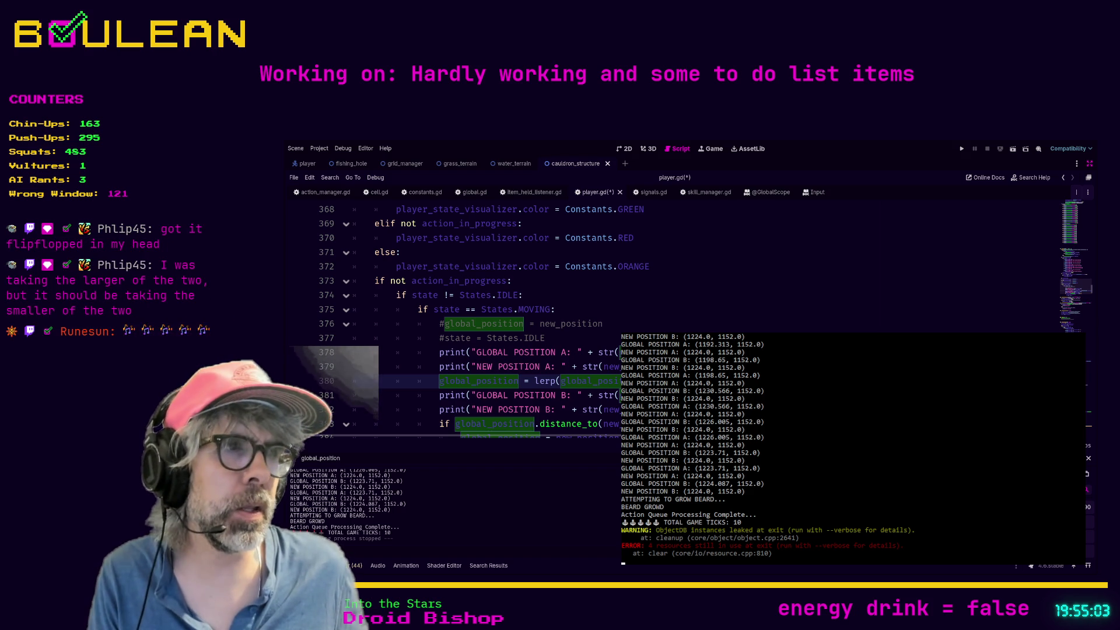
click(469, 395)
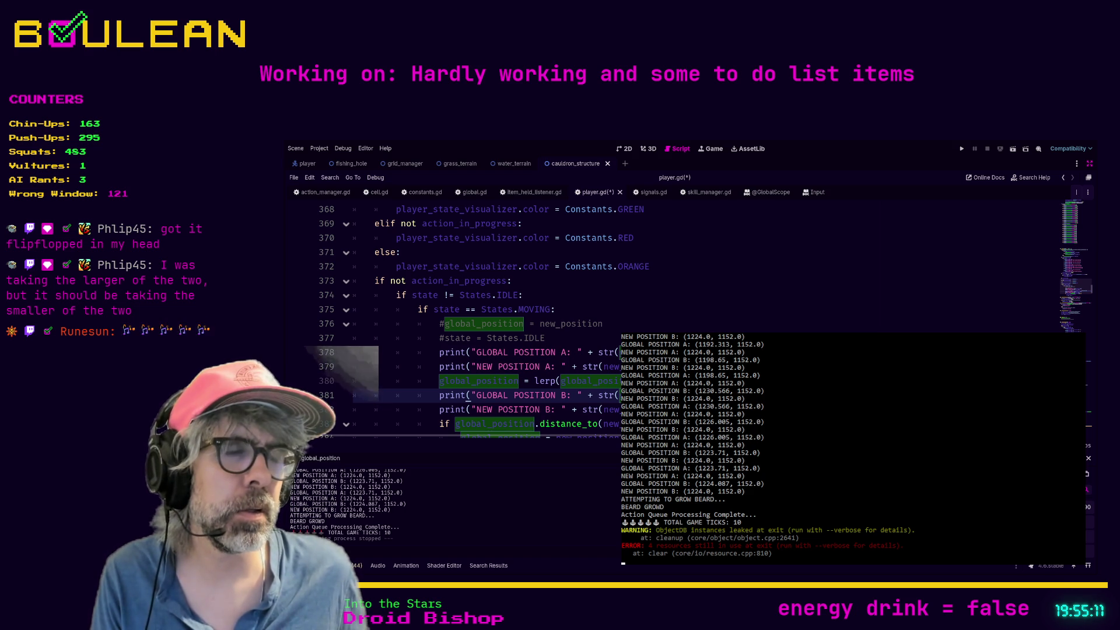
key(ctrl+s)
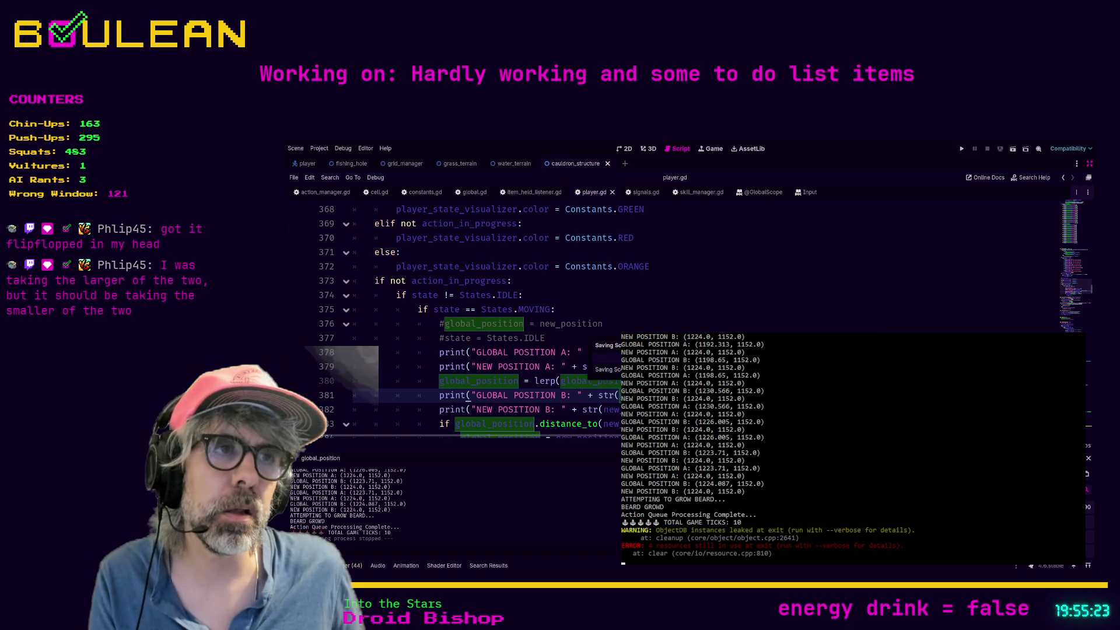
key(F5)
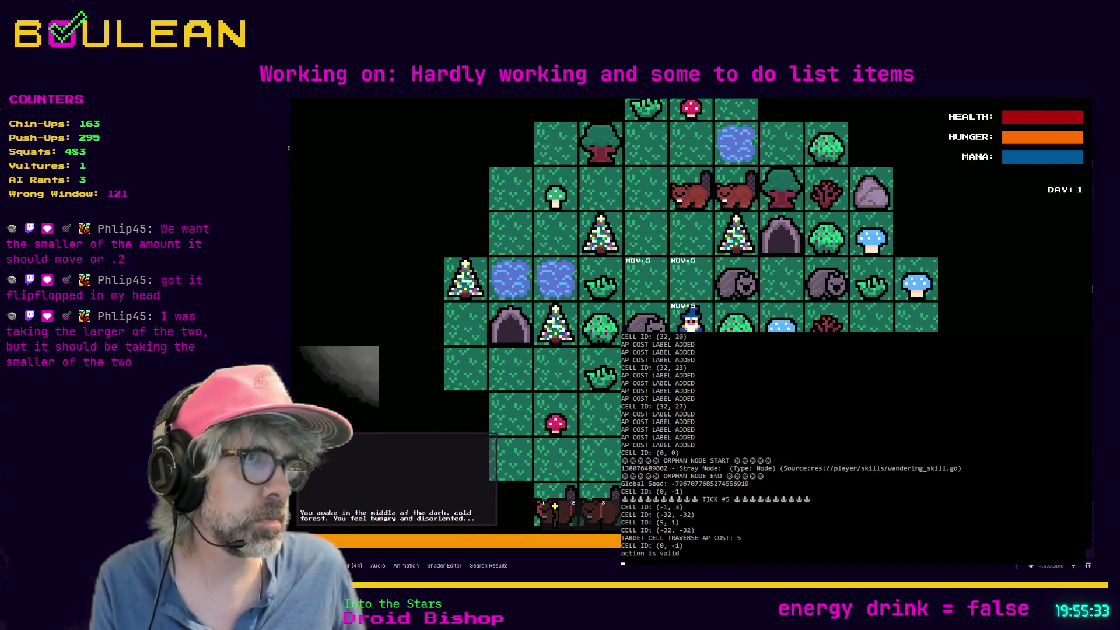
Move the wizard one tile up, left, then up, and stop the game.
key(Up)
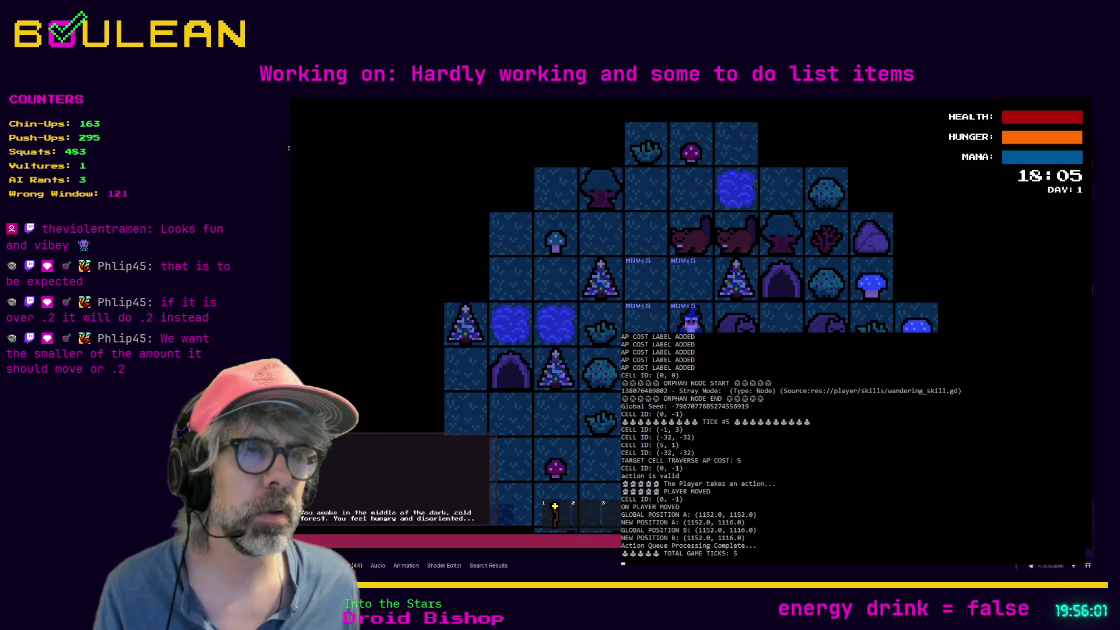
key(Left)
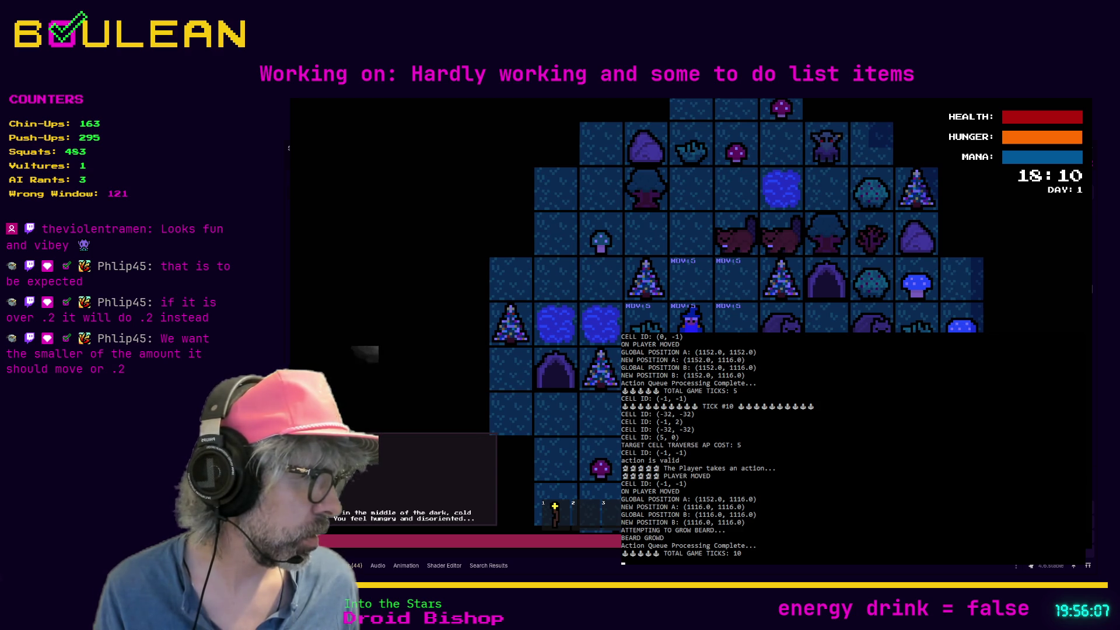
key(Up)
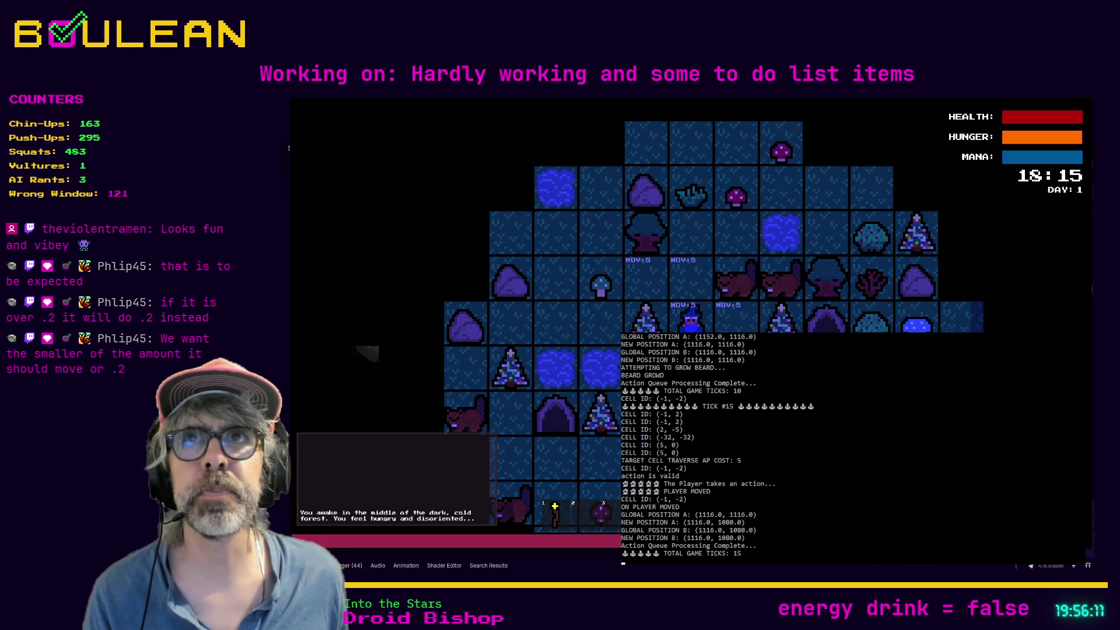
key(F8)
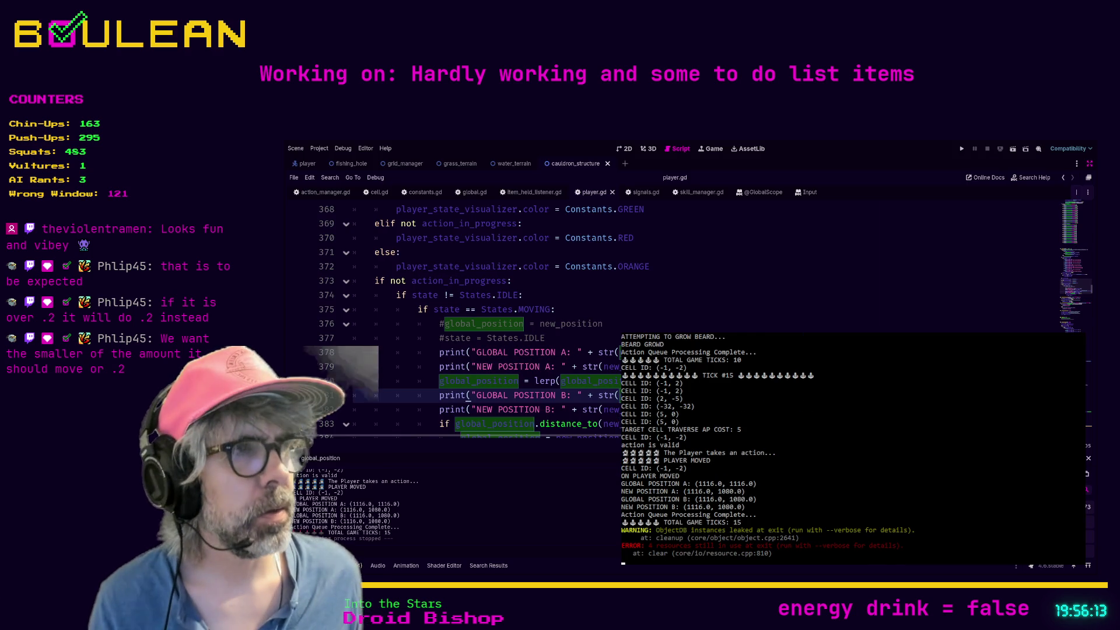
Check the lerp line 380 and NEW POSITION B print line, then rerun the game.
click(466, 381)
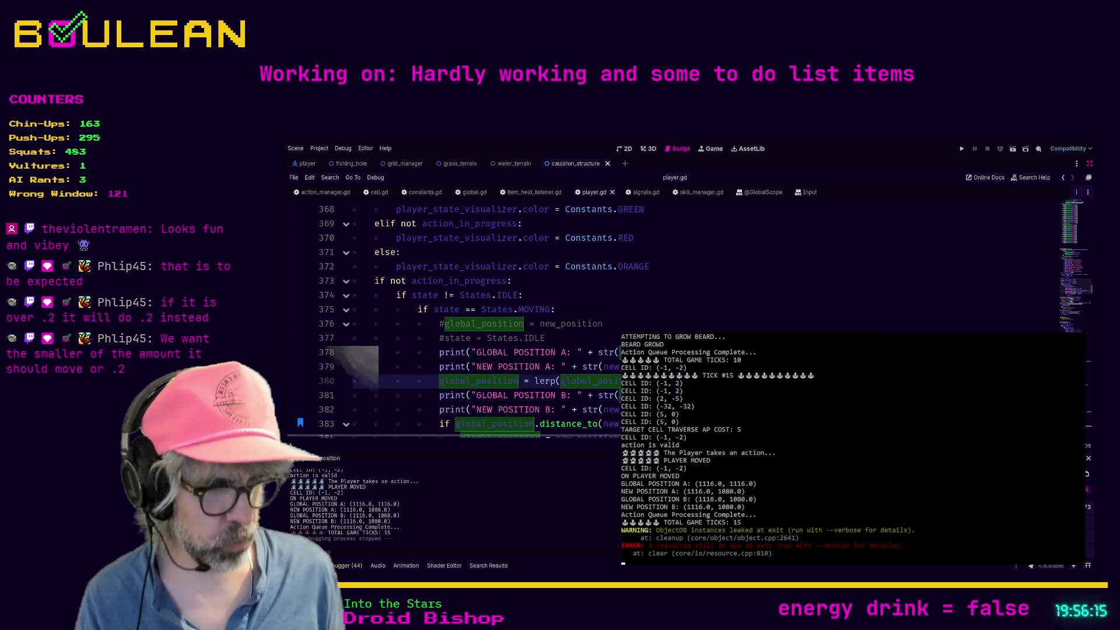
click(462, 410)
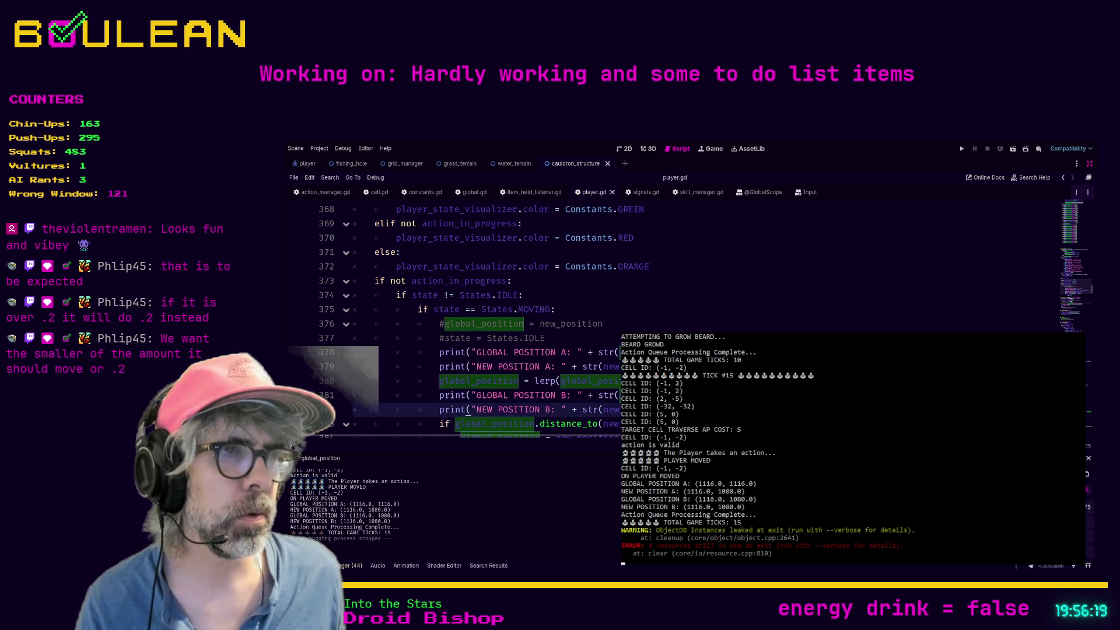
key(F5)
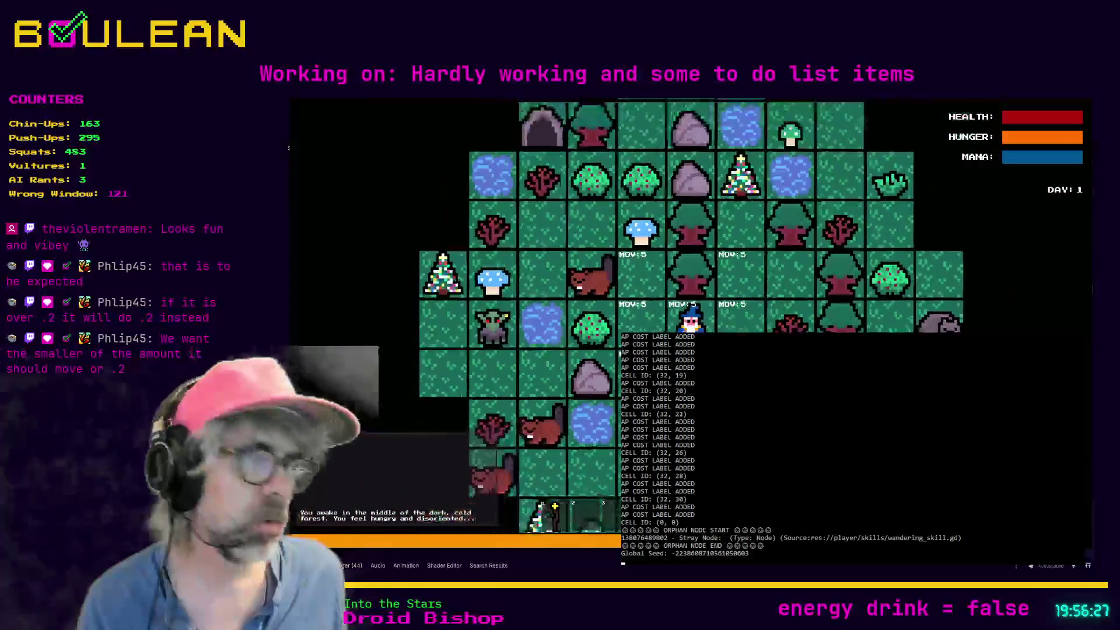
Move the wizard one tile left, stop the game, and undo the last change in player.gd.
key(Left)
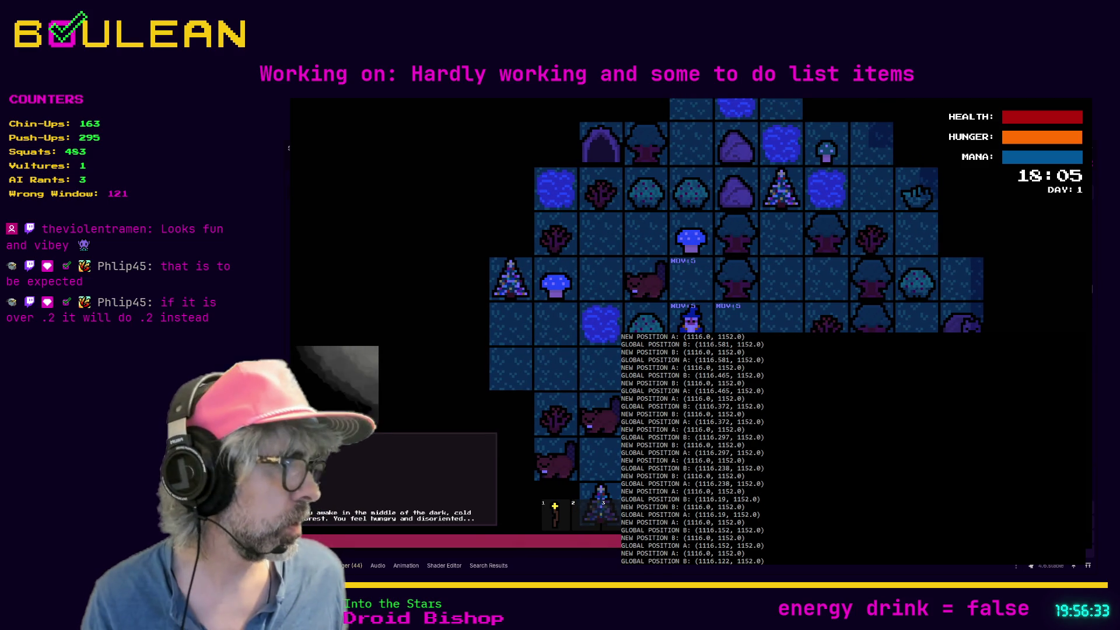
scroll(693, 449, up, 4)
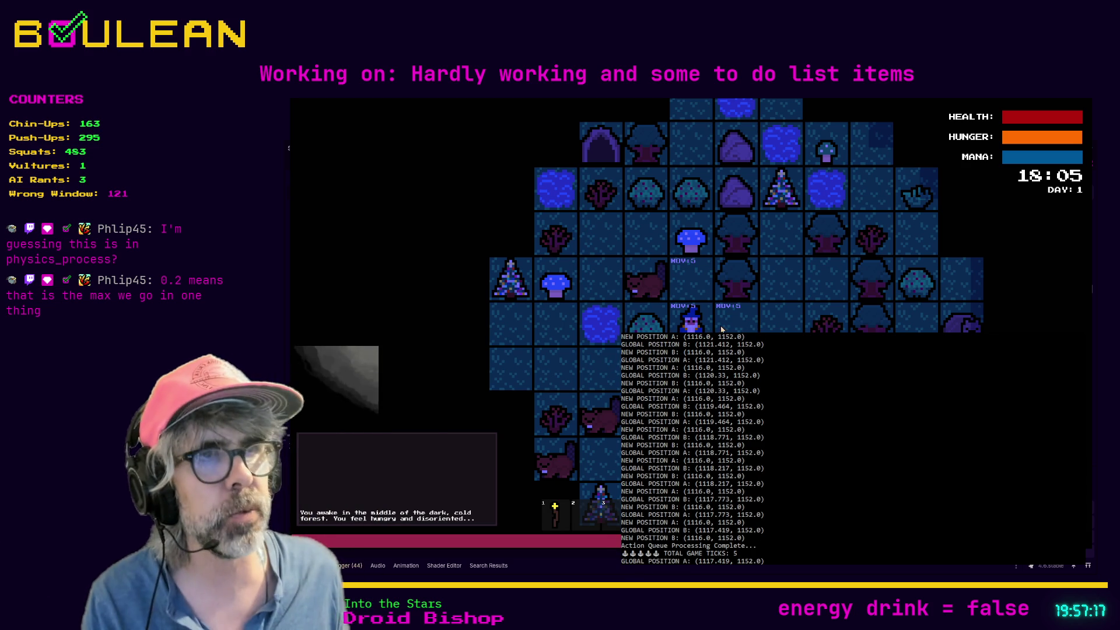
key(F8)
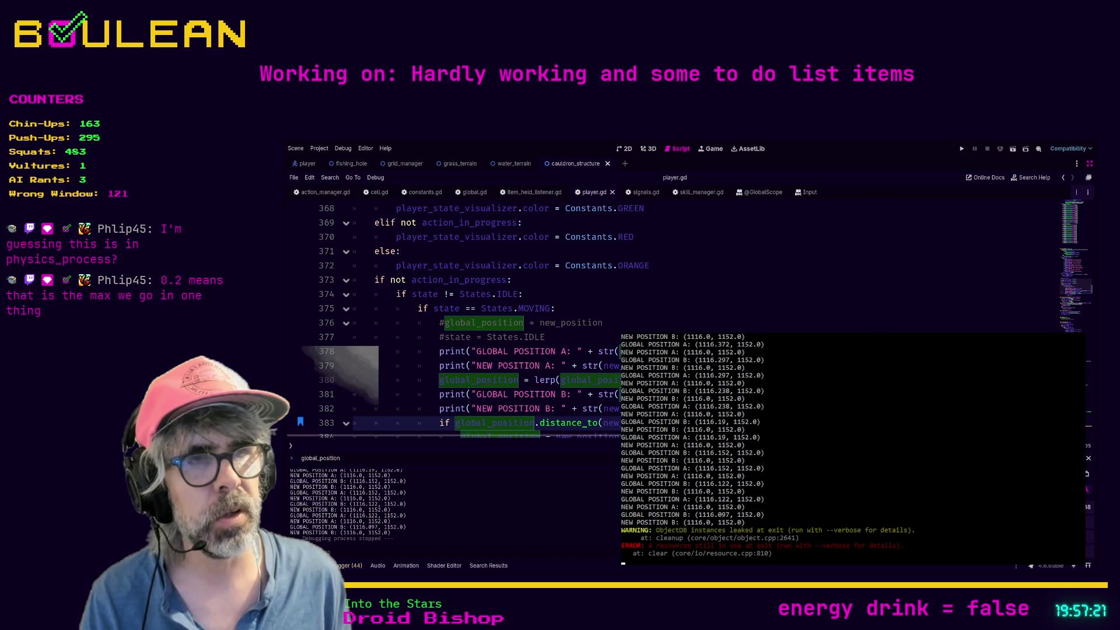
key(ctrl+z)
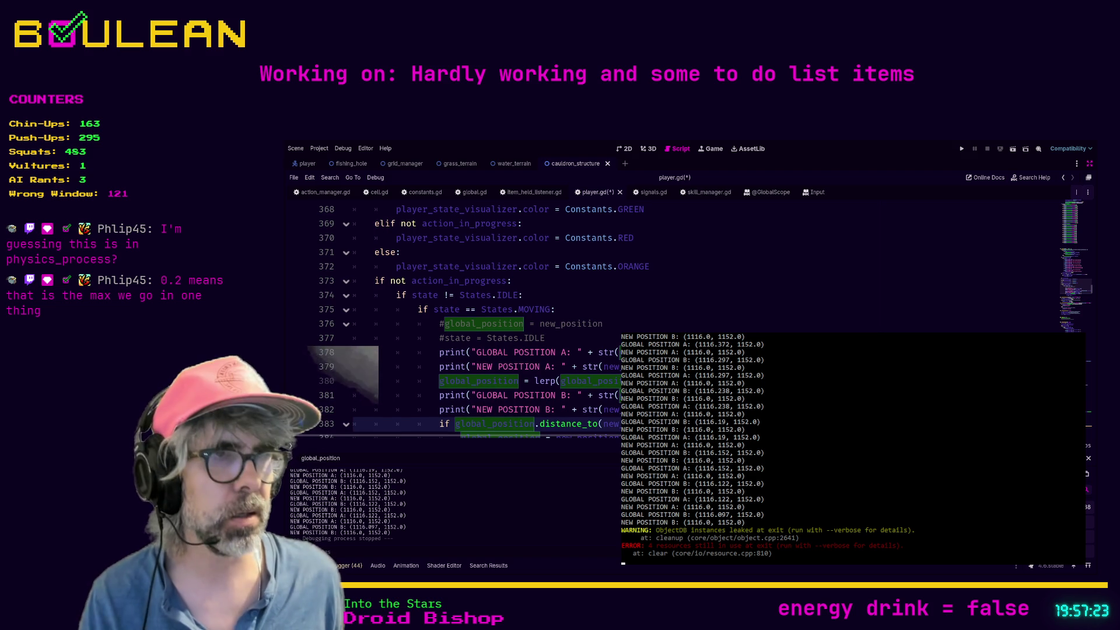
Save player.gd and run the grid game once more.
key(ctrl+s)
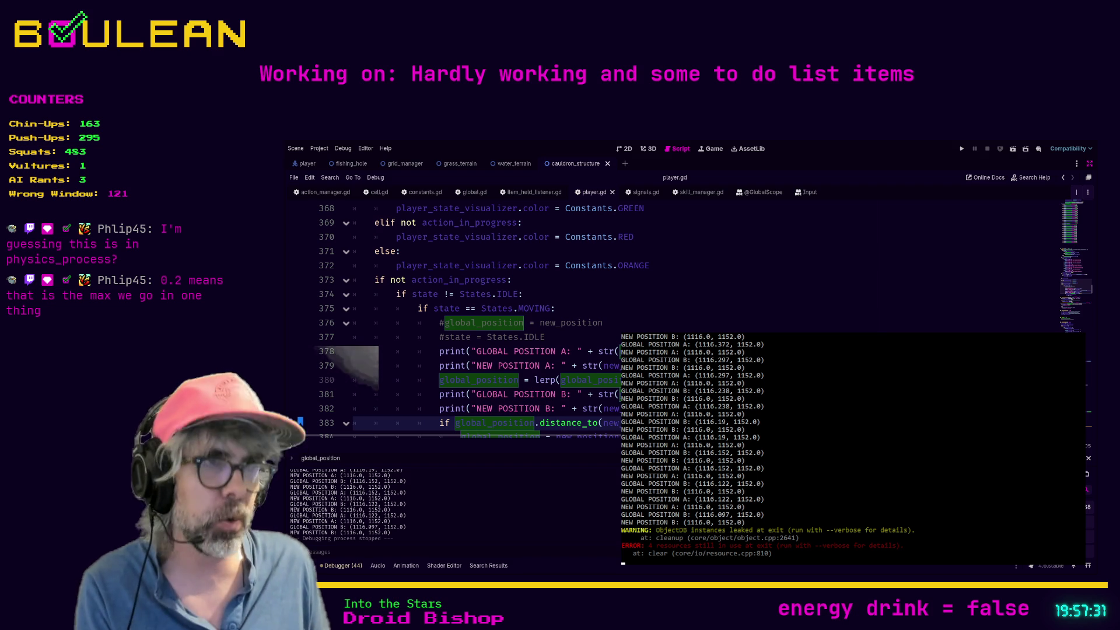
key(F5)
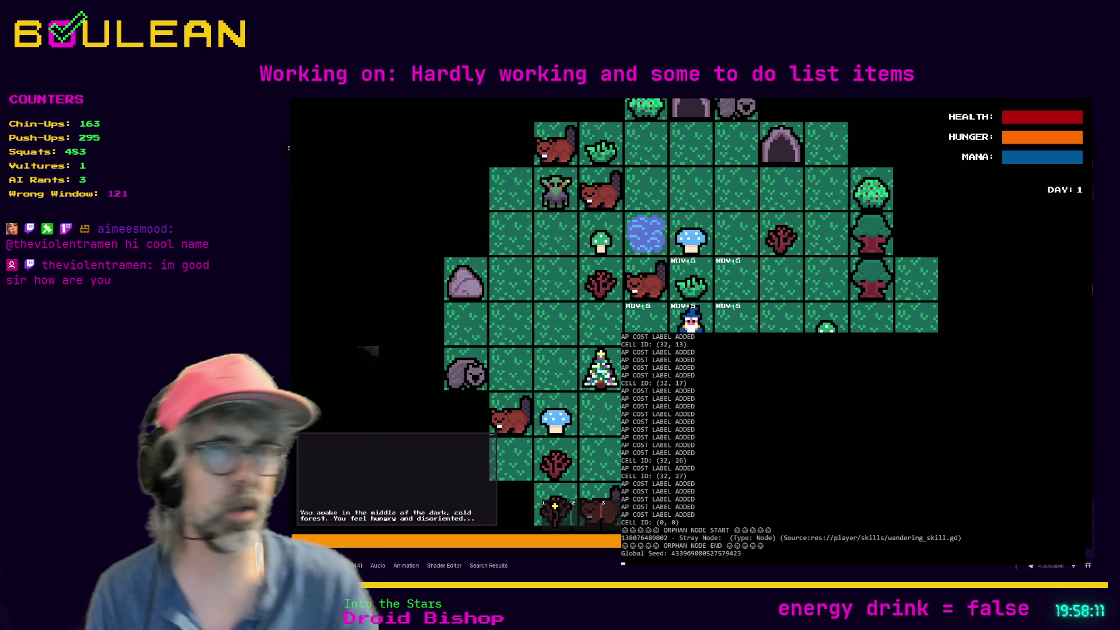
Walk the wizard three tiles left with the game view zoomed in to watch the lerp motion.
key(Left)
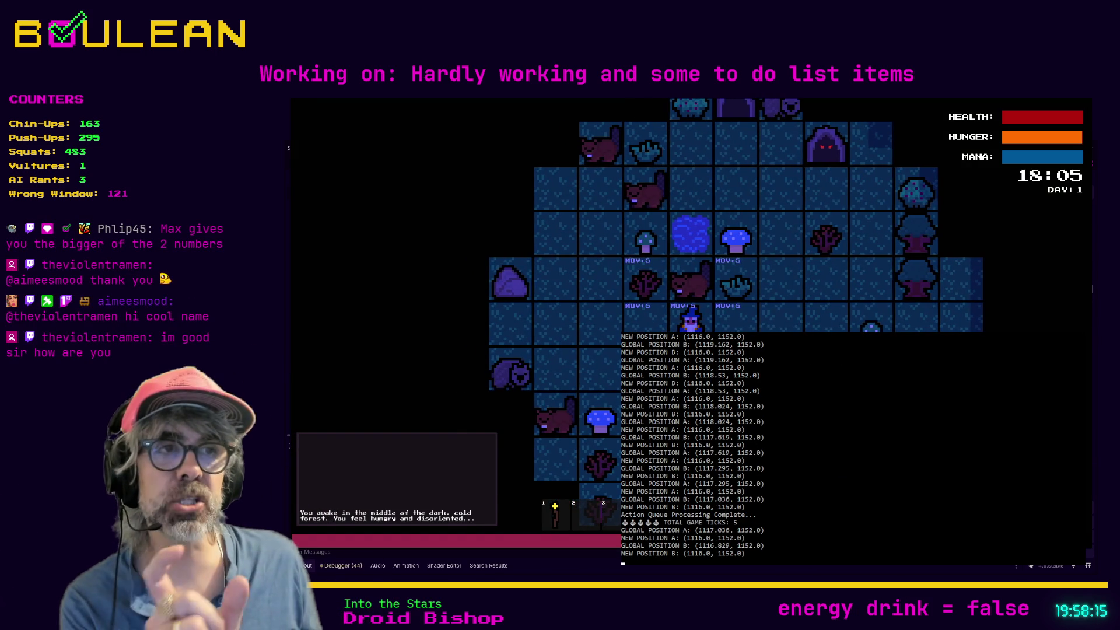
scroll(691, 318, up, 3)
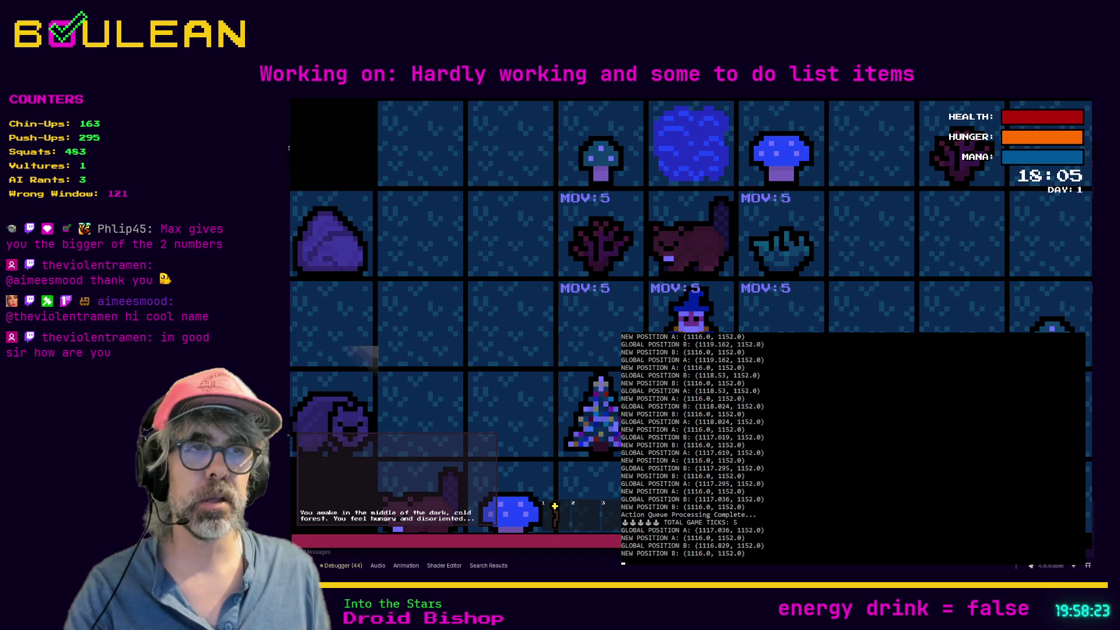
key(Left)
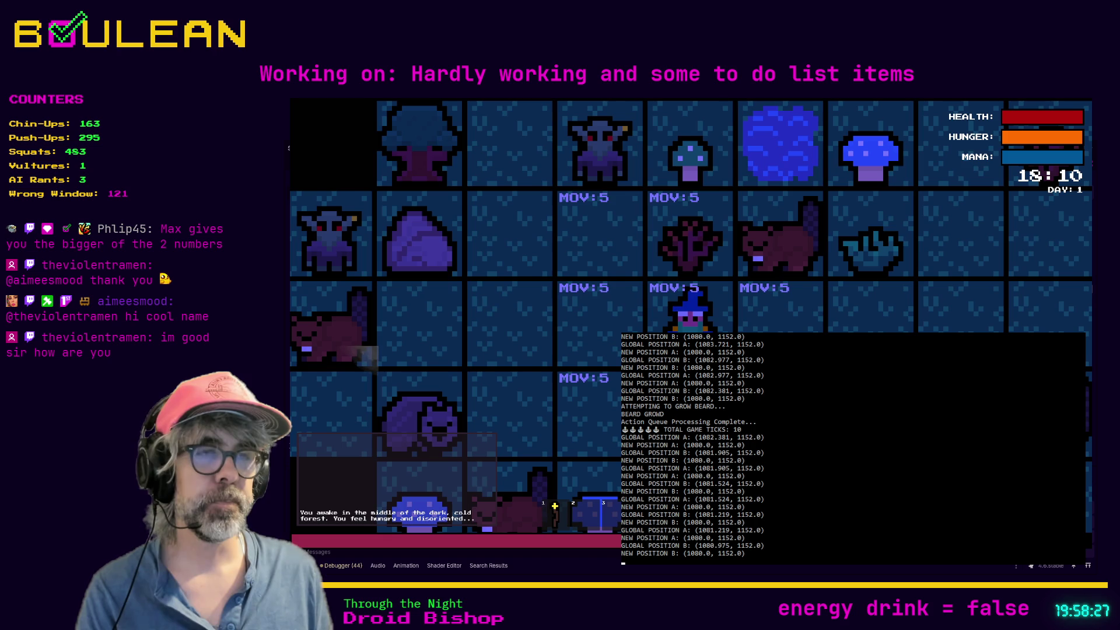
key(Left)
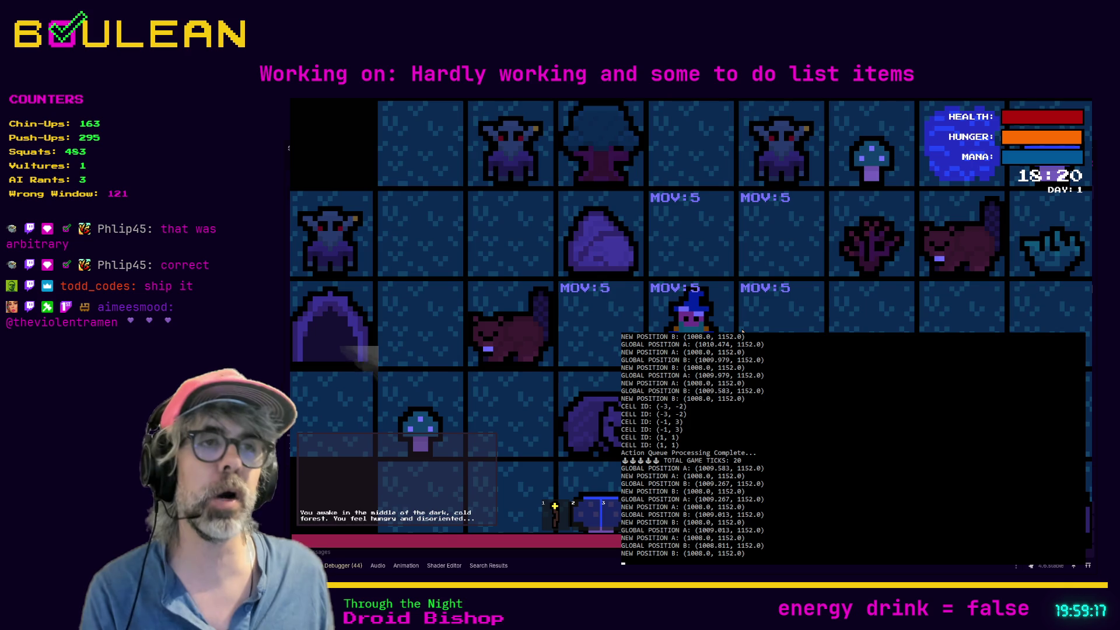
Close the running game, return to lerp line 380 in player.gd, and relaunch the grid game.
key(alt+F4)
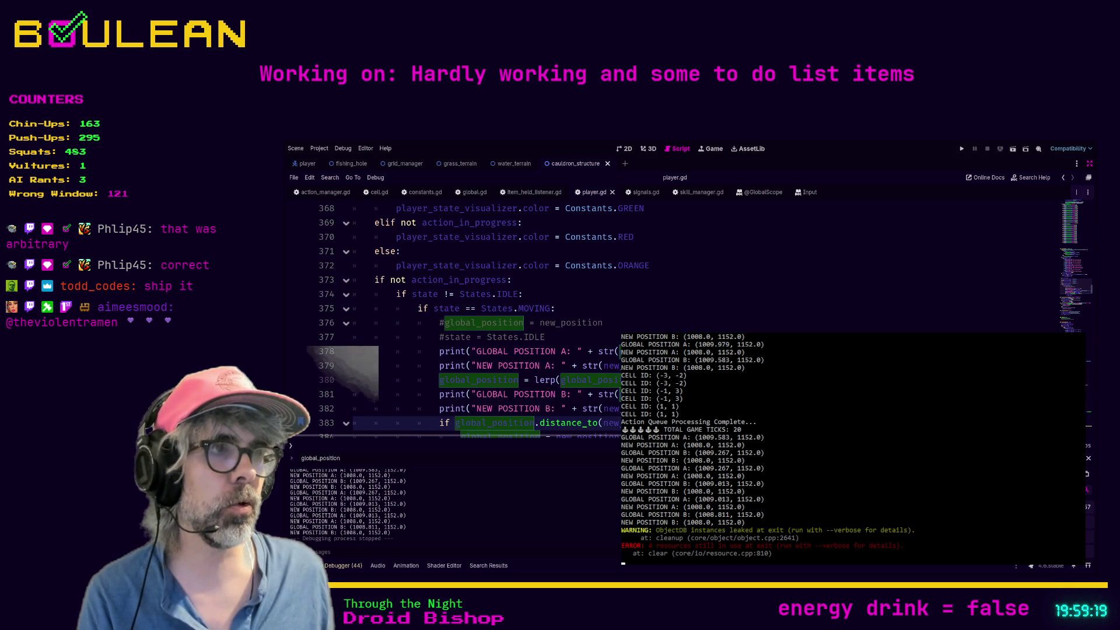
click(478, 381)
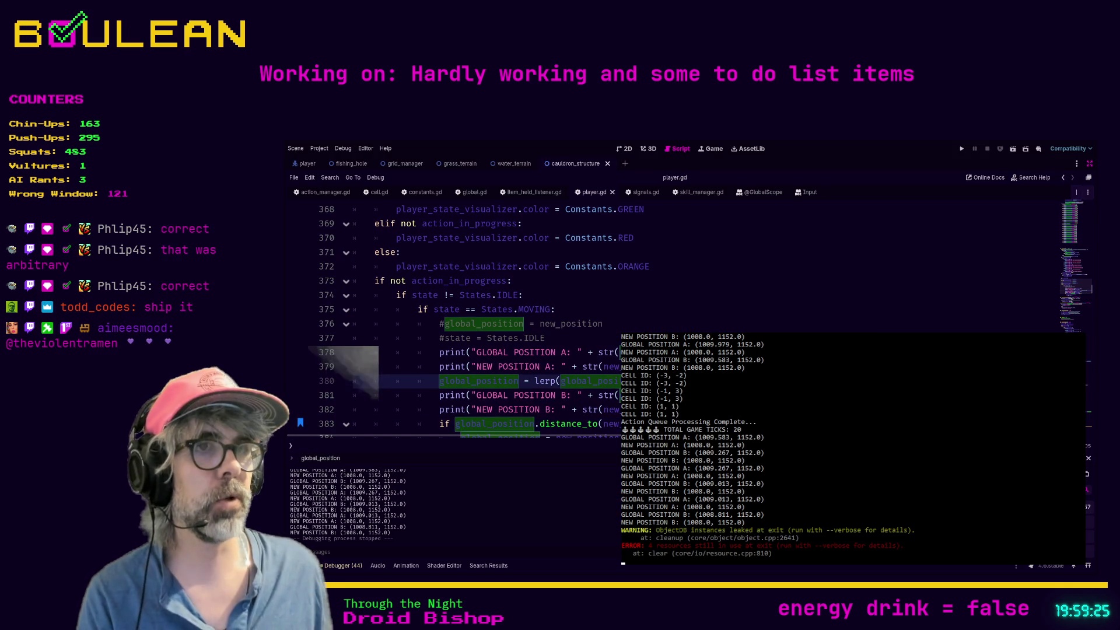
key(F5)
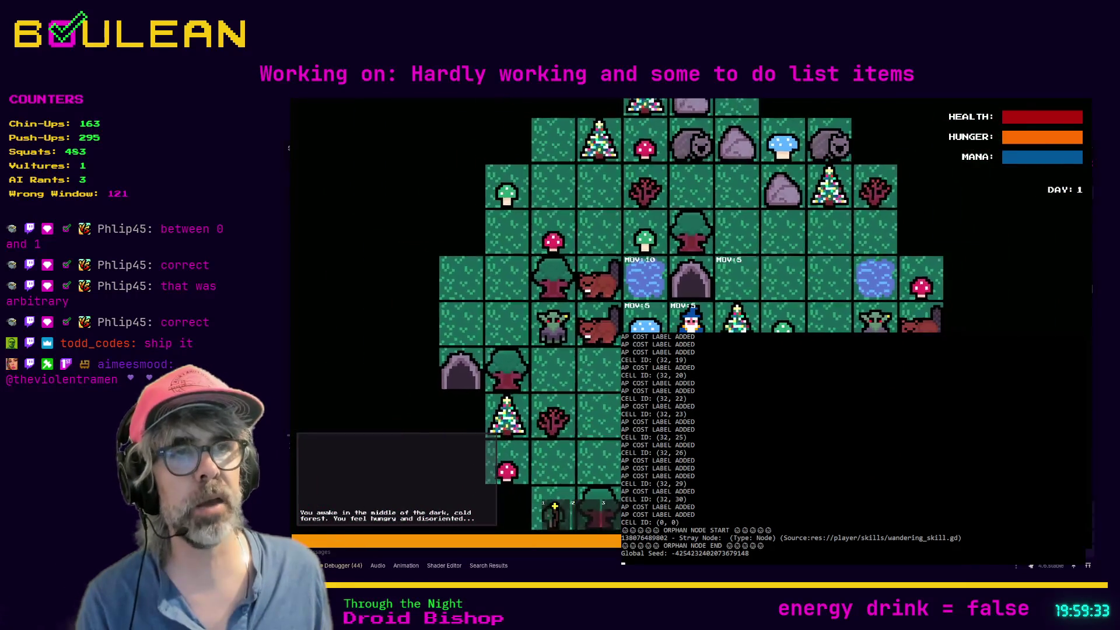
Move the wizard left, down and left, then stop the game.
key(Left)
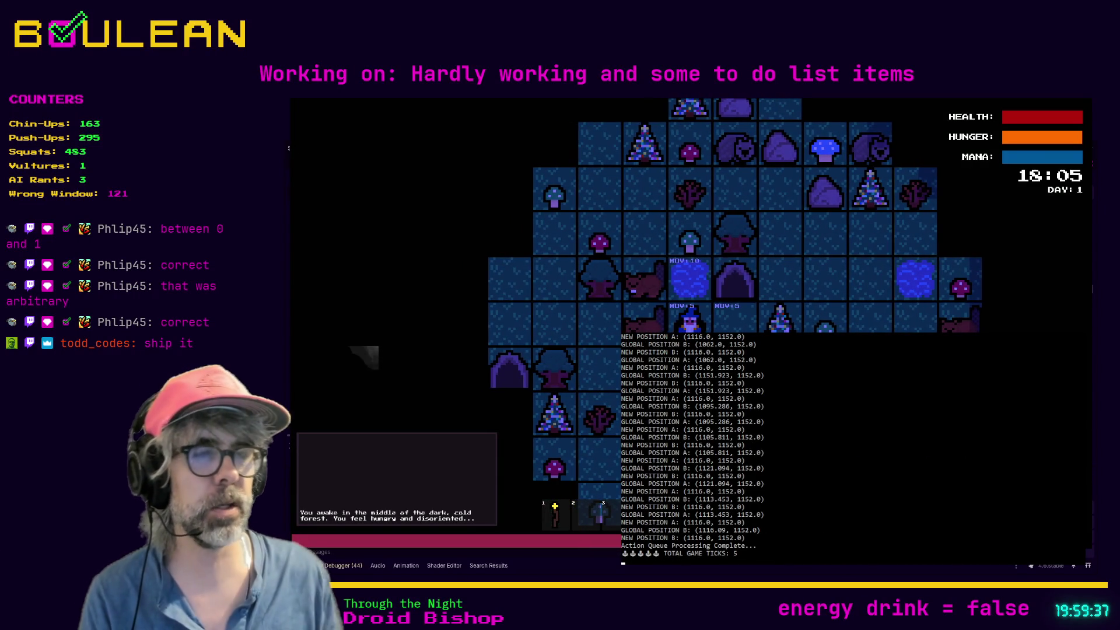
key(Down)
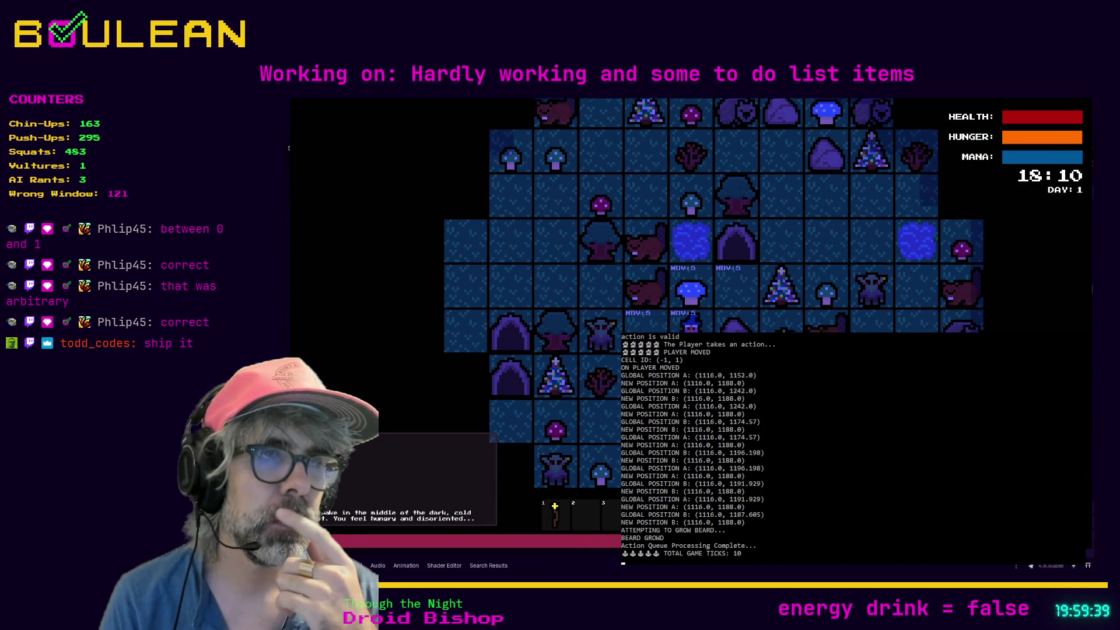
key(Left)
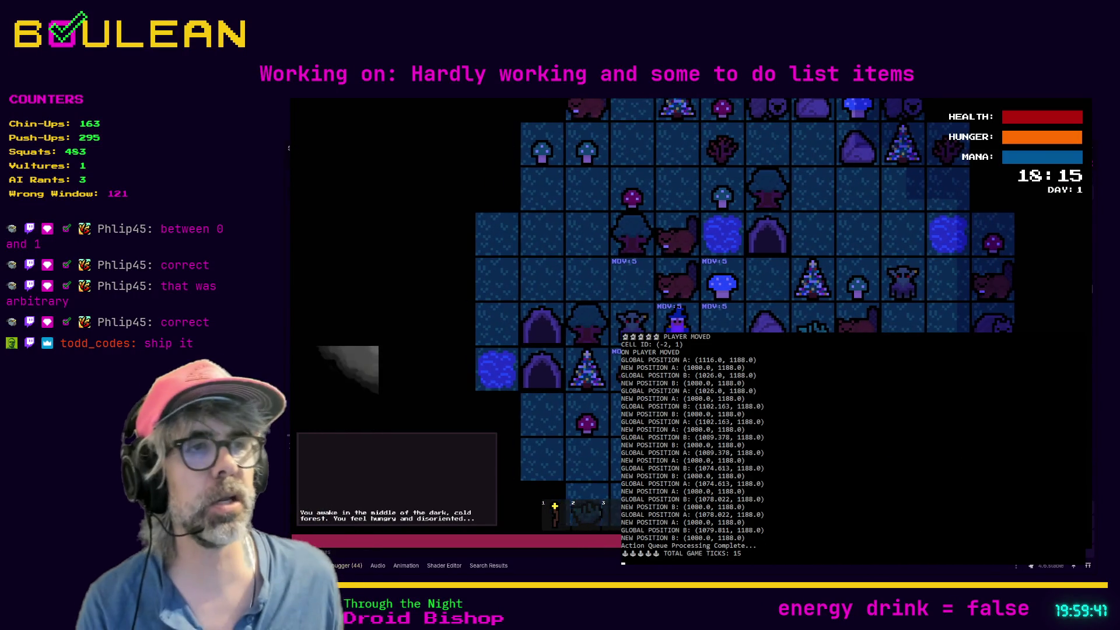
key(F8)
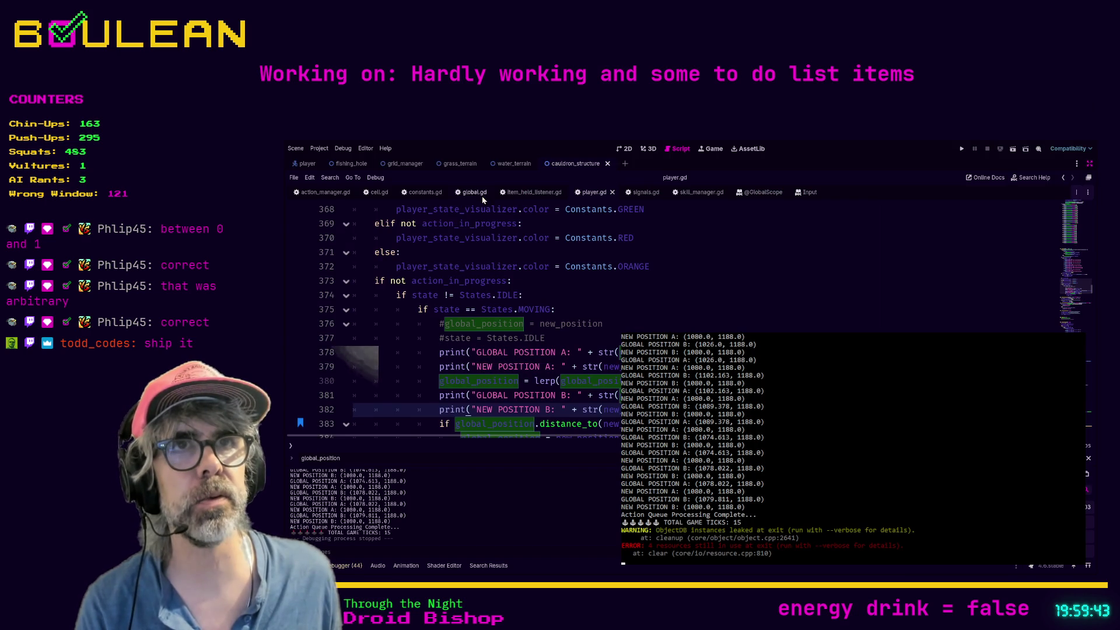
Change ANIMATION_SPEED on line 20 of constants.gd to 300 and run the game.
click(423, 192)
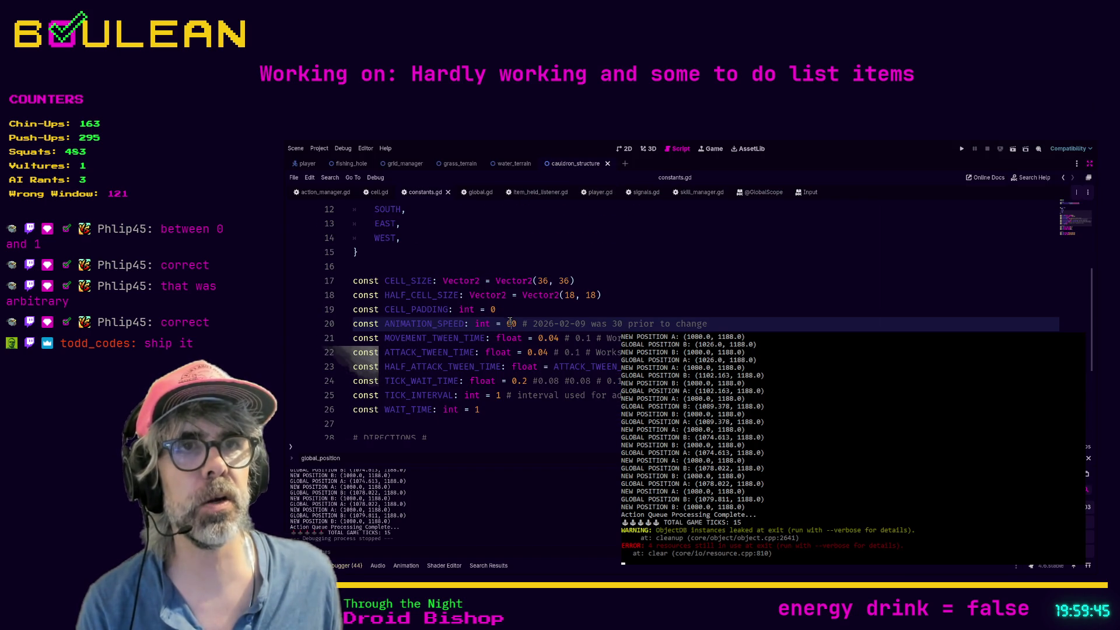
key(BackSpace)
text(30)
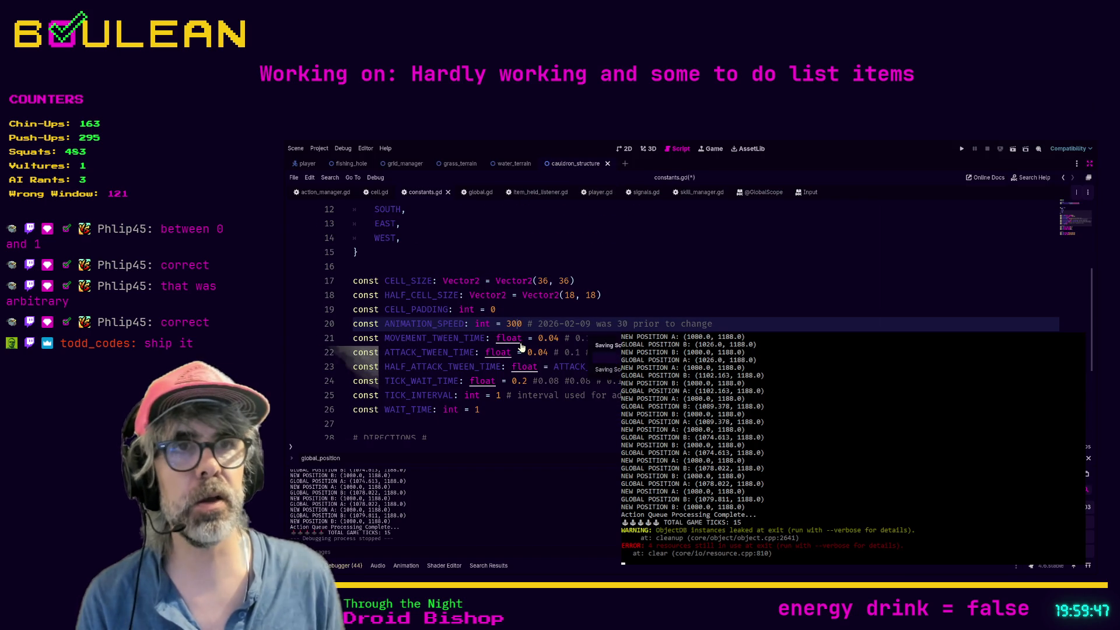
key(F5)
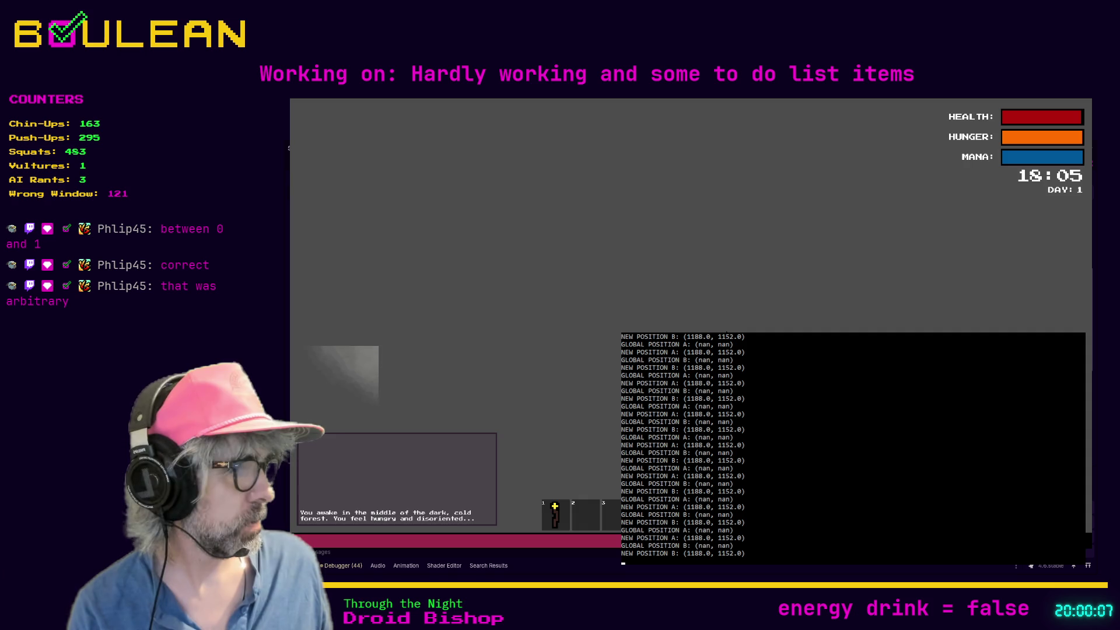
Stop the nan-logging run and switch from constants.gd to the player.gd script.
key(F8)
click(507, 395)
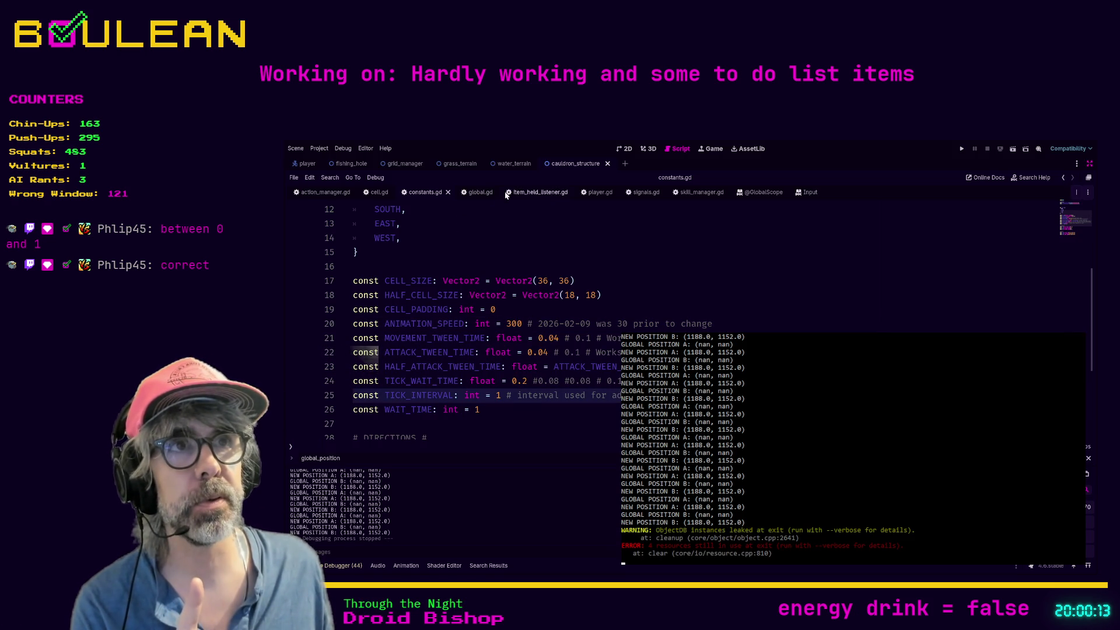
click(597, 192)
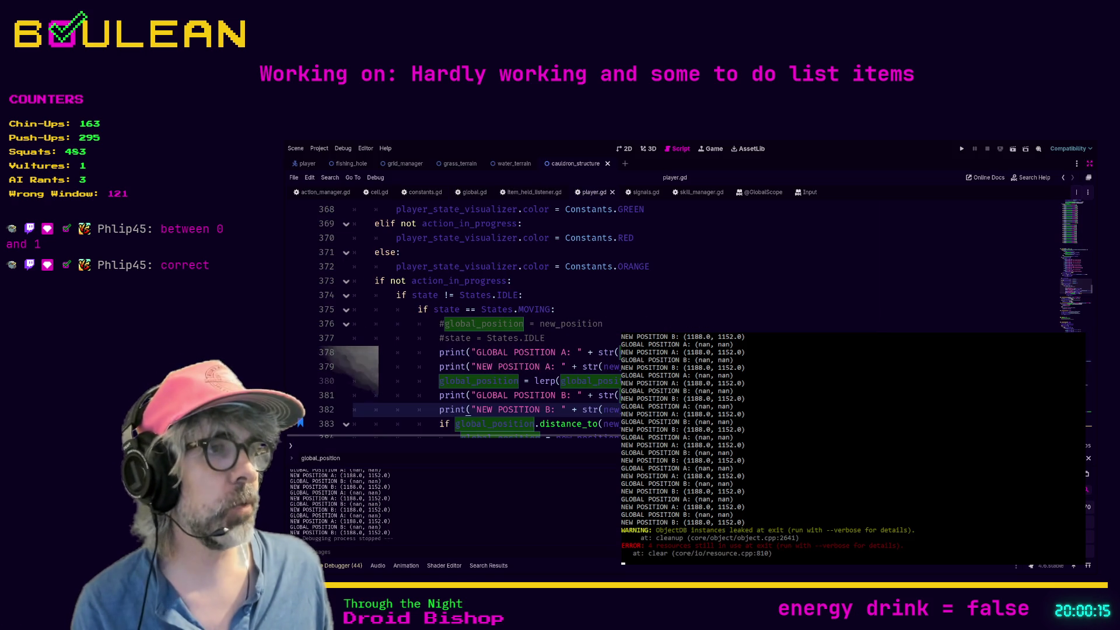
Inspect the lerp on line 380, the print on line 382 and the distance check on line 383.
click(478, 380)
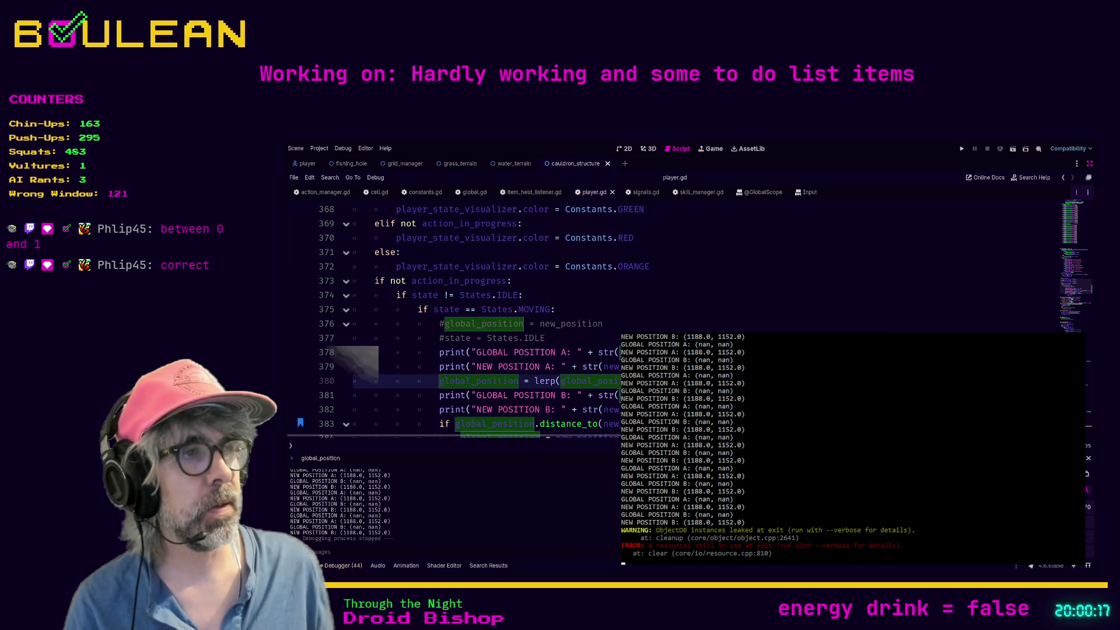
click(470, 409)
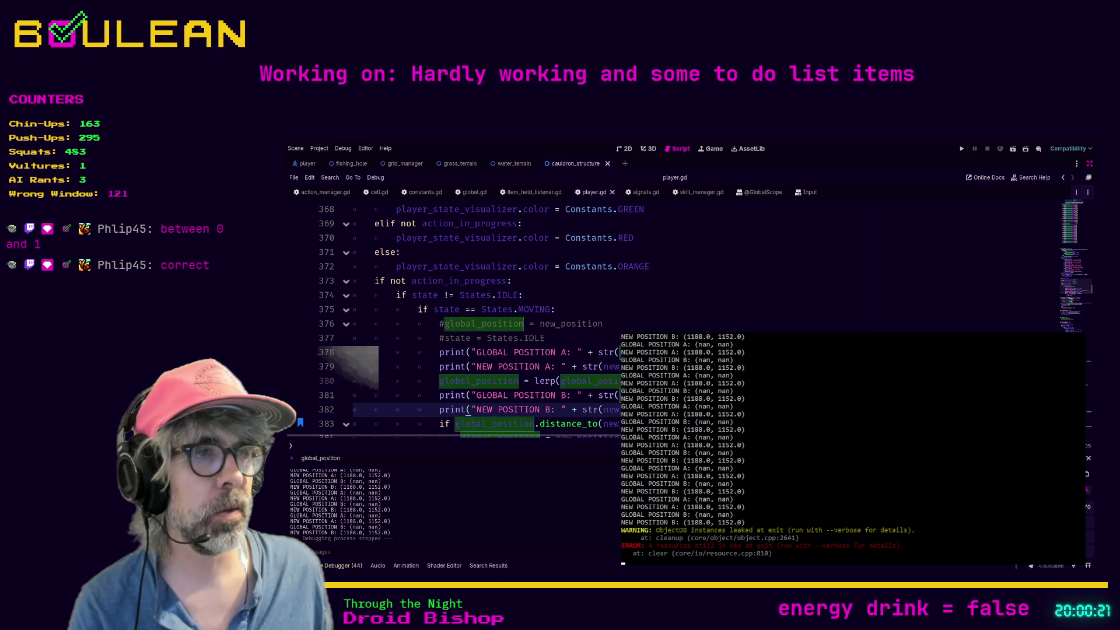
scroll(467, 321, down, 1)
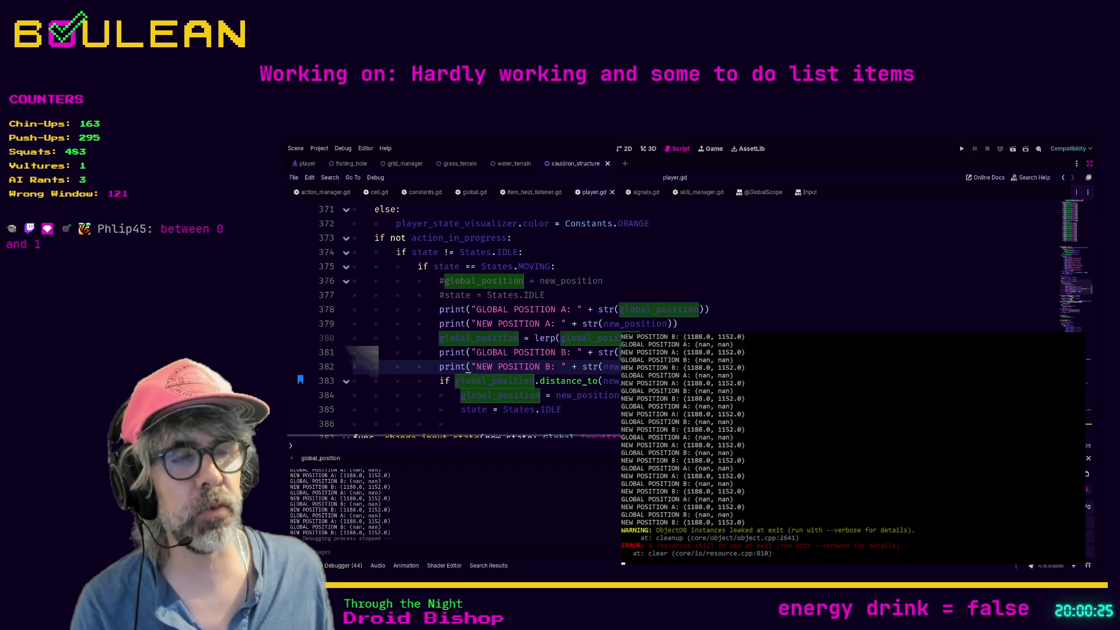
click(467, 381)
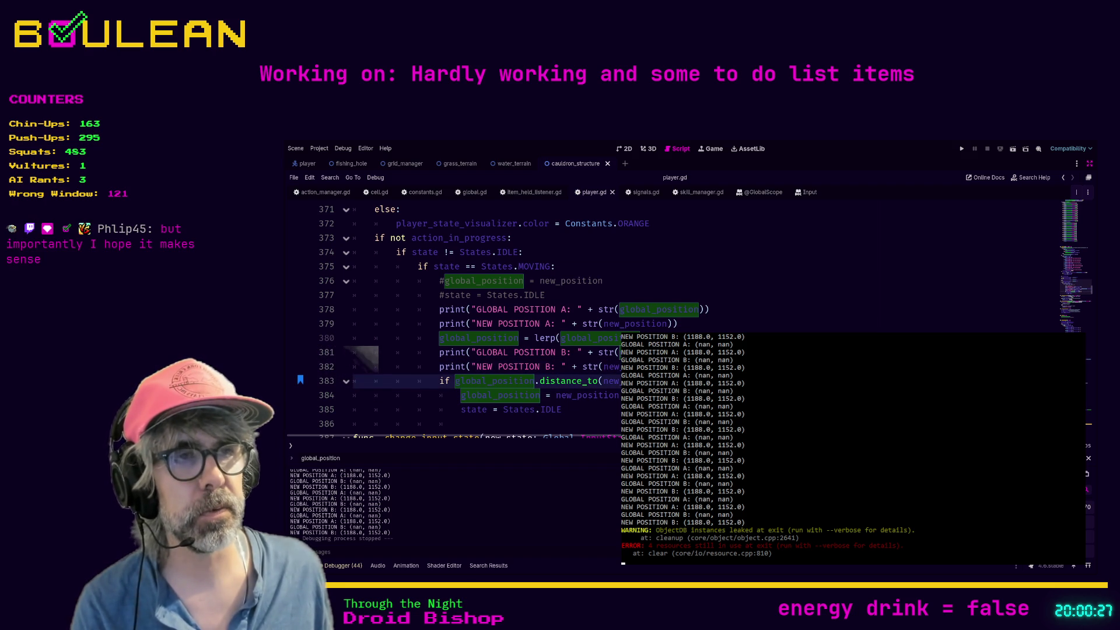
click(469, 366)
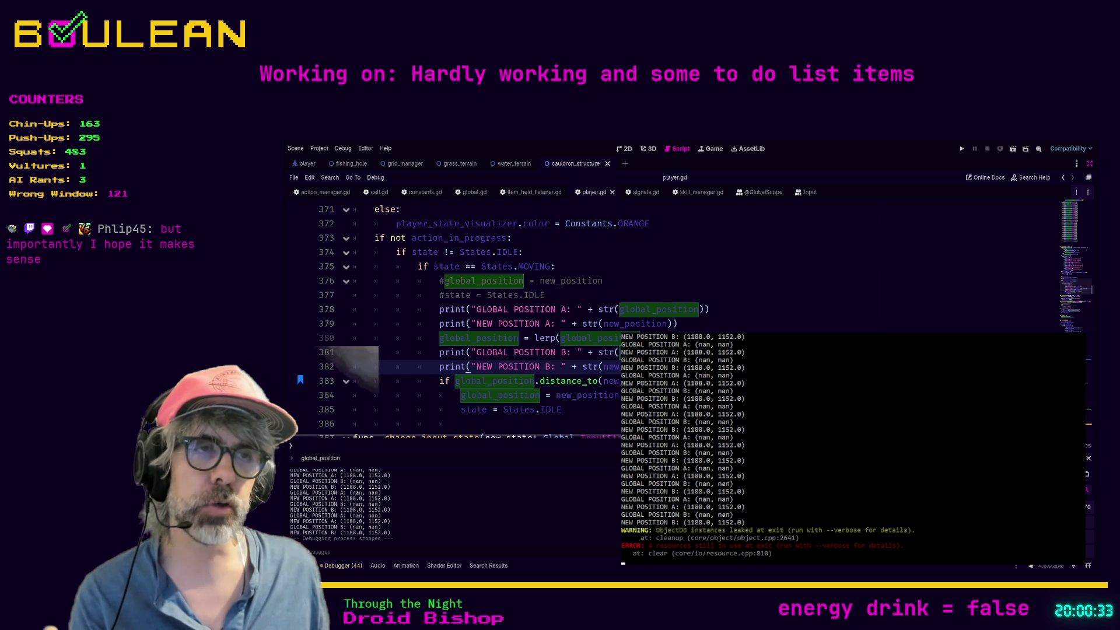
click(469, 381)
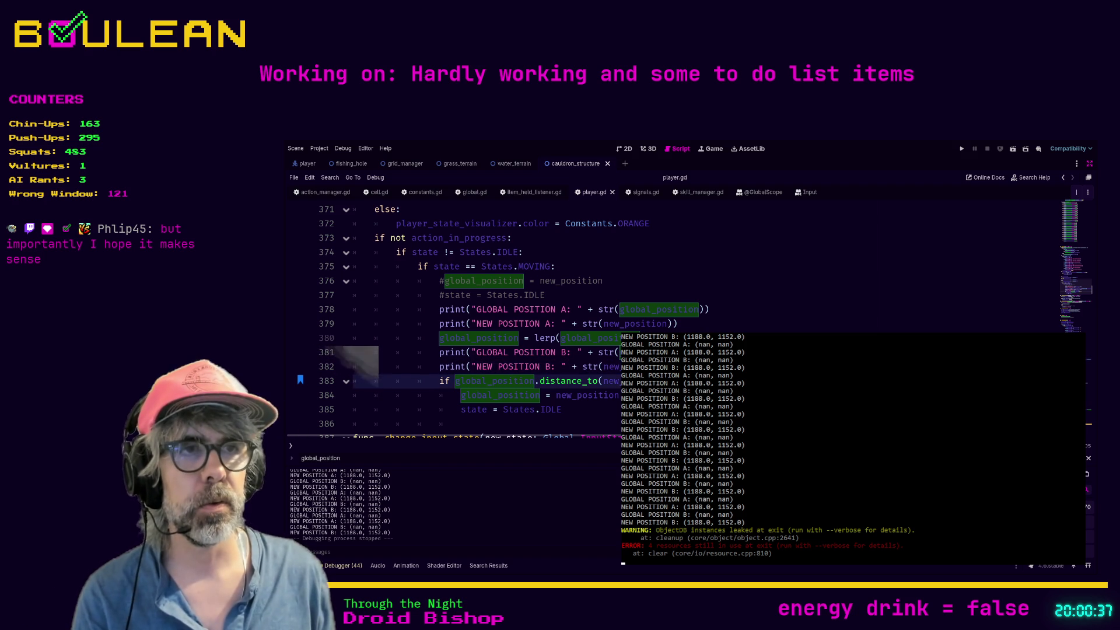
Run the grid game and walk the wizard right twice, then left and down.
key(F5)
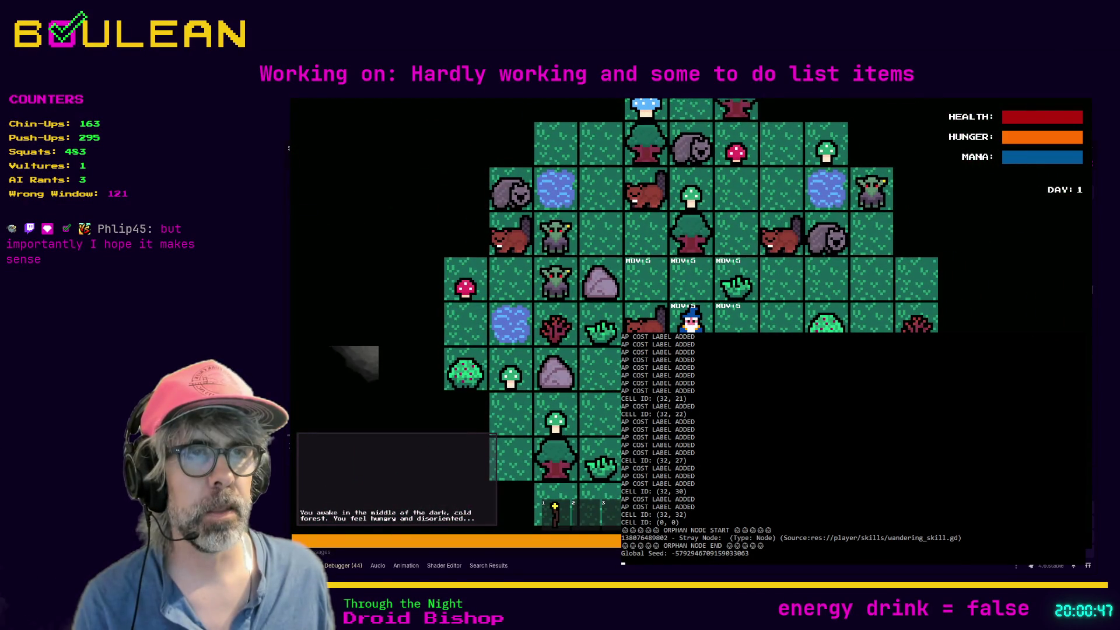
key(Right)
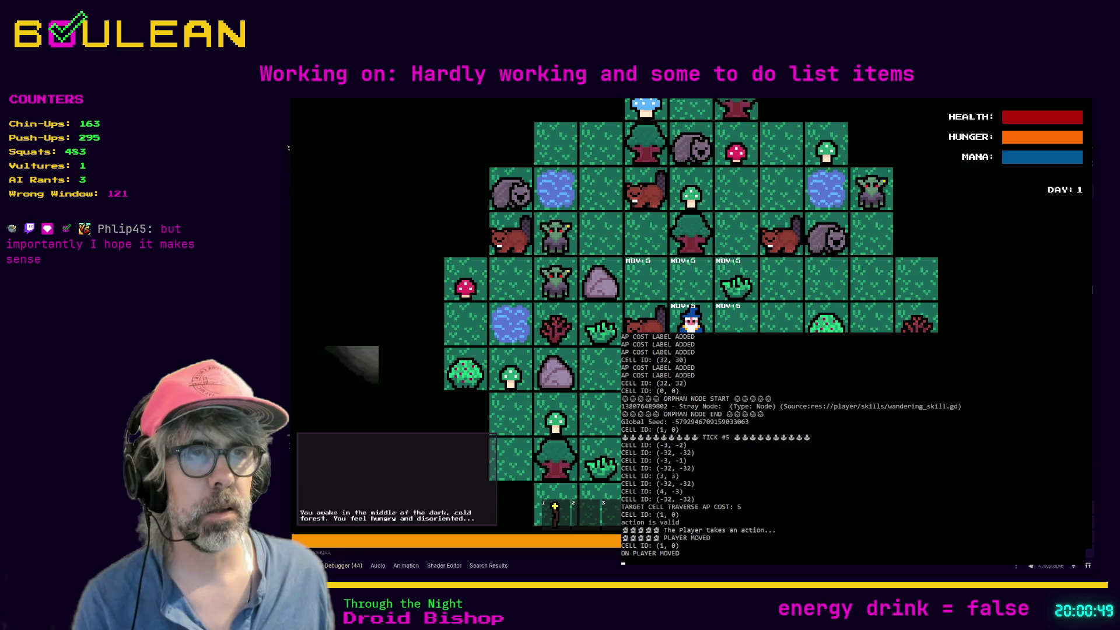
key(Right)
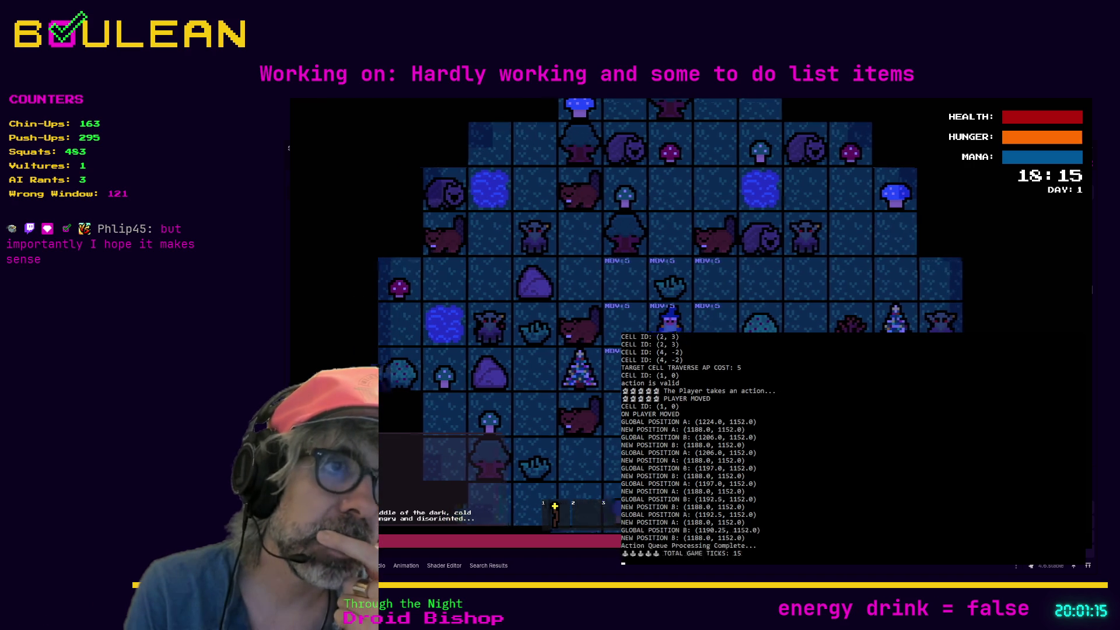
key(Left)
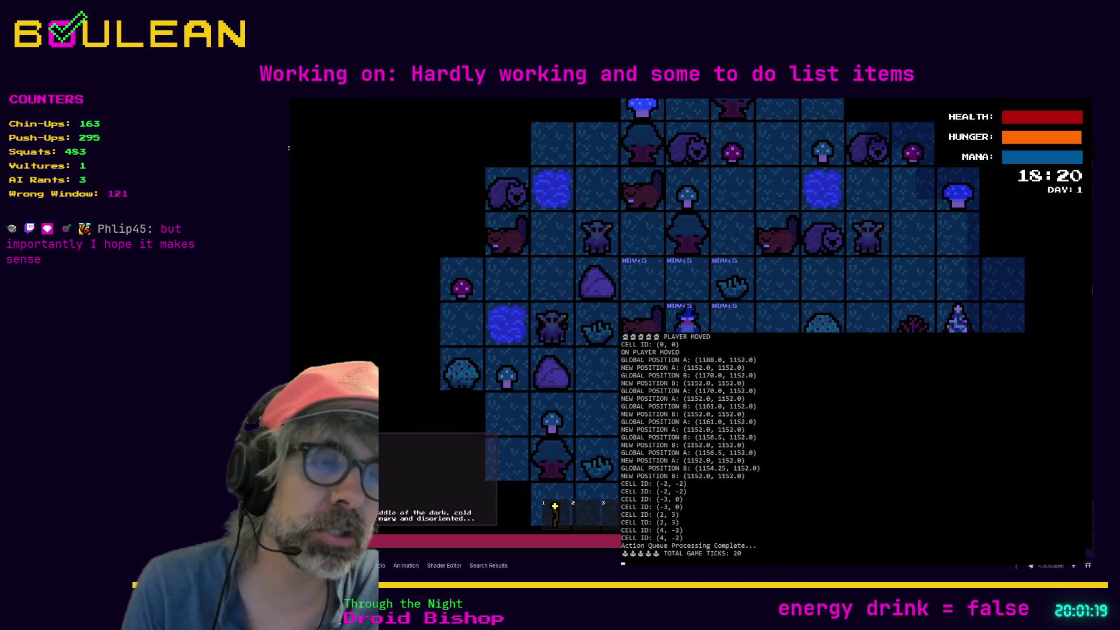
key(Down)
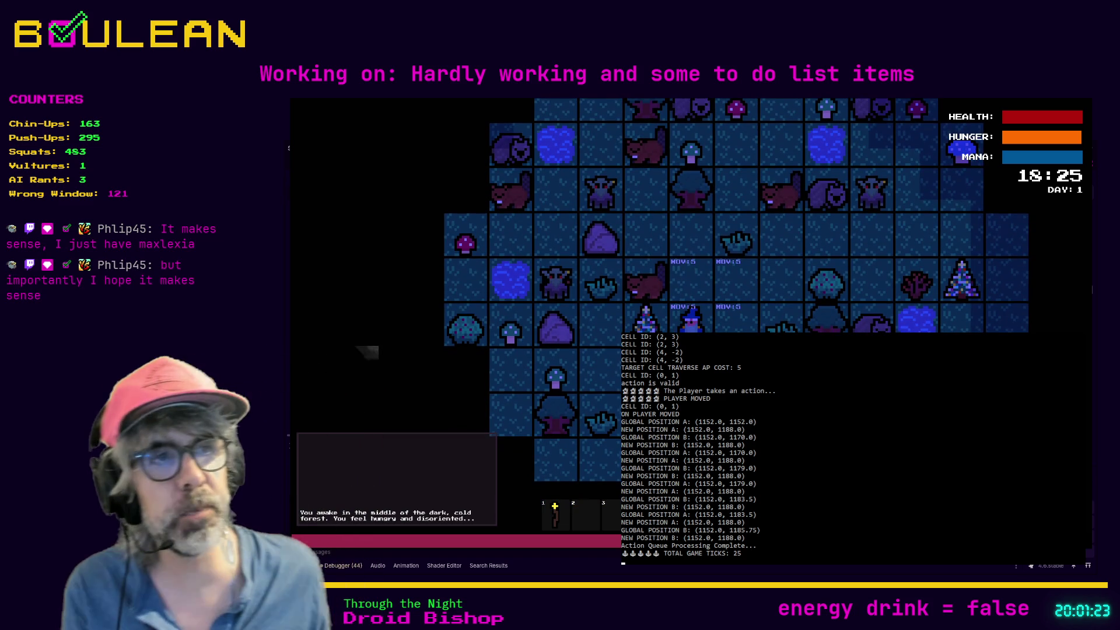
Walk the wizard down to cell (0, 3), then left, down, left, up and right twice.
scroll(691, 318, up, 1)
scroll(691, 318, up, 2)
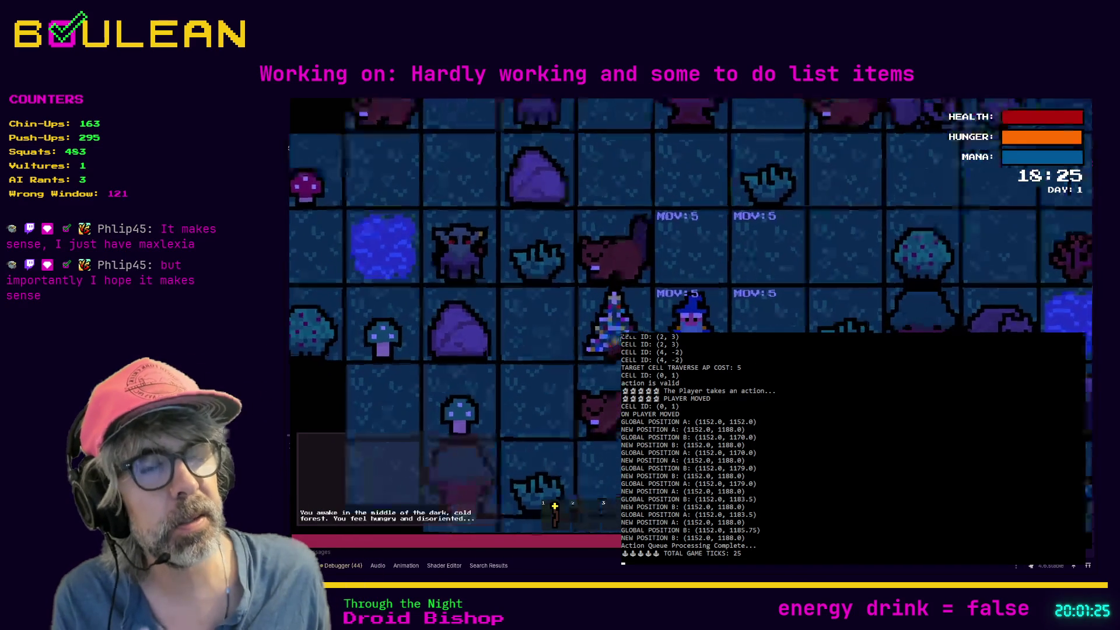
key(Down)
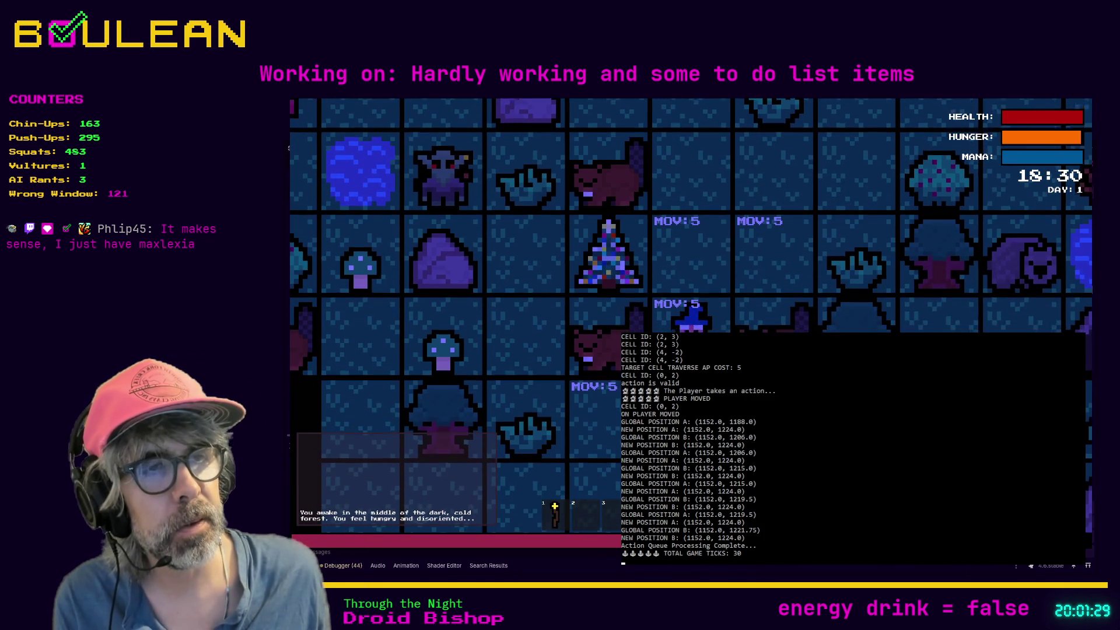
key(Down)
scroll(692, 318, down, 2)
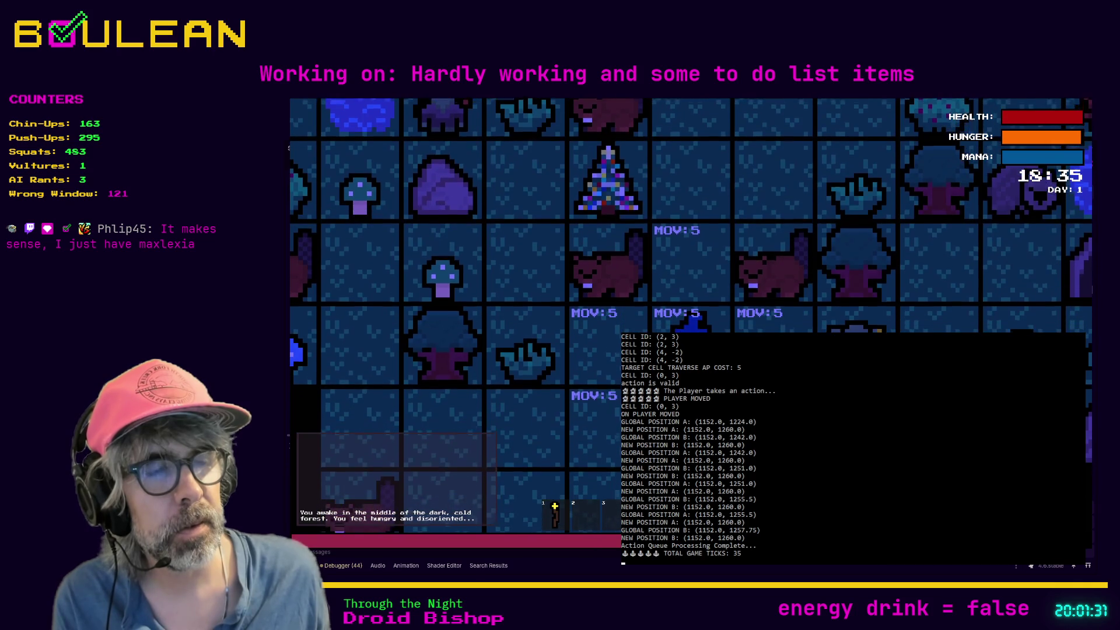
key(Left)
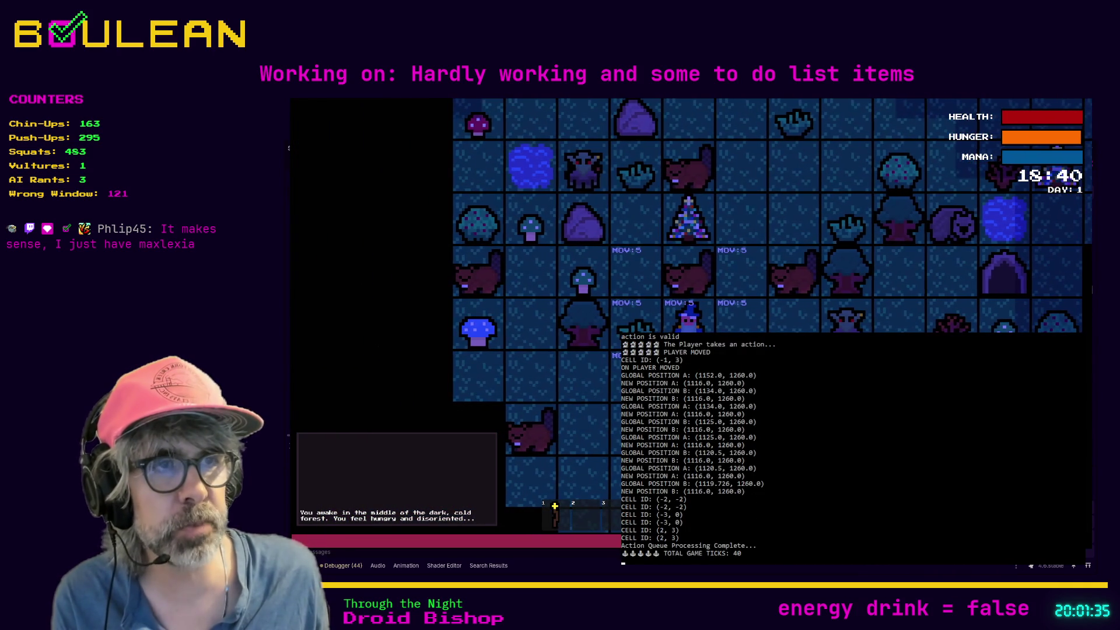
key(Down)
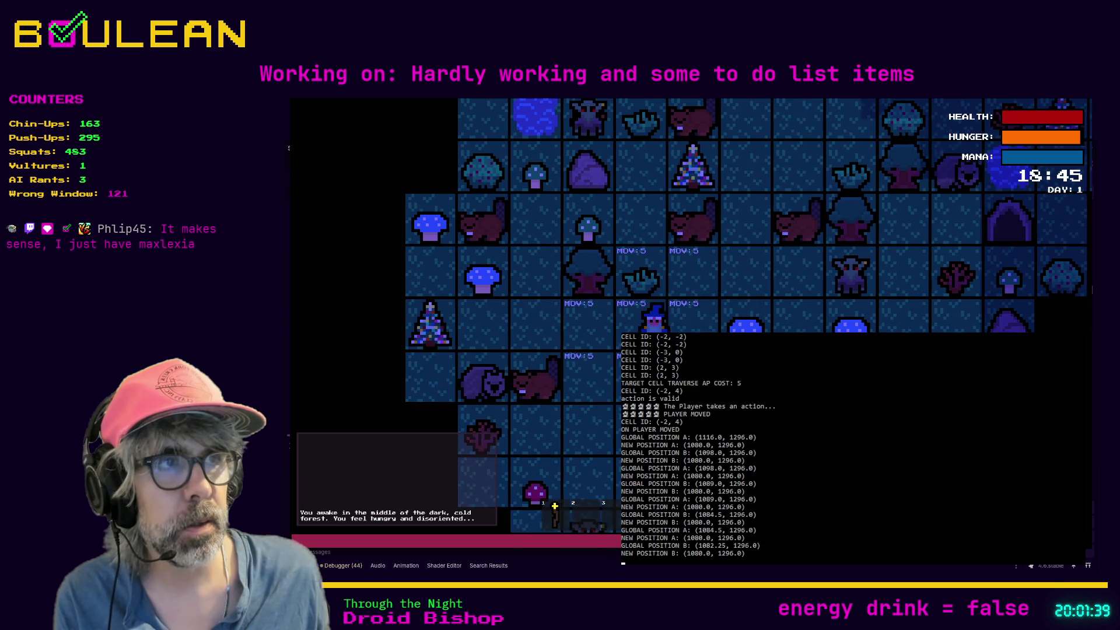
key(Left)
key(Up)
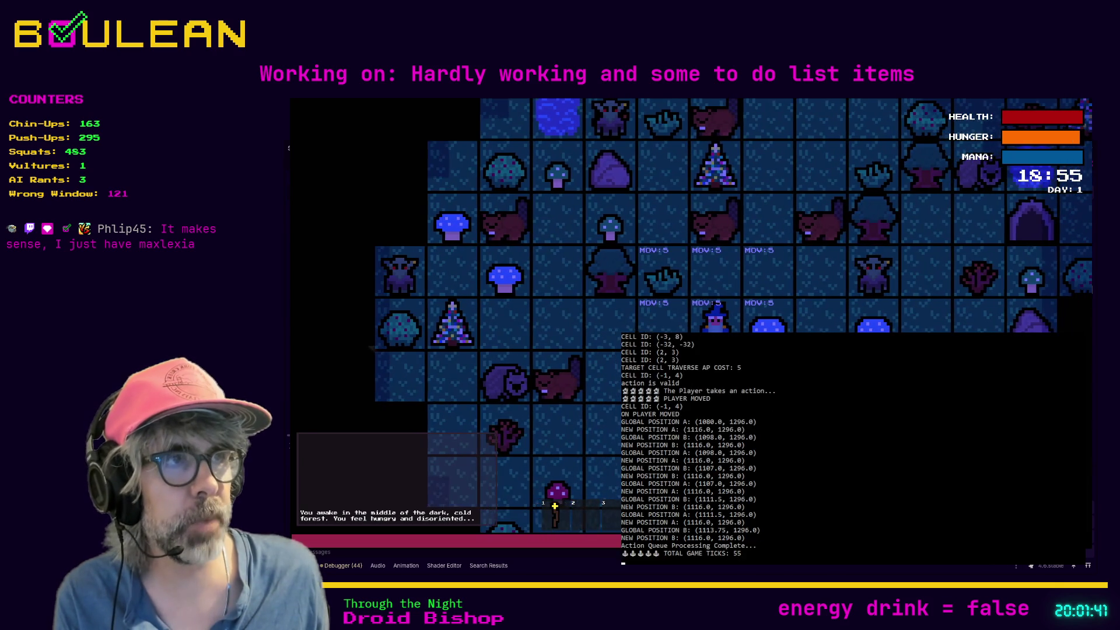
key(Right)
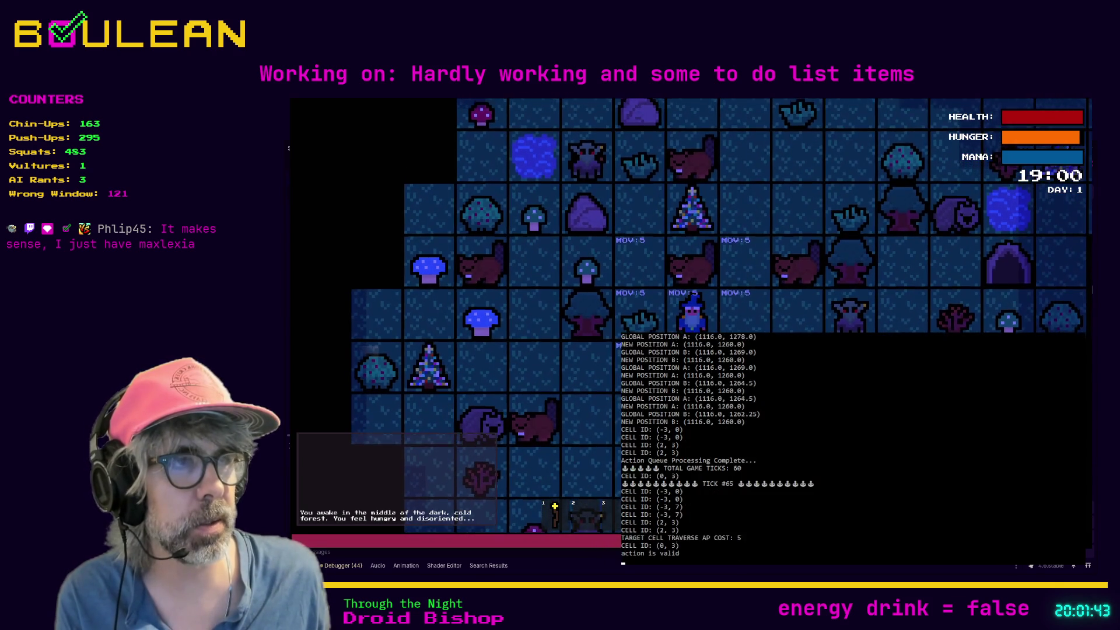
key(Right)
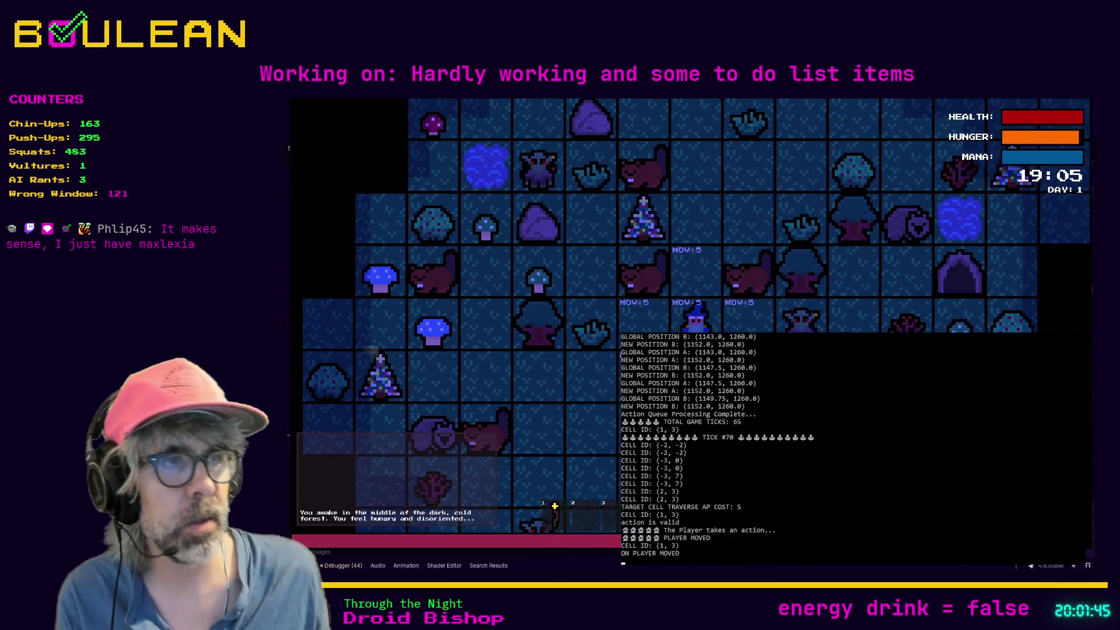
Attack the Goblin twice, toggle input mode, and destroy the Gravestone beside the wizard.
key(Right)
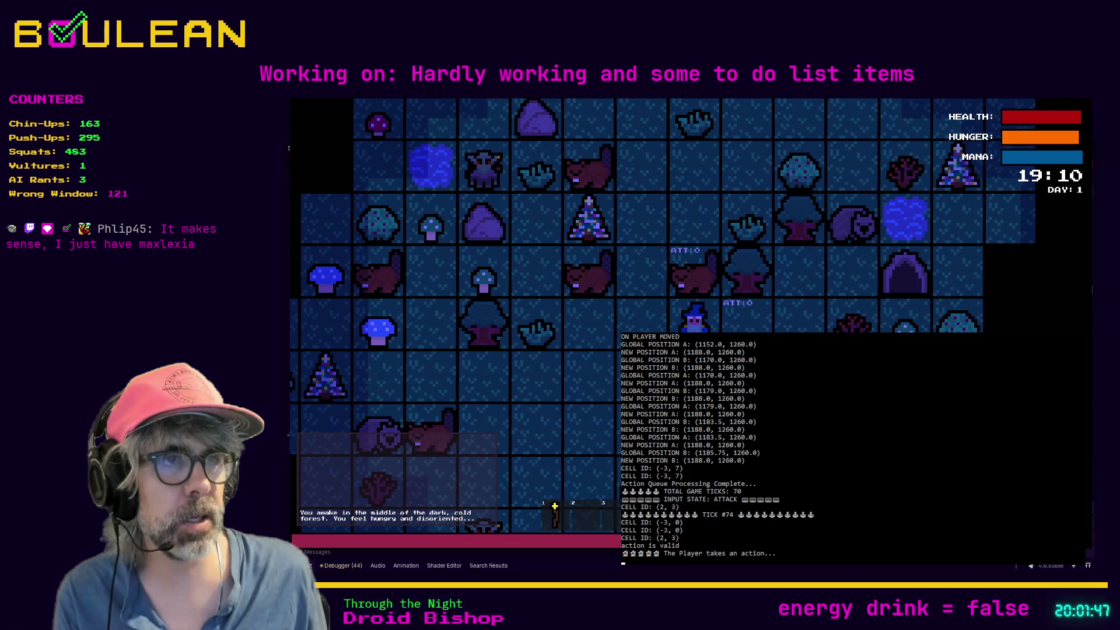
key(Right)
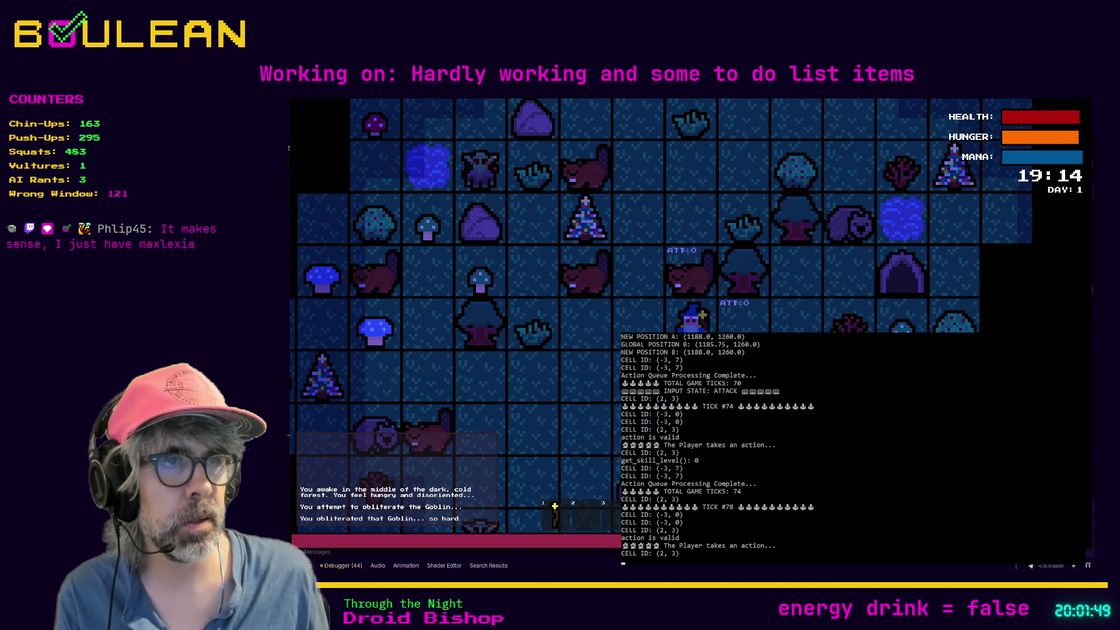
key(Tab)
key(Tab)
key(Tab)
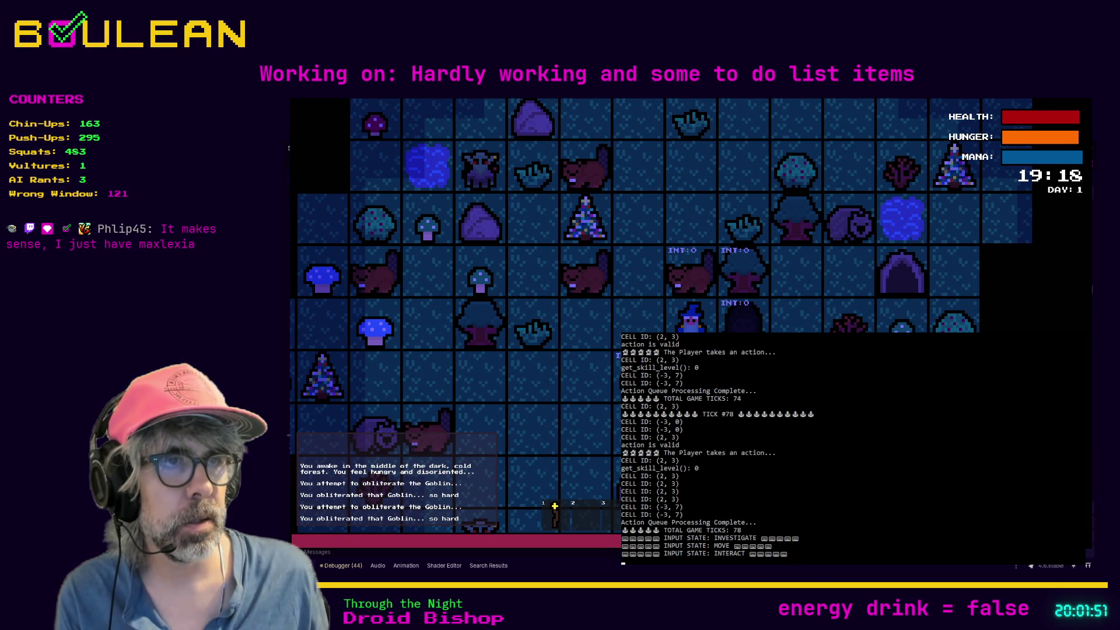
key(Tab)
key(Right)
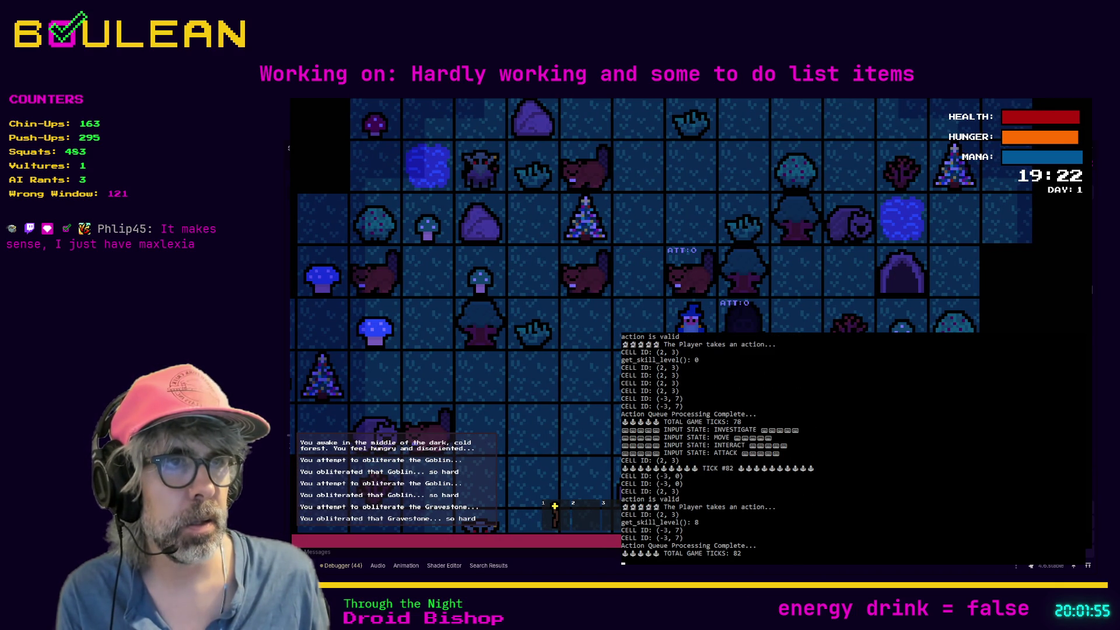
key(Right)
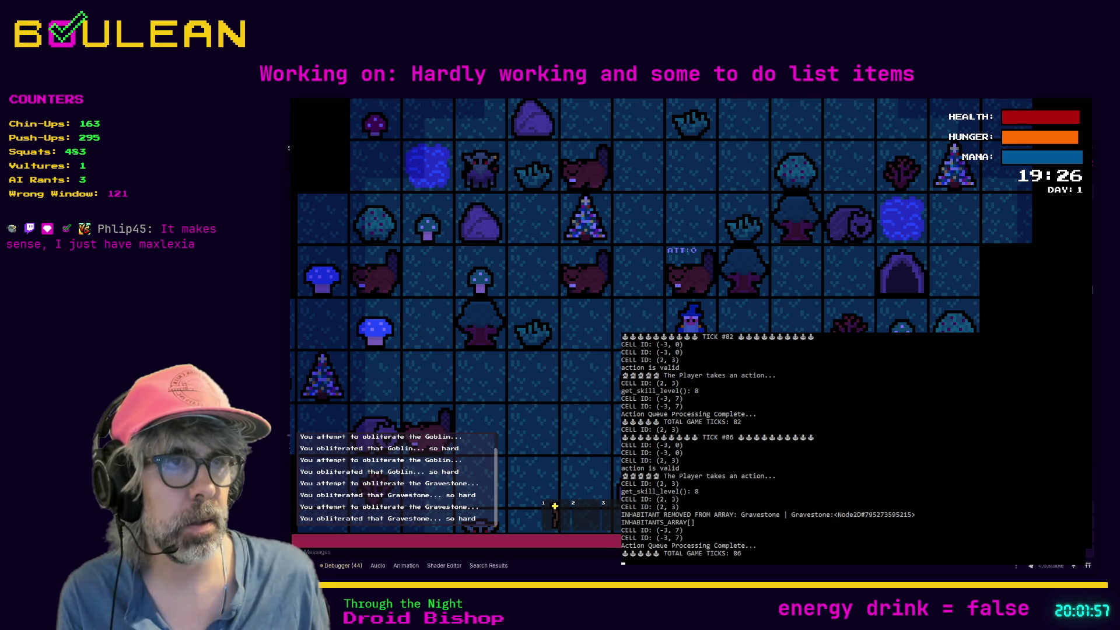
Cycle to attack mode, finish off the Beaver above, and select hotbar item 1.
key(Tab)
key(Tab)
key(Tab)
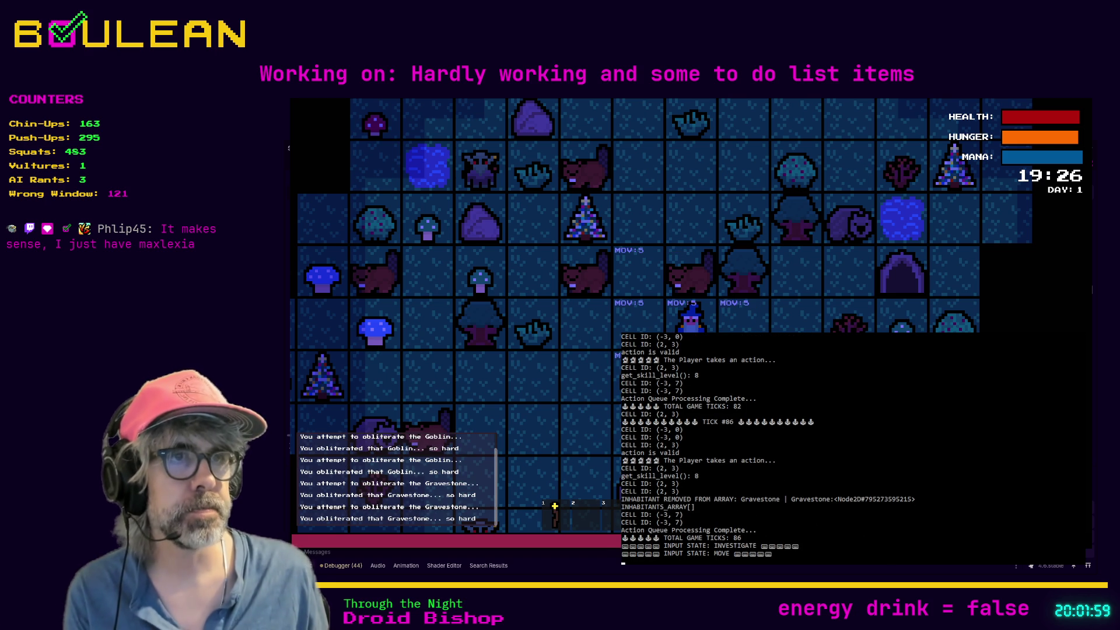
key(Tab)
key(Tab)
key(Tab)
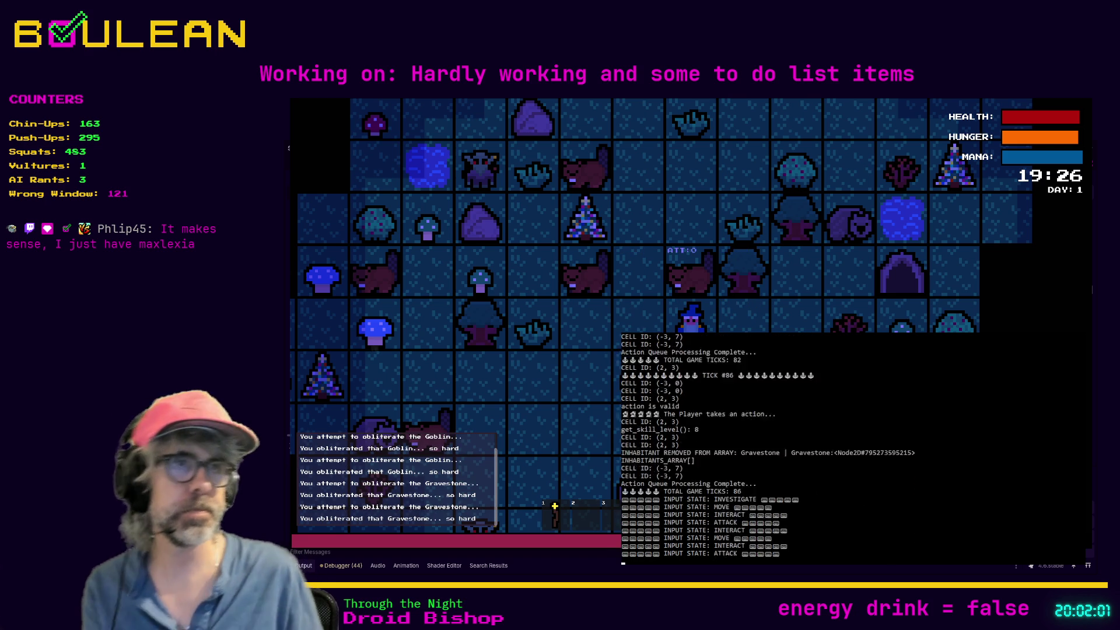
key(Up)
key(Up)
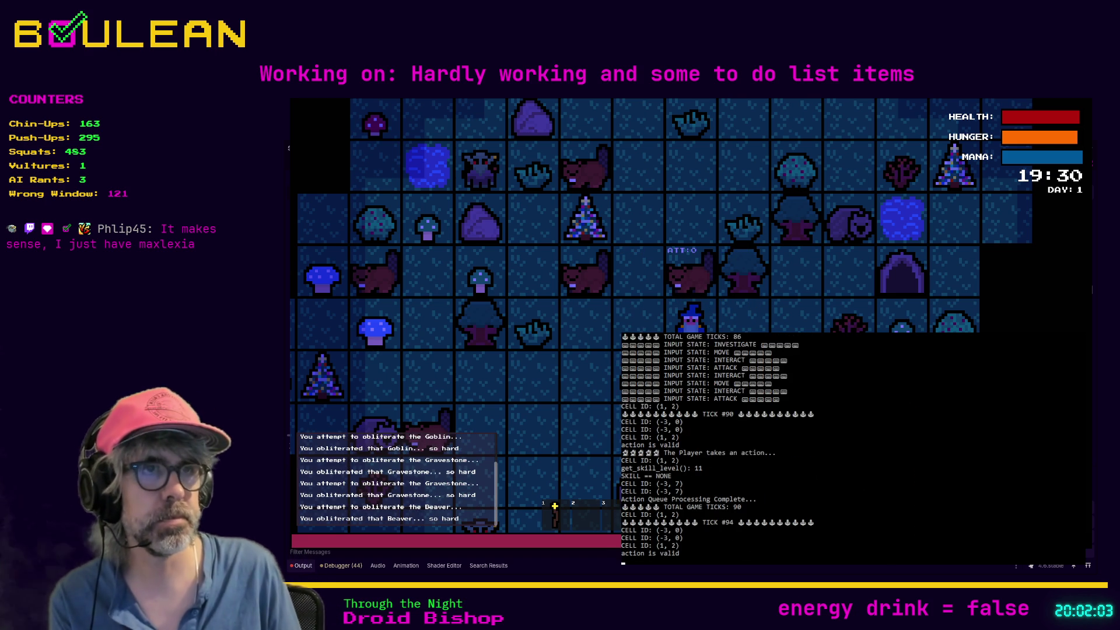
key(Tab)
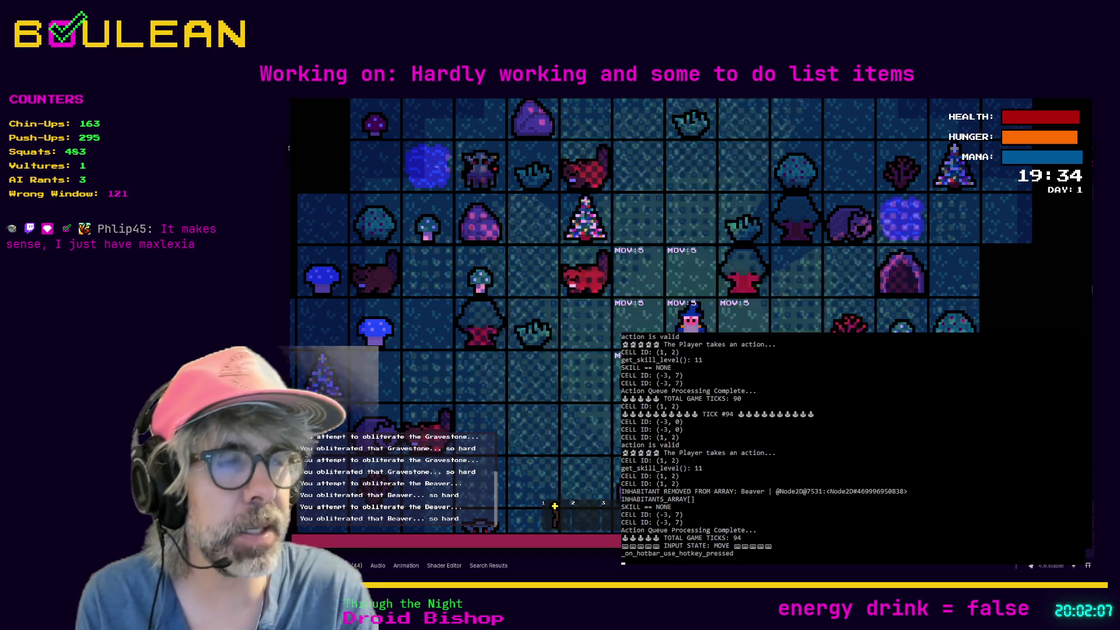
key(1)
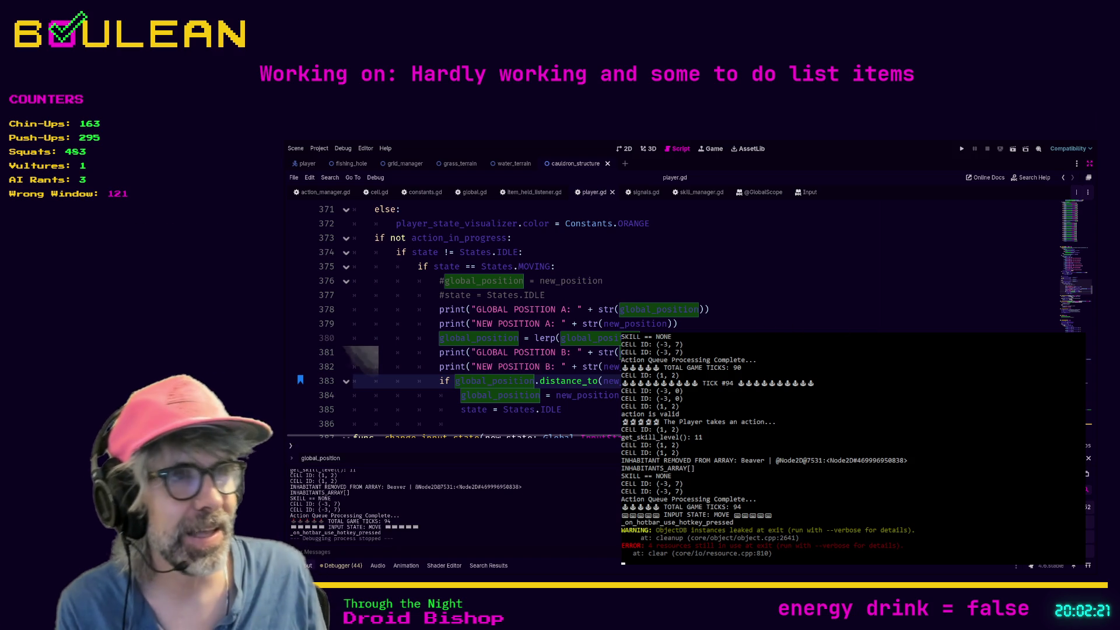
Look up the built-in min documentation, then place the caret in player.gd's lerp call.
key(alt+F1)
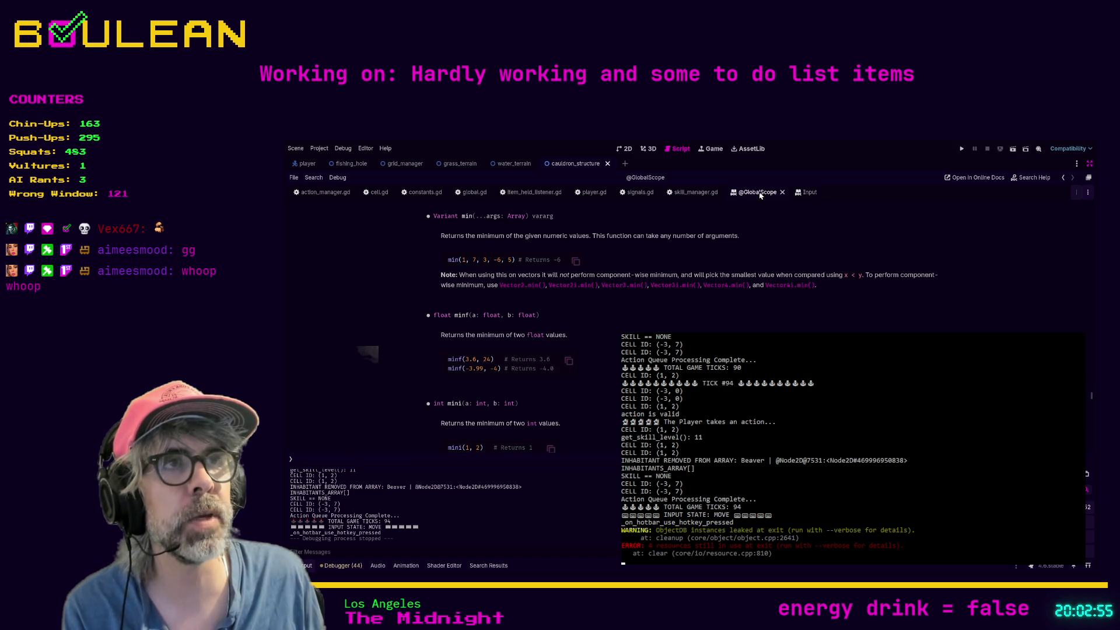
click(592, 196)
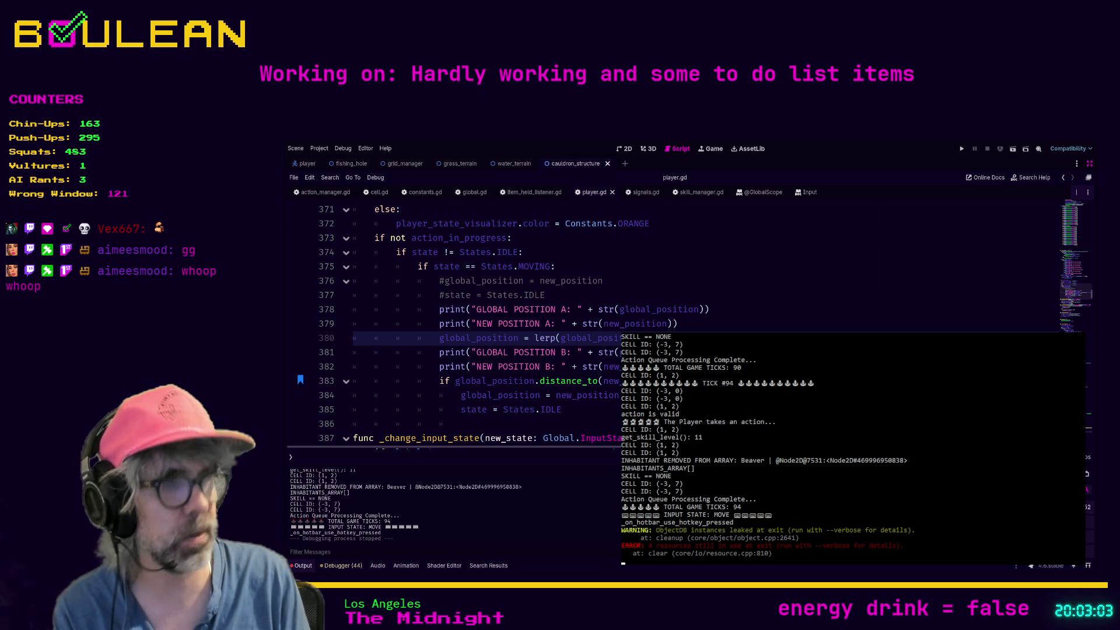
click(677, 324)
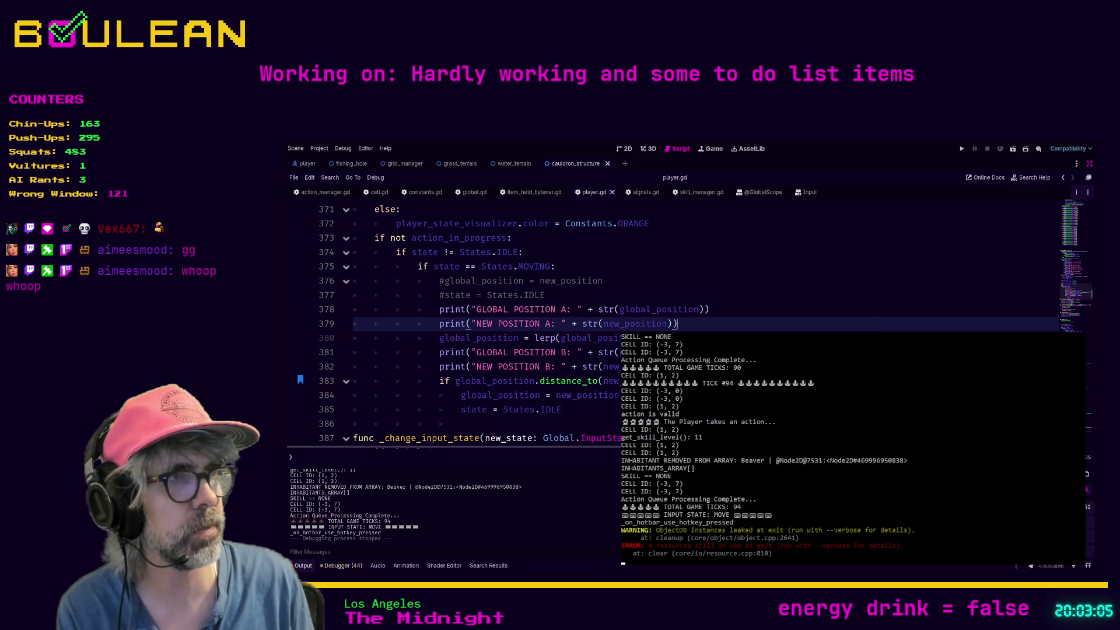
key(Down)
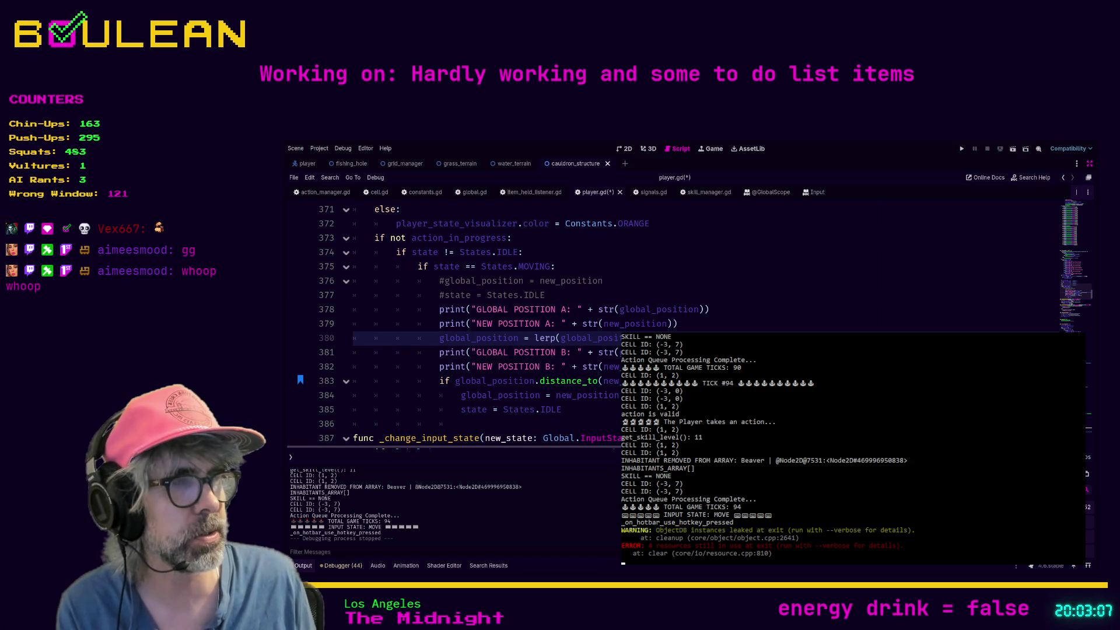
click(557, 338)
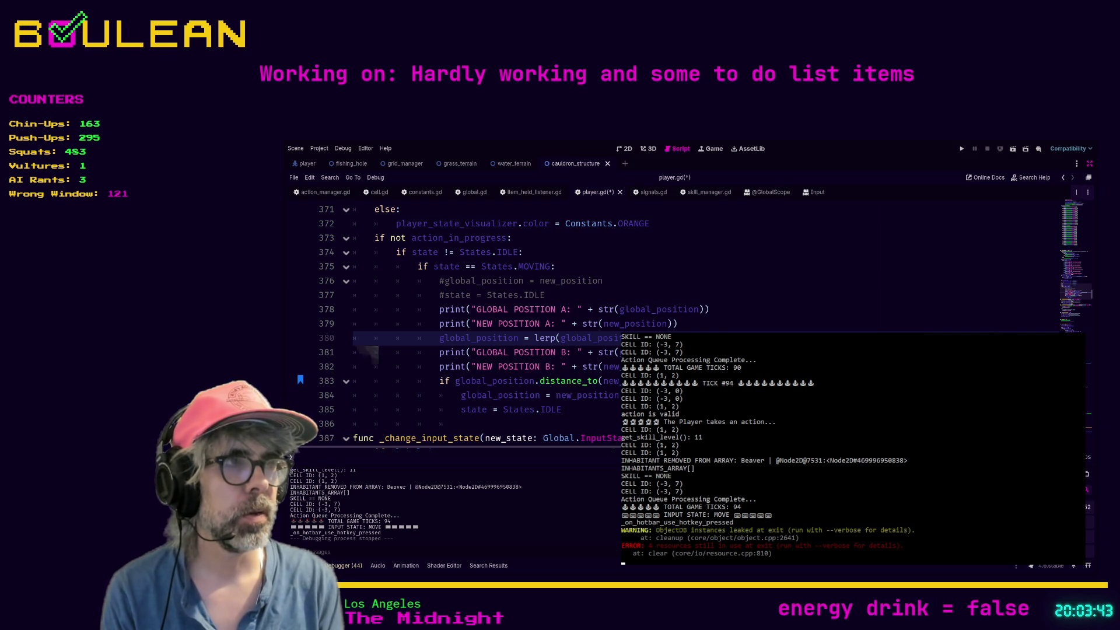
Add a line below the lerp and try a Constants.ANIMATION_SPEED reference on it.
key(Return)
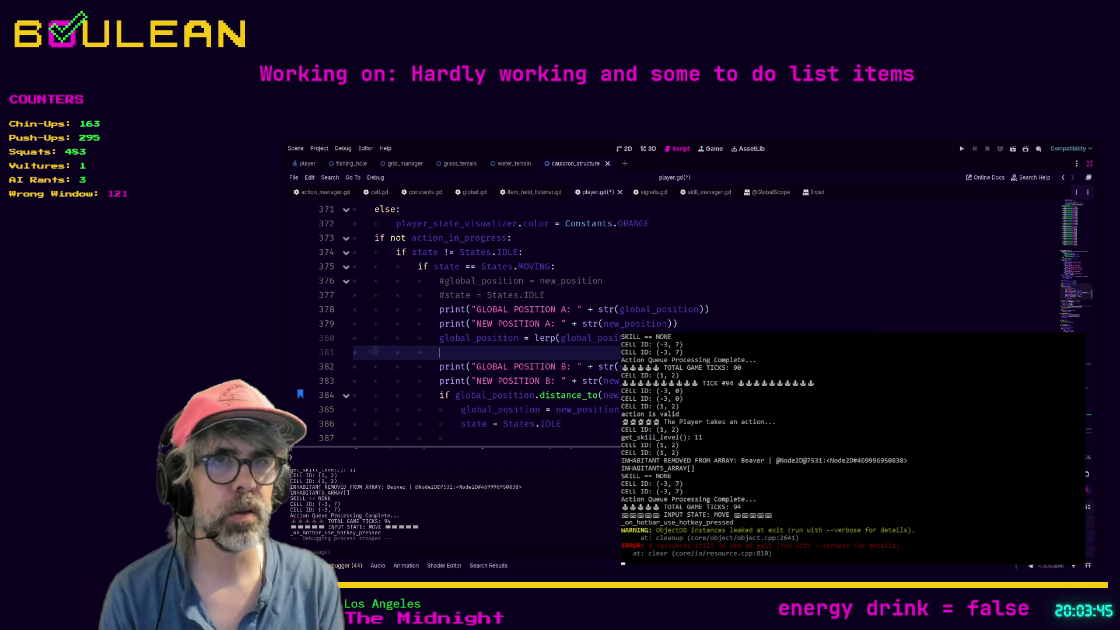
text(13)
key(BackSpace)
key(BackSpace)
text(ne)
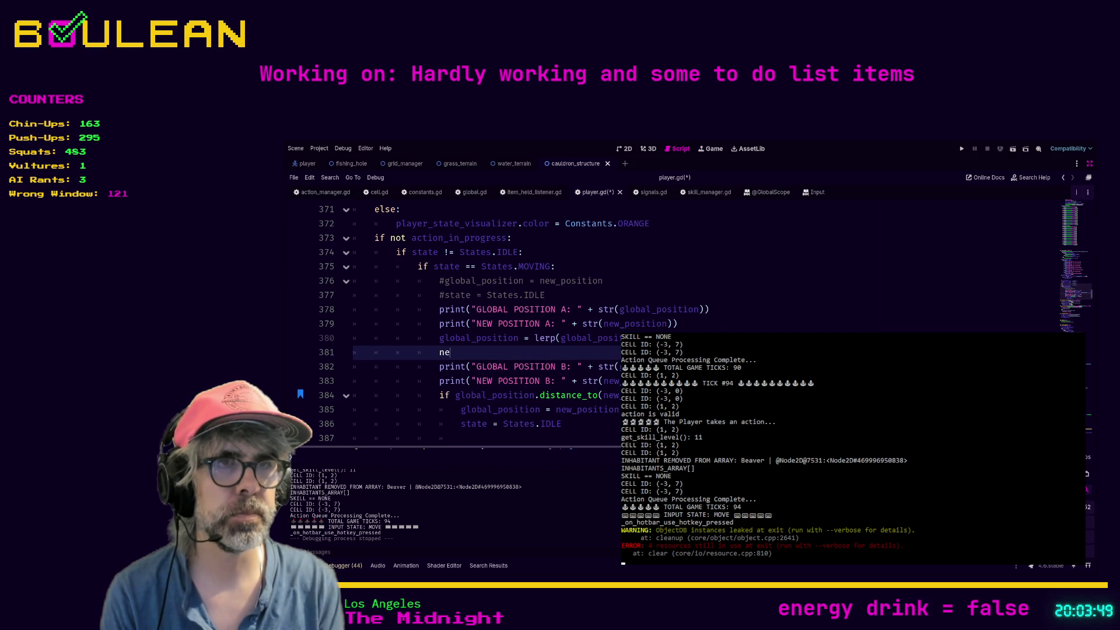
key(BackSpace)
key(BackSpace)
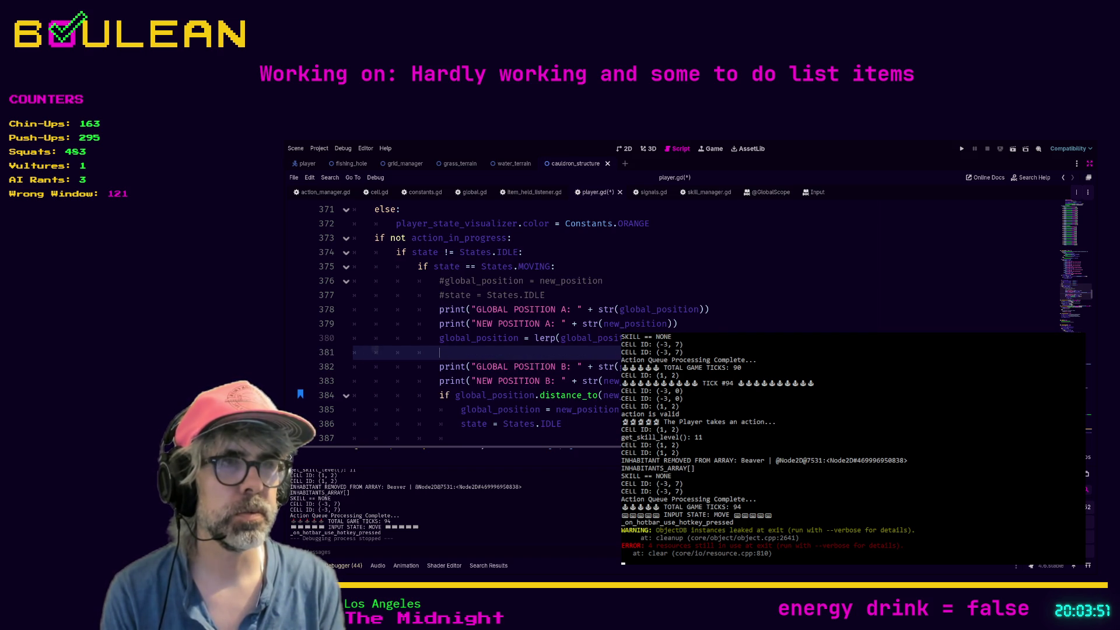
text(Constants.A)
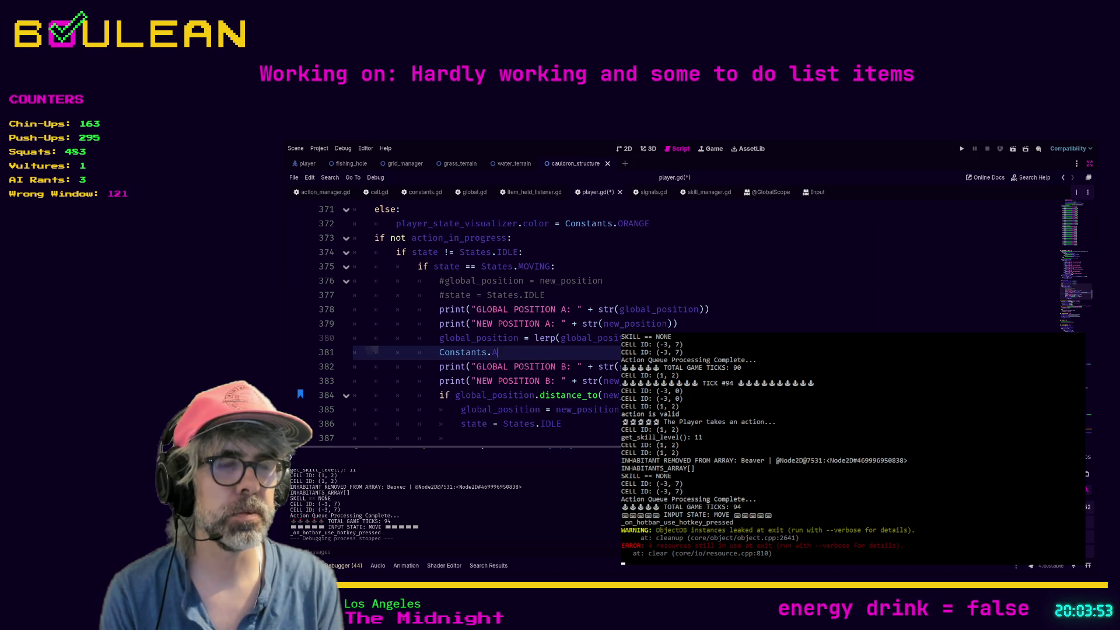
key(Return)
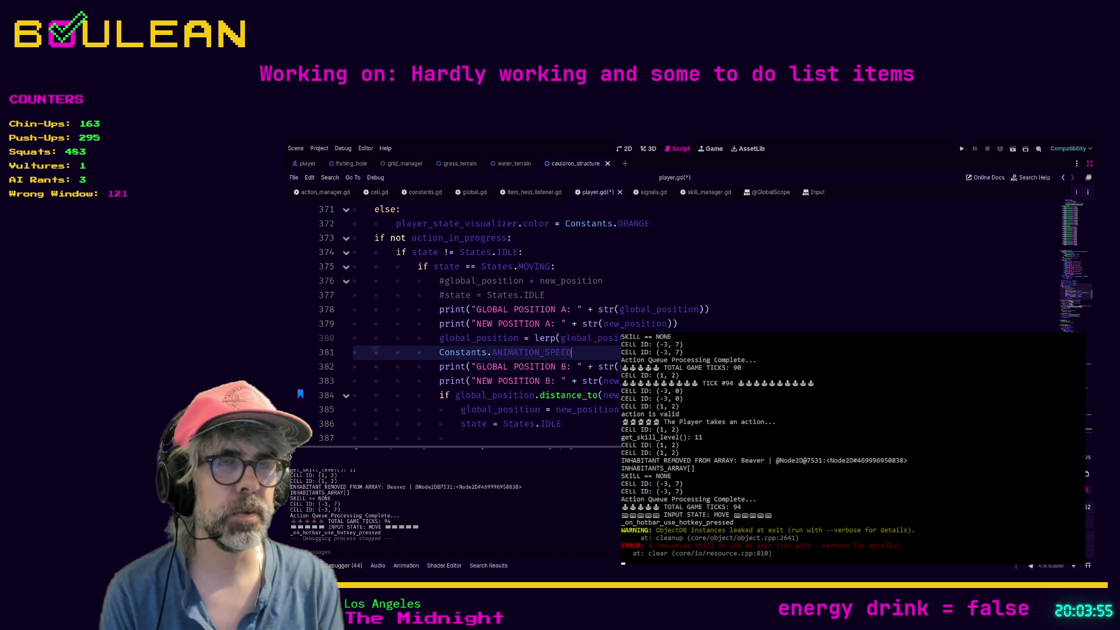
text(.ce)
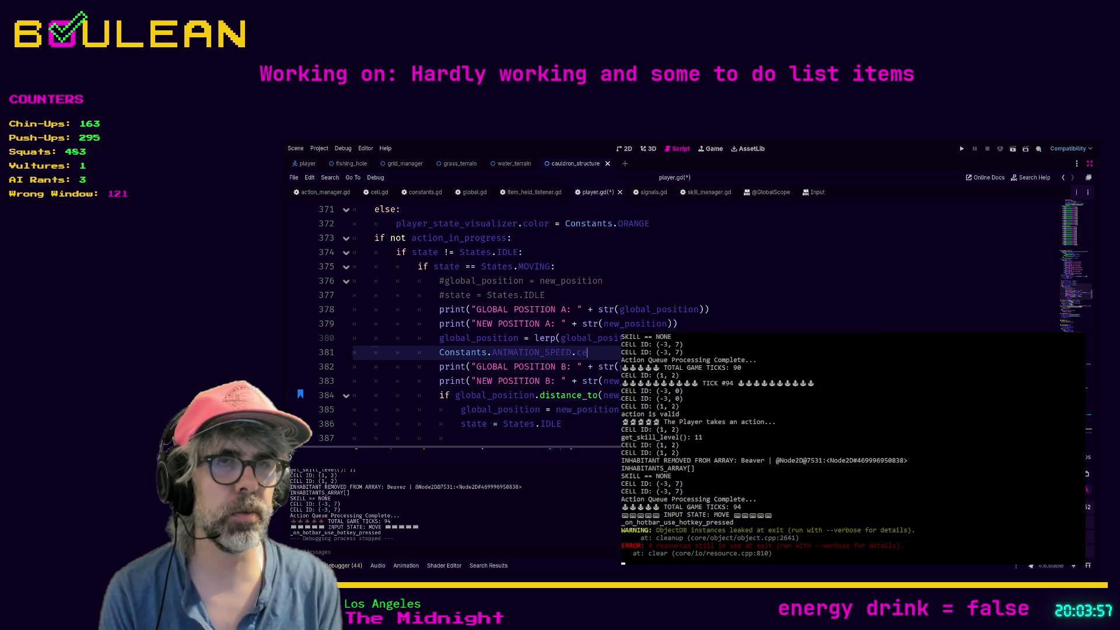
Replace it by trying ceiling and floor, settling on the ceil() function on line 381.
key(shift+Home)
text(ceiling)
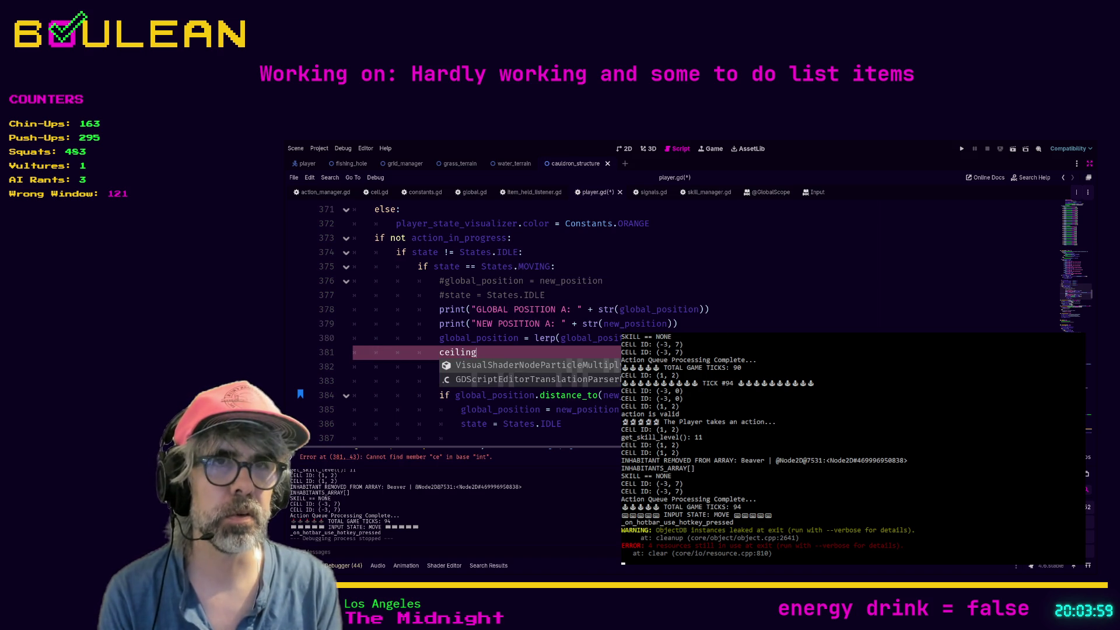
key(shift+Home)
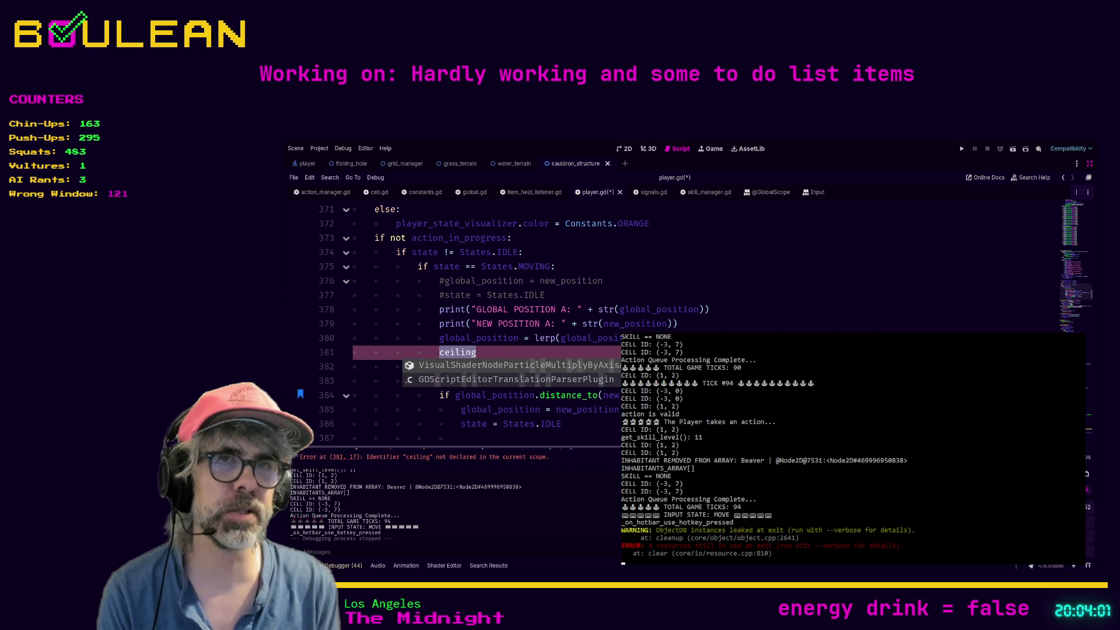
key(shift+Home)
key(Escape)
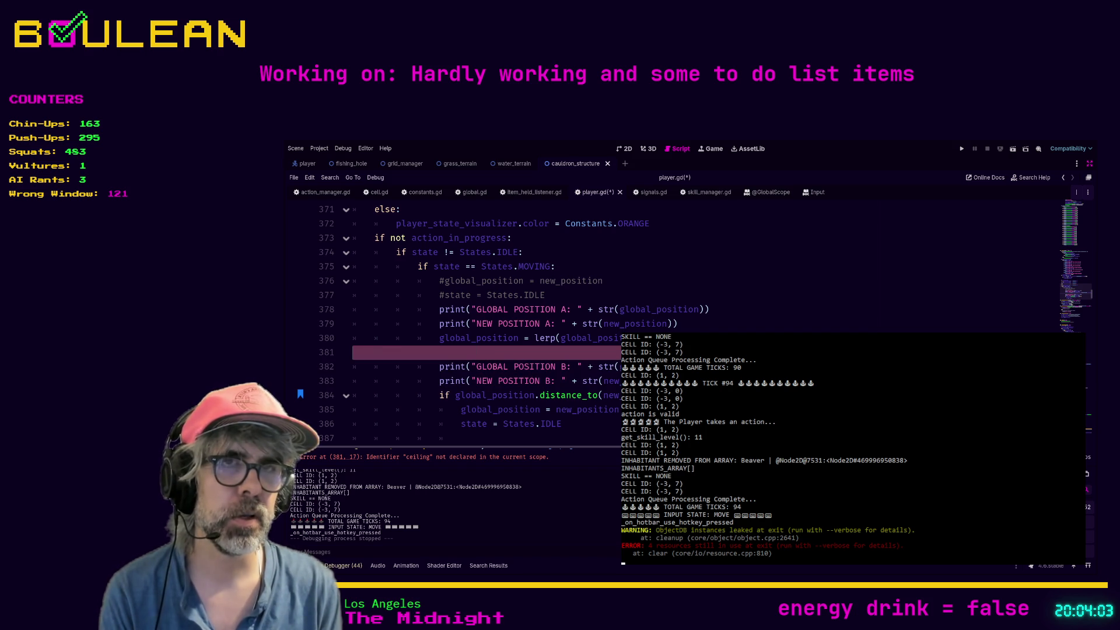
key(BackSpace)
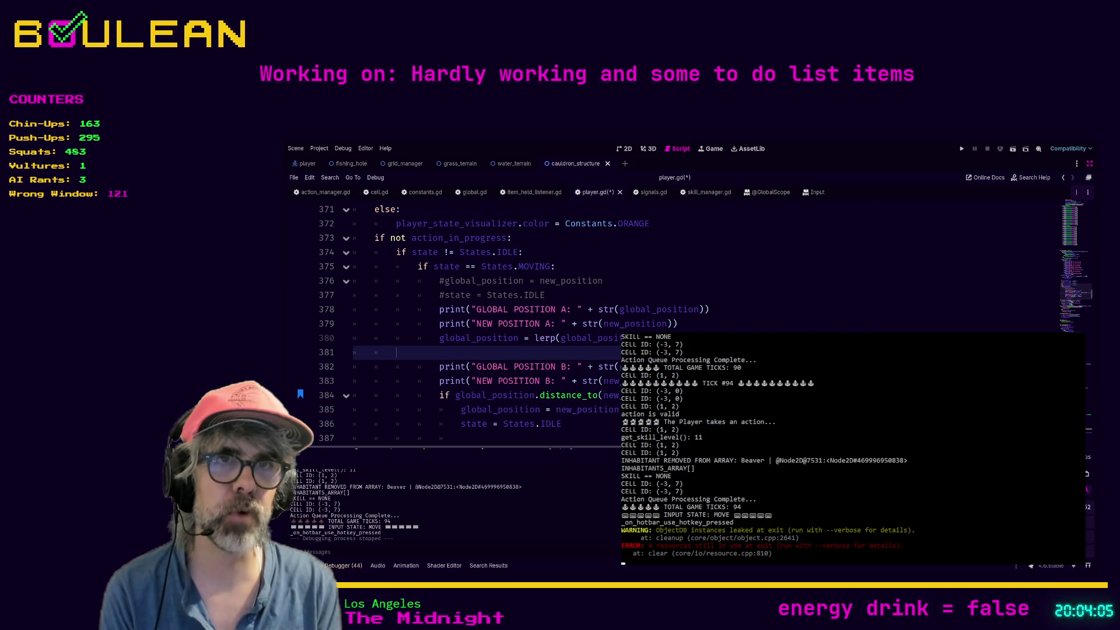
text(flo)
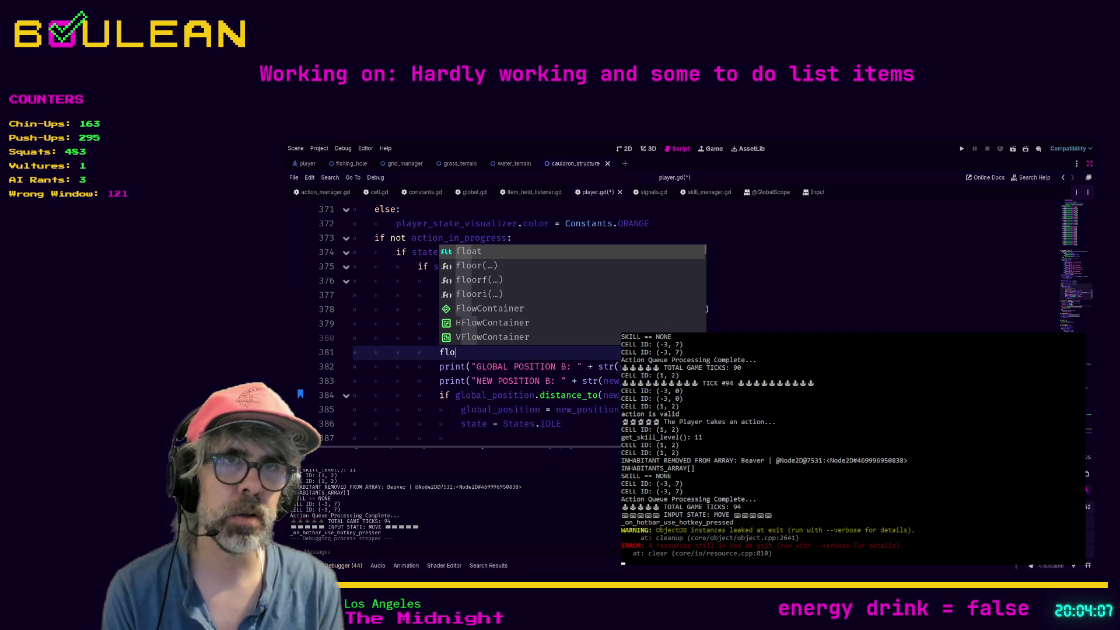
key(Down)
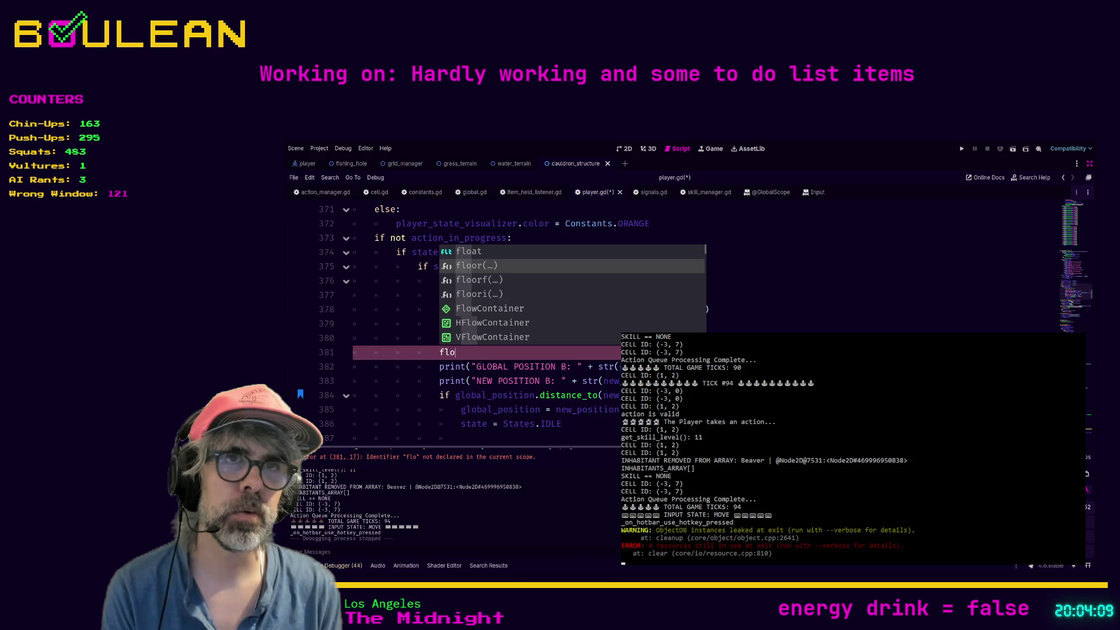
key(BackSpace)
key(BackSpace)
key(BackSpace)
text(c)
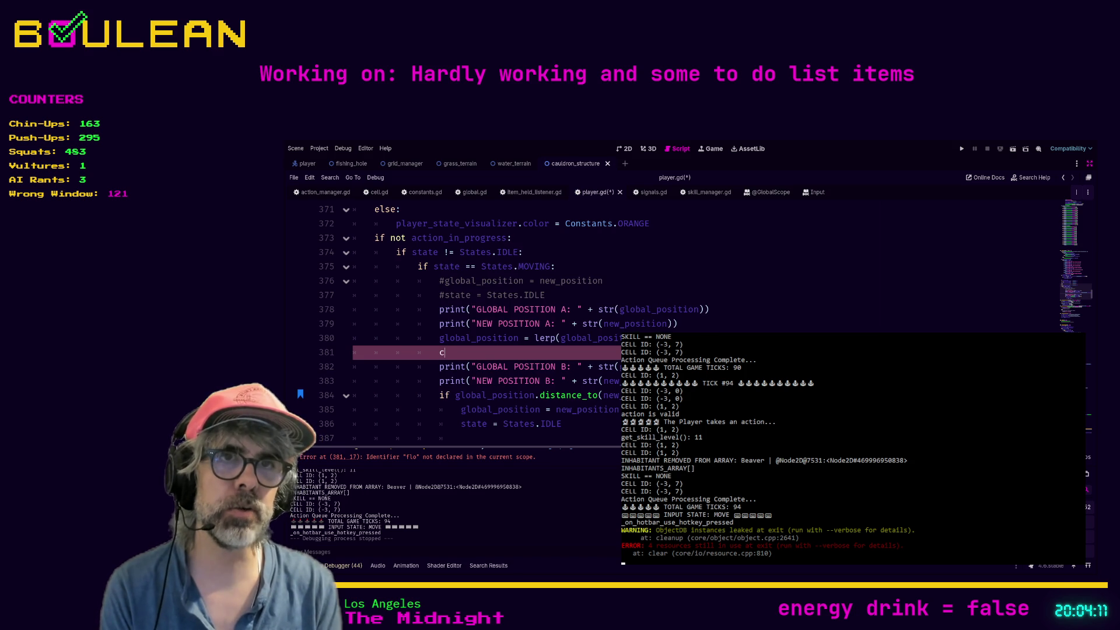
text(eil)
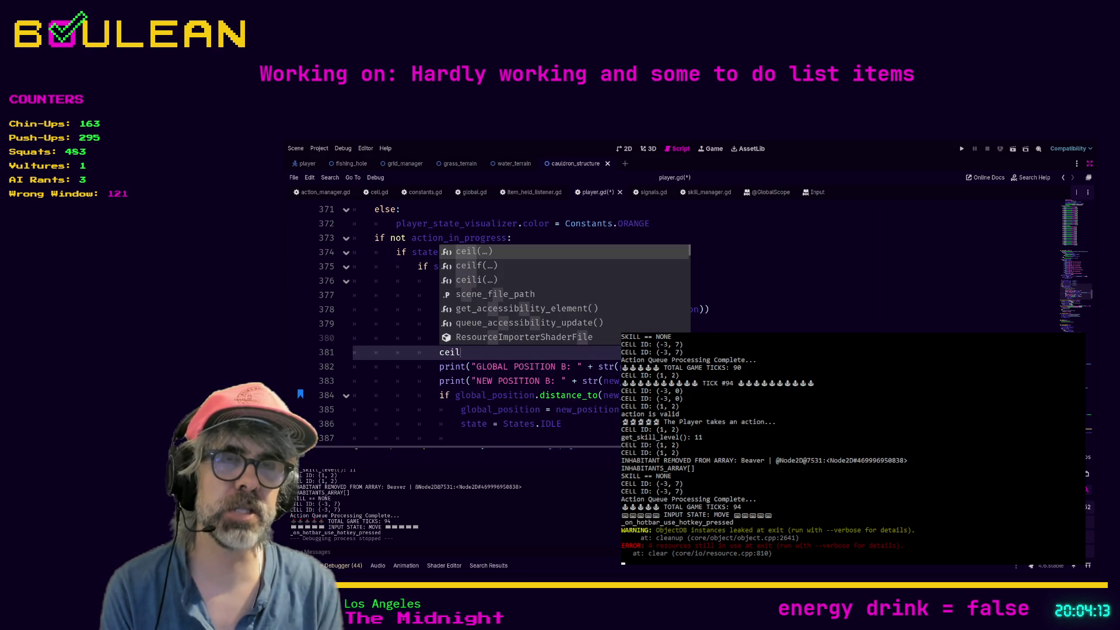
key(Return)
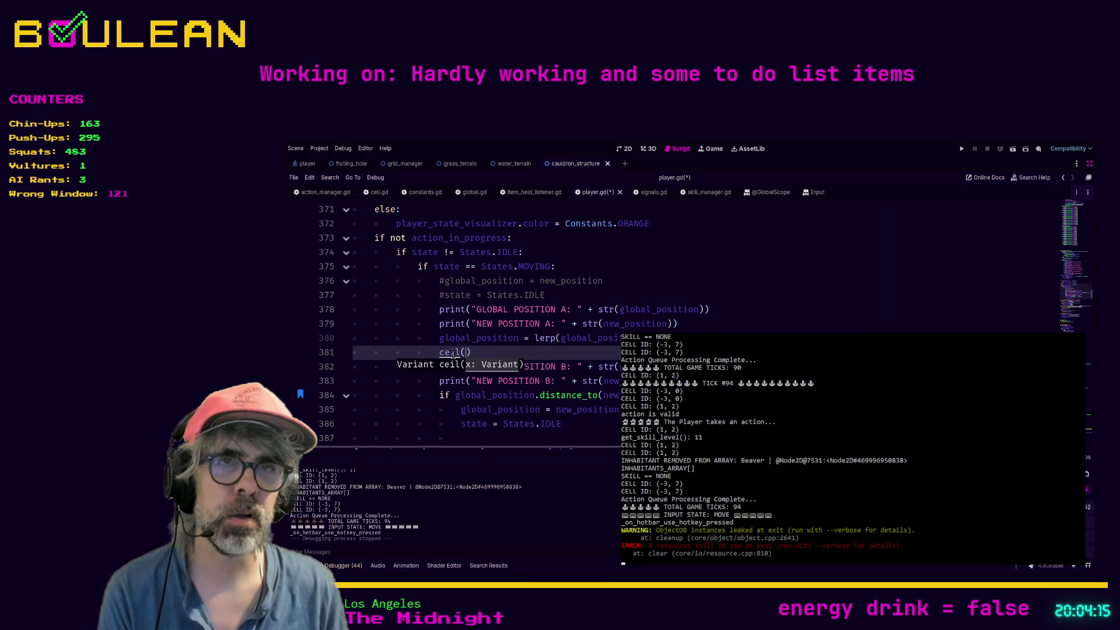
ctrl+click(454, 354)
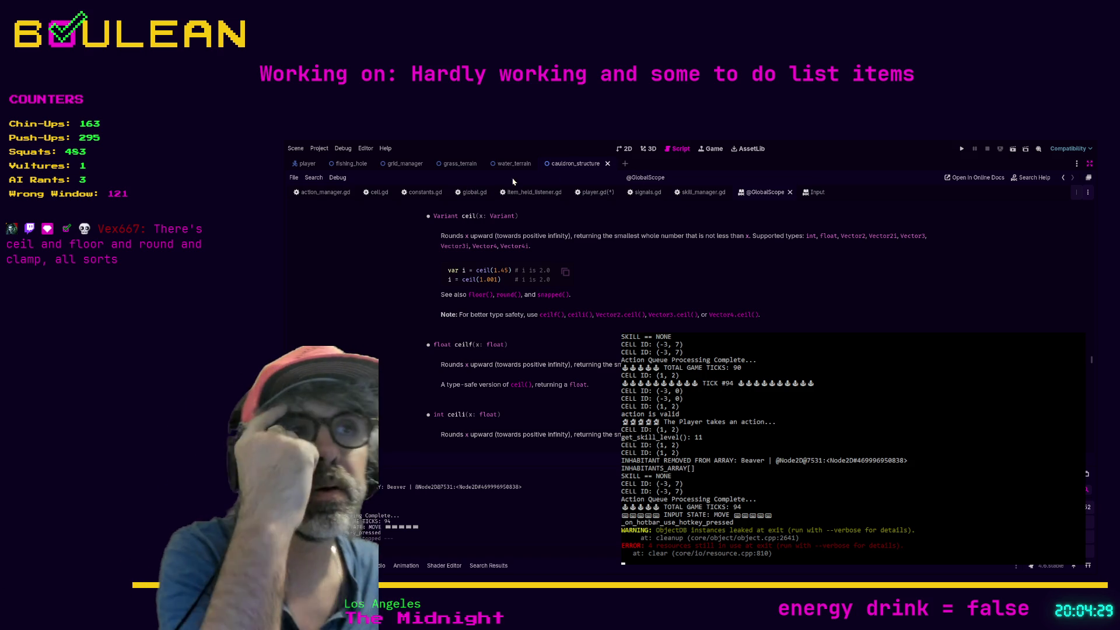
click(597, 195)
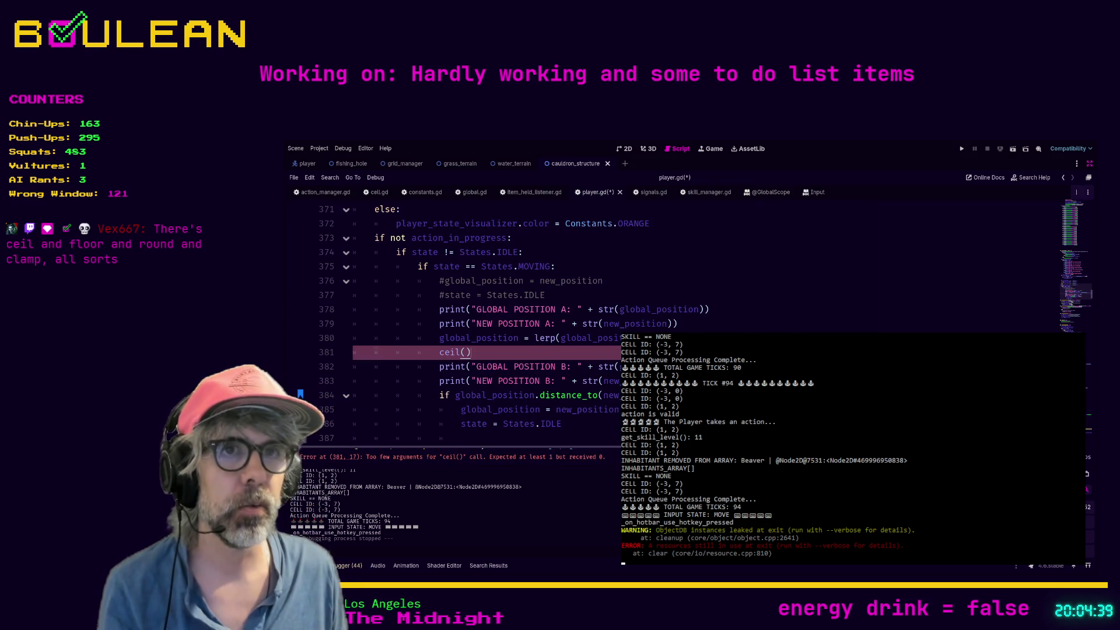
key(shift+Home)
key(shift+Home)
key(BackSpace)
key(BackSpace)
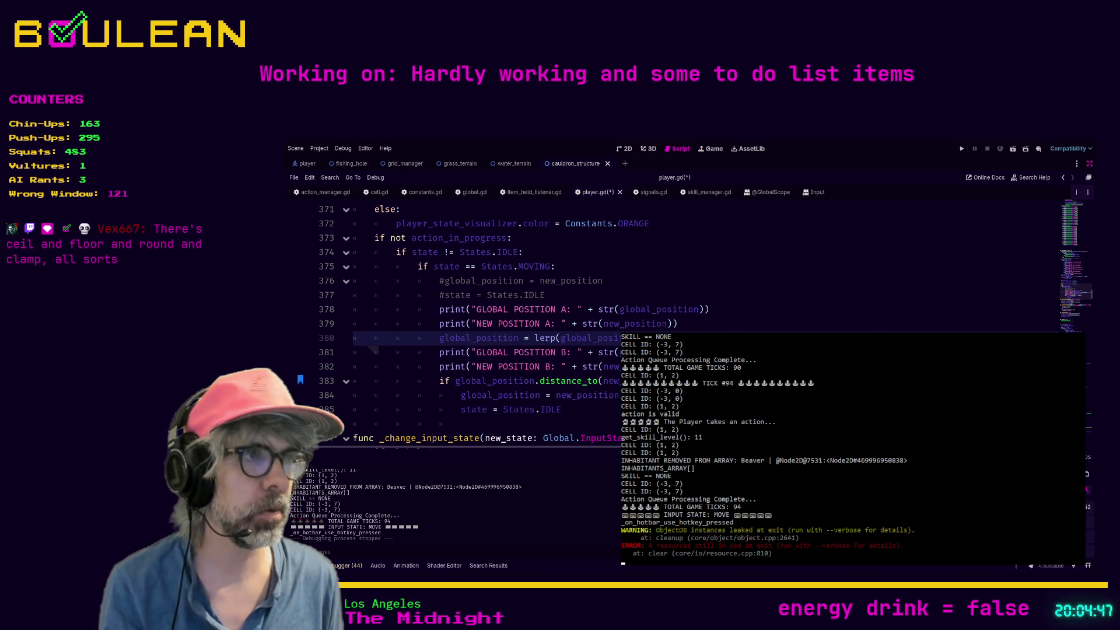
Save player.gd, change ANIMATION_SPEED in constants.gd from 300 to 30, and run the game.
click(374, 351)
key(ctrl+s)
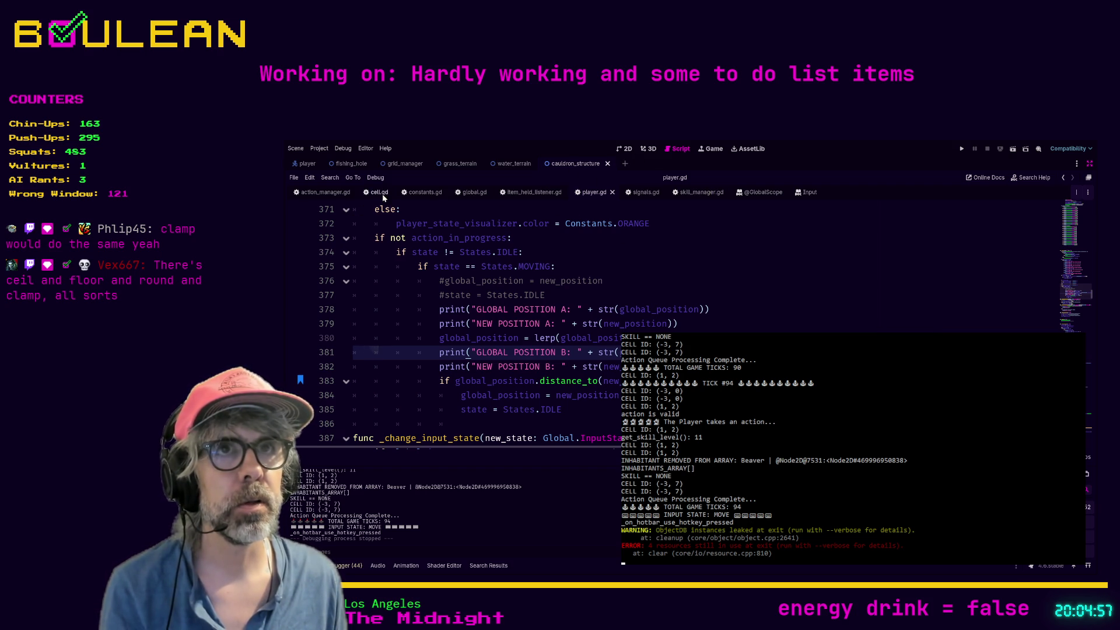
click(419, 194)
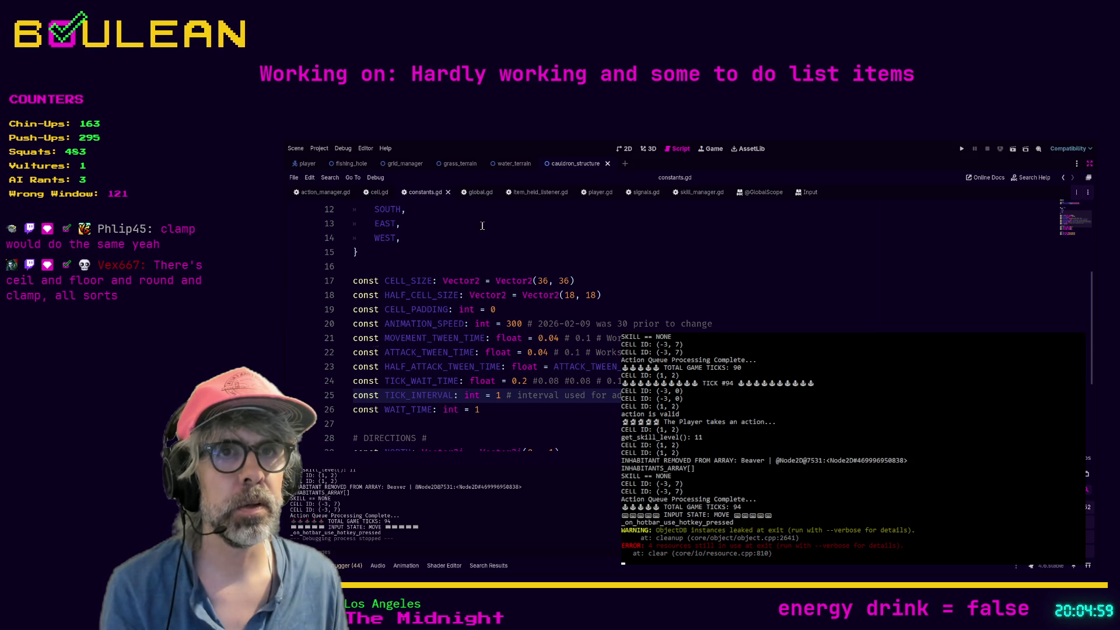
click(519, 323)
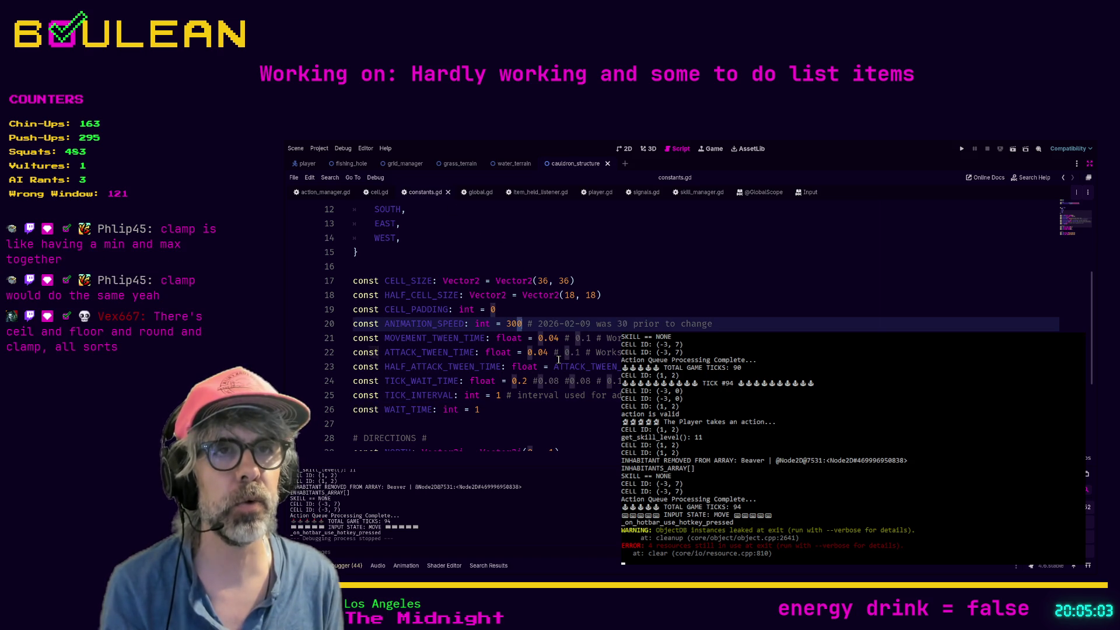
key(Delete)
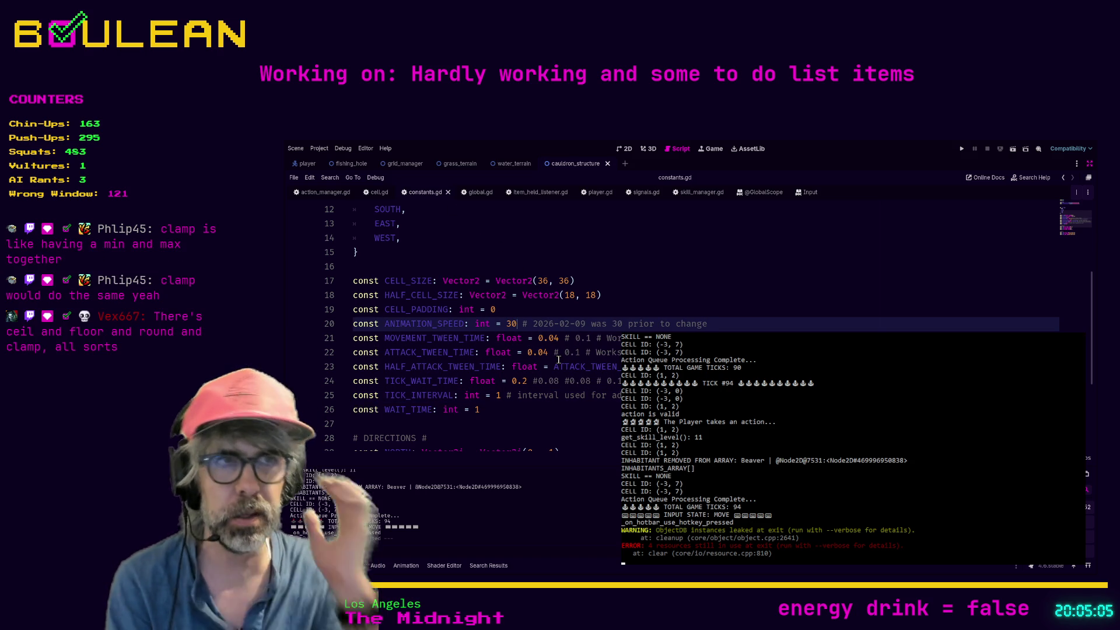
key(F5)
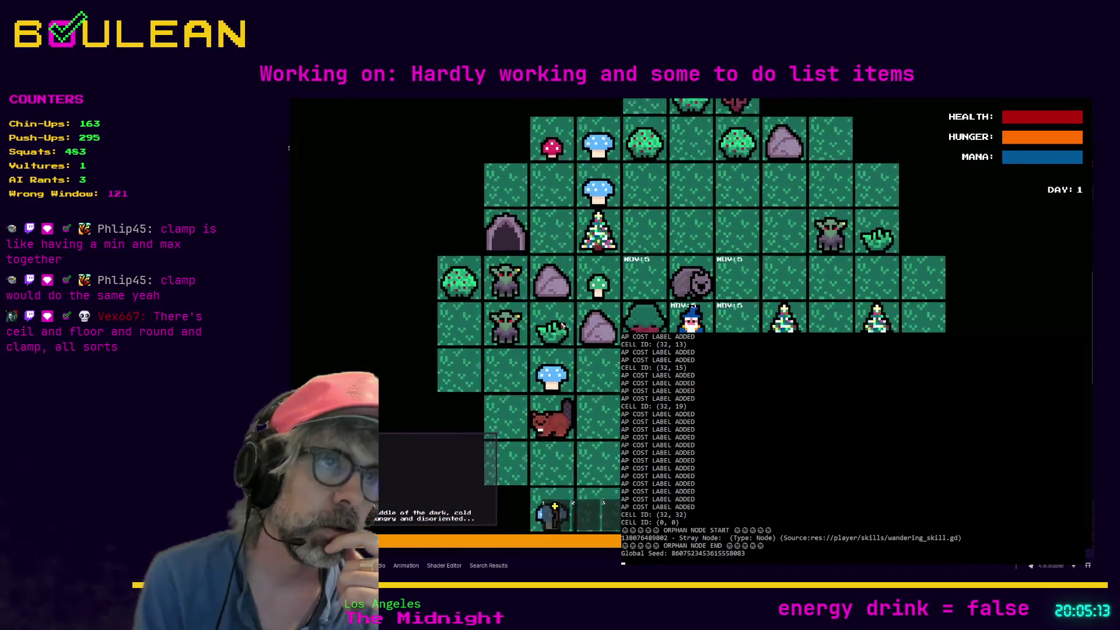
Move the player to a neighbouring tile, stop the game, and switch to global.gd.
click(562, 325)
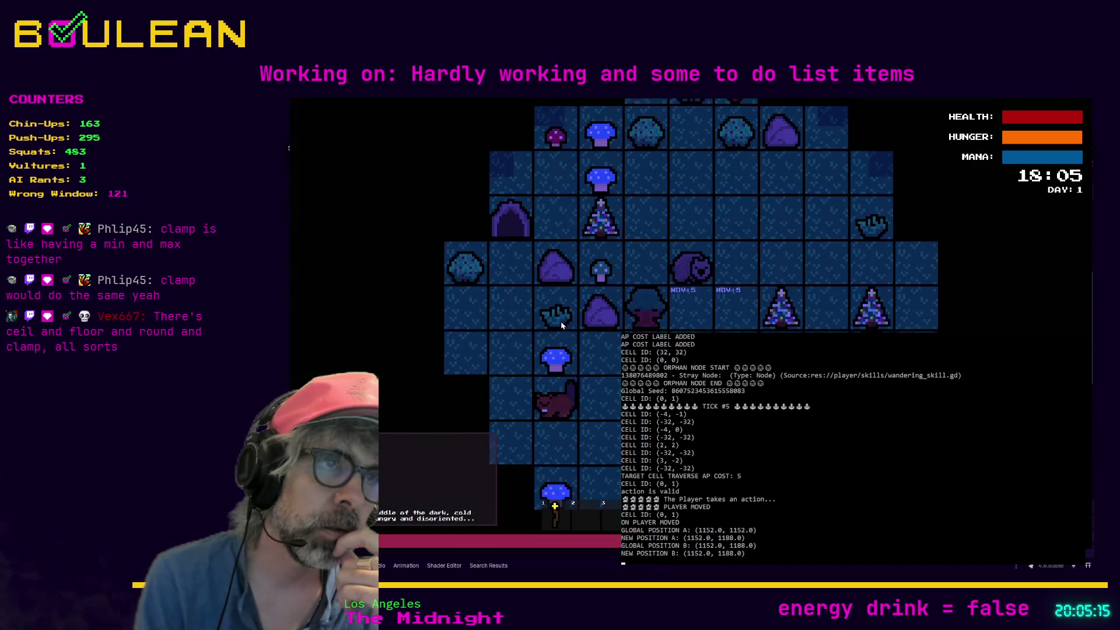
key(F8)
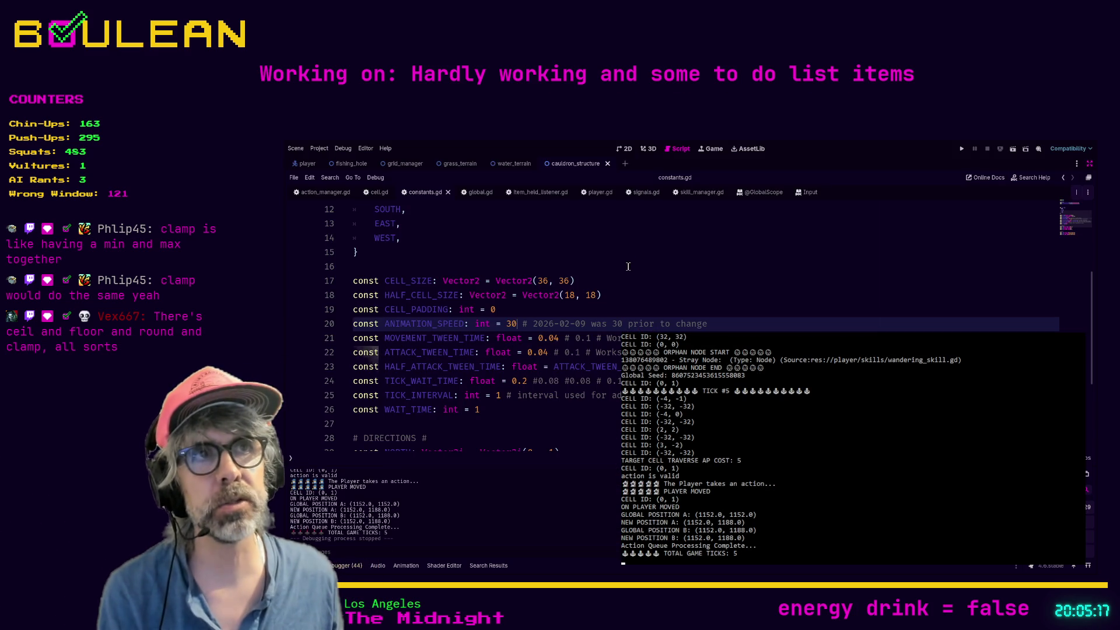
click(481, 194)
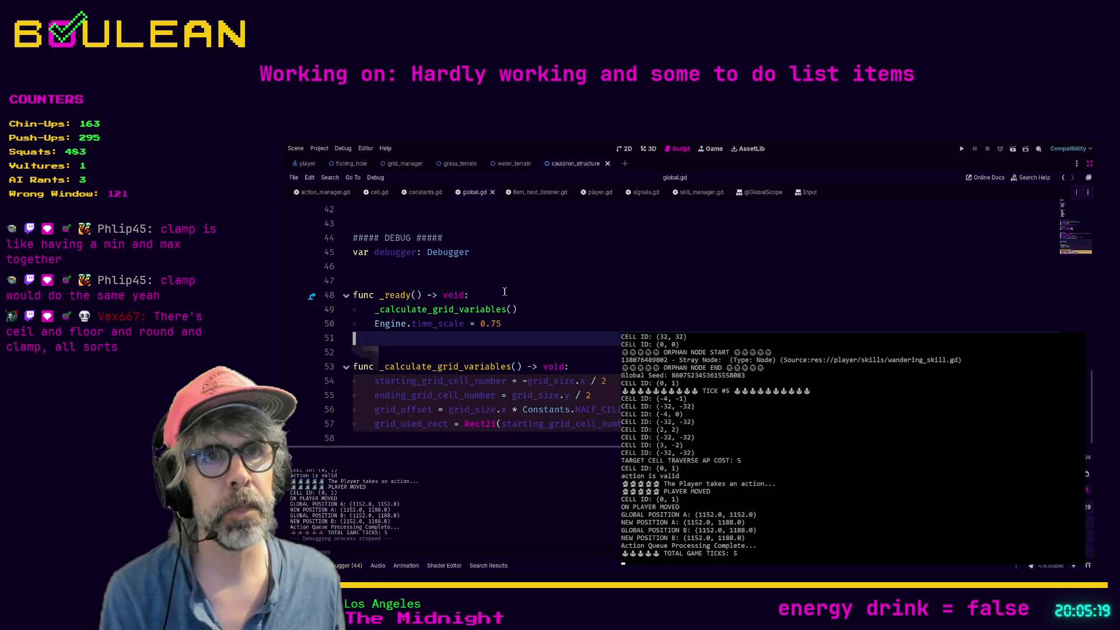
Comment out Engine.time_scale = 0.75 on line 50 with Ctrl+K and rerun the project.
click(527, 325)
key(ctrl+k)
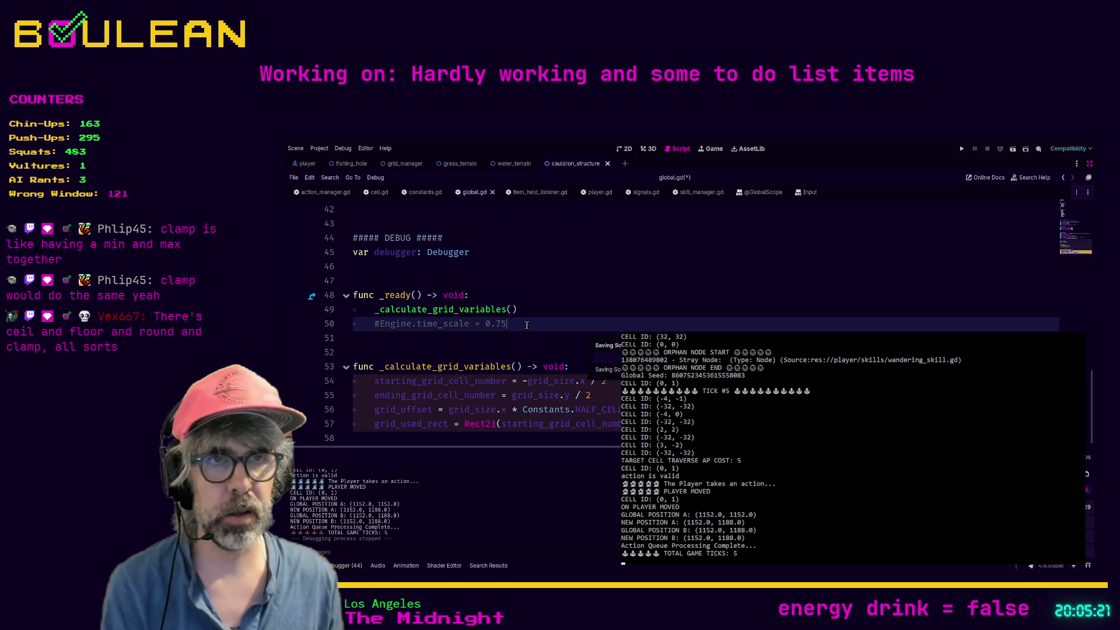
key(F5)
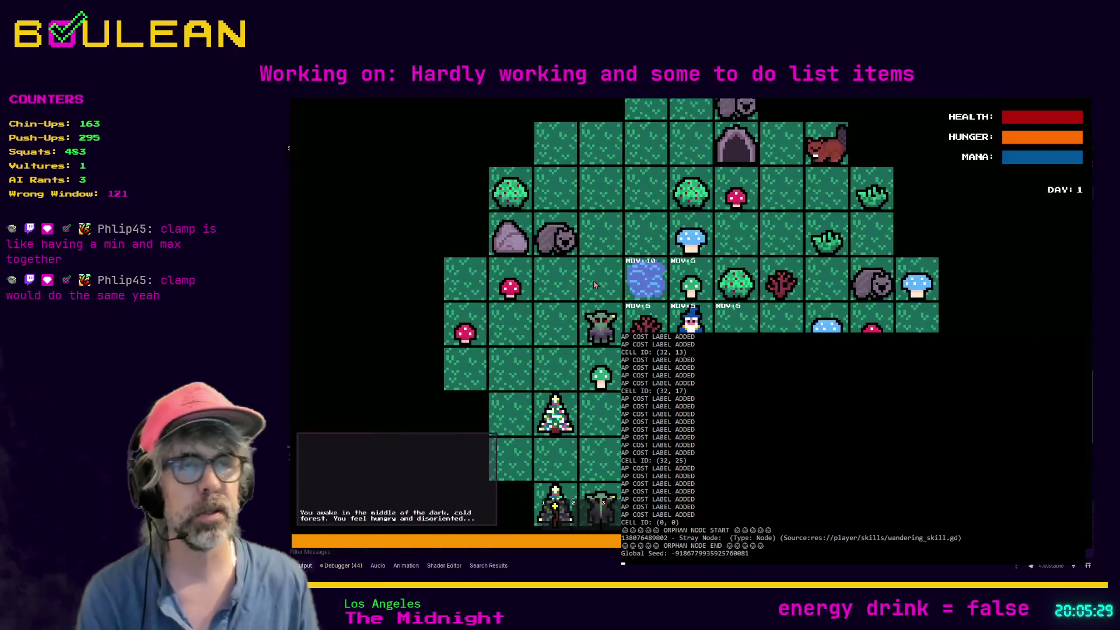
Walk the player one tile down, one up and two right, then stop the game.
key(Down)
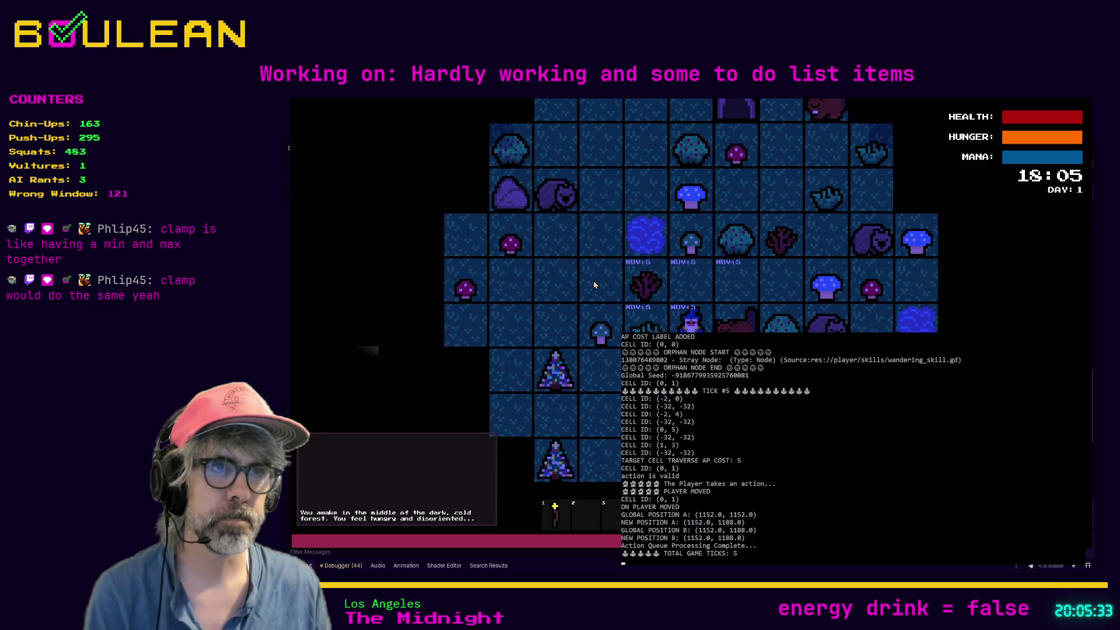
key(Up)
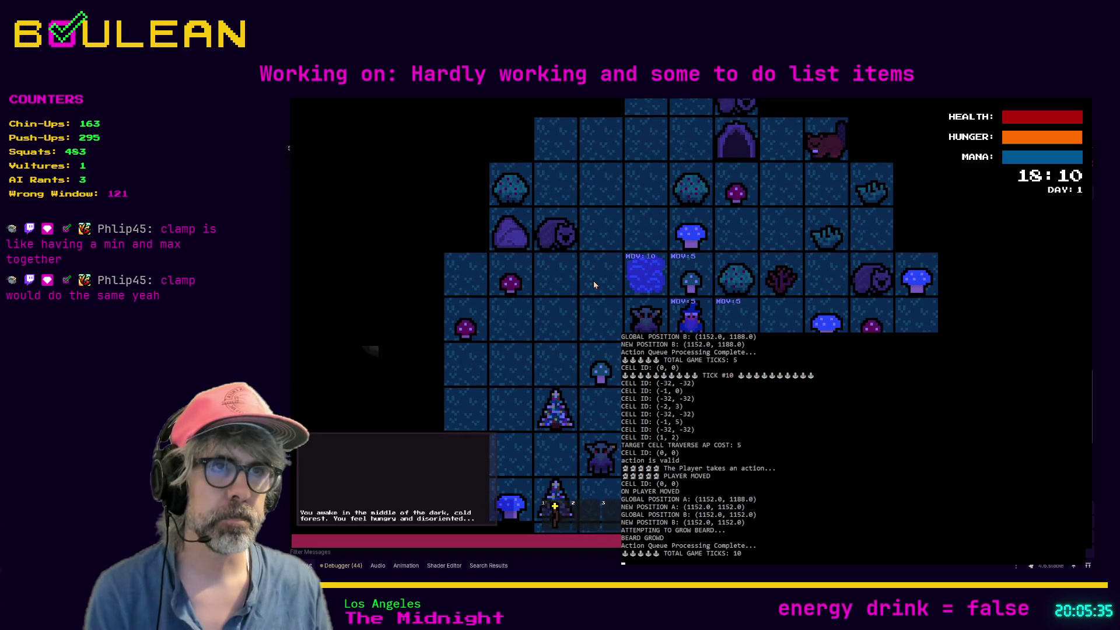
key(Right)
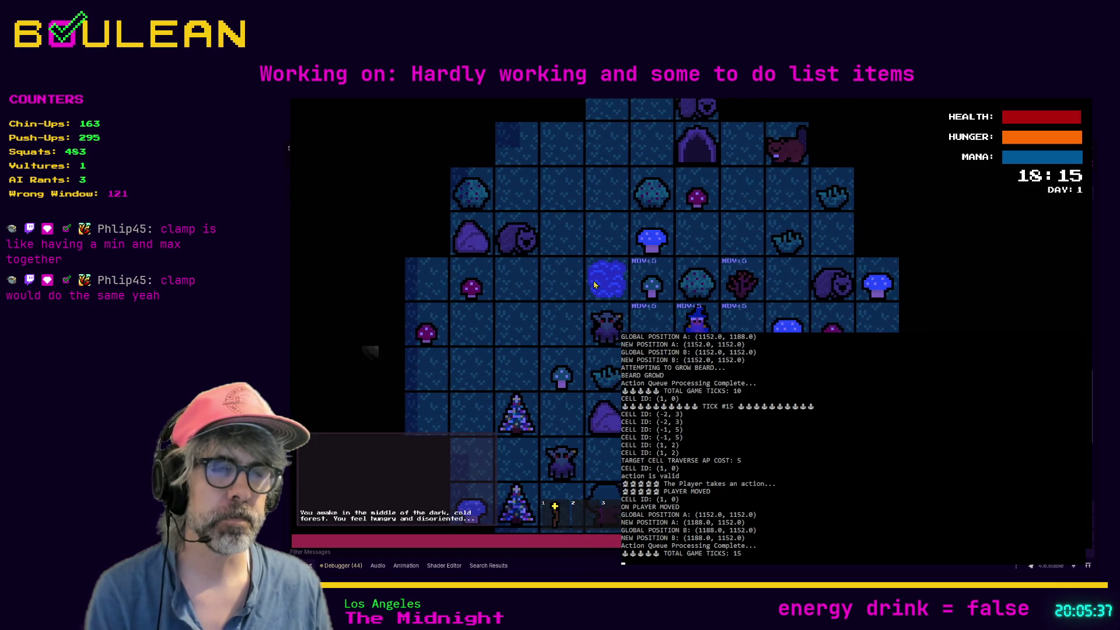
key(Right)
key(Escape)
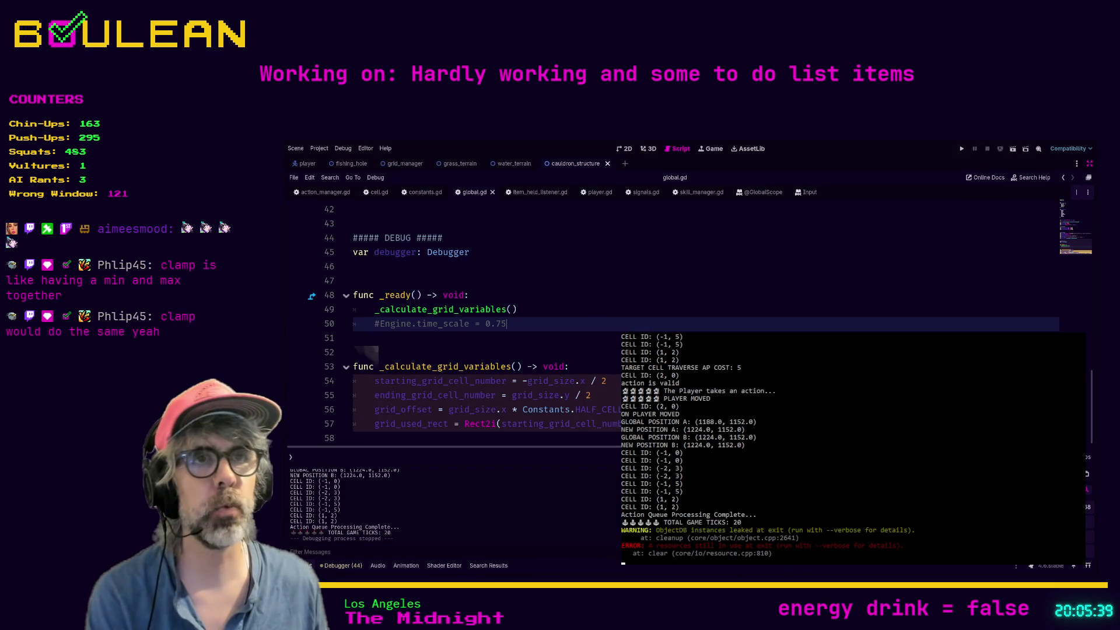
Show the ANIMATION_SPEED setting in constants.gd and run the game to test movement speed.
click(423, 192)
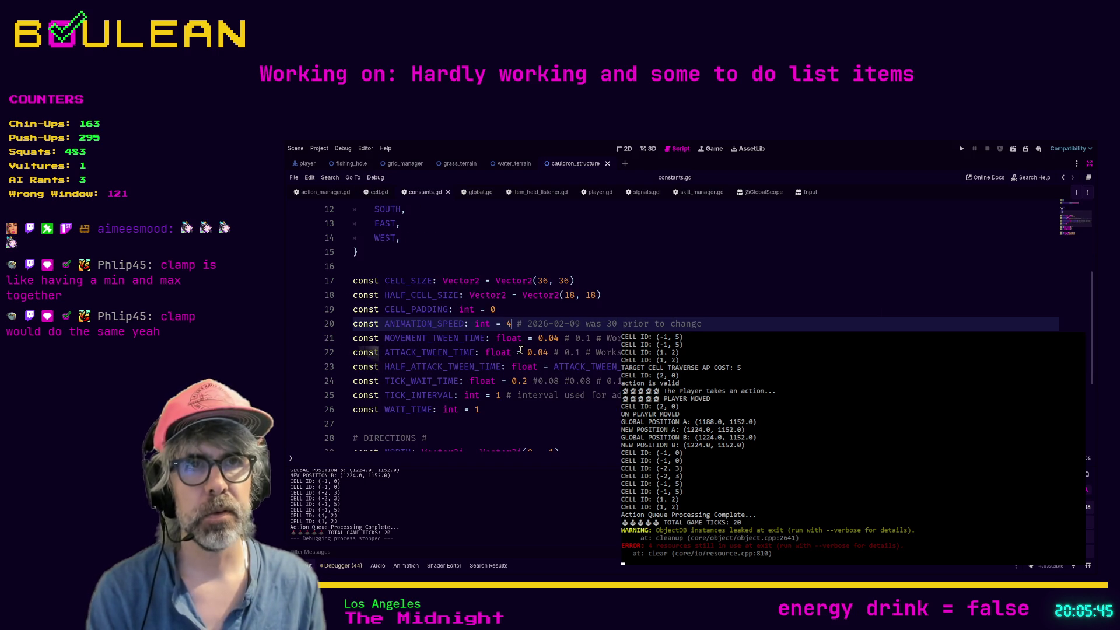
key(F5)
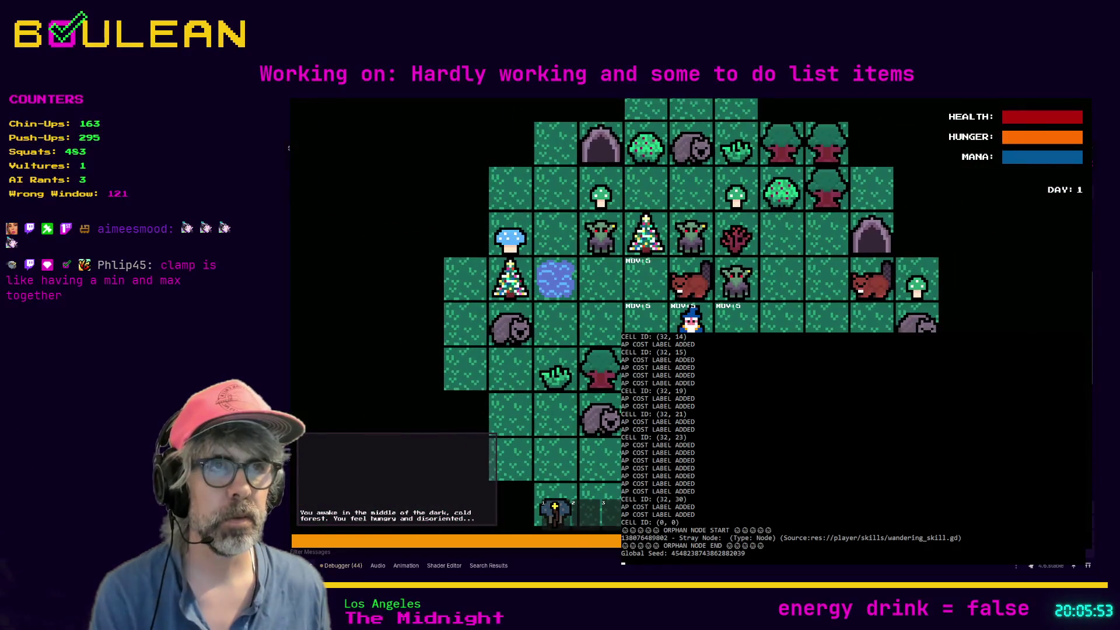
Move the wizard four tiles right and one tile back left.
key(Right)
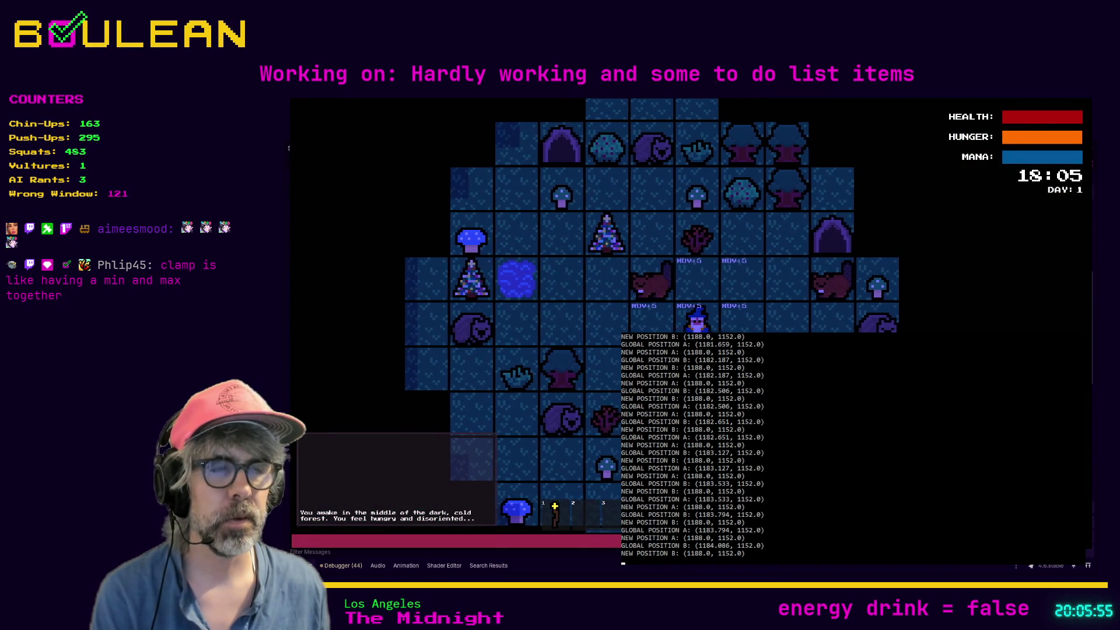
key(Right)
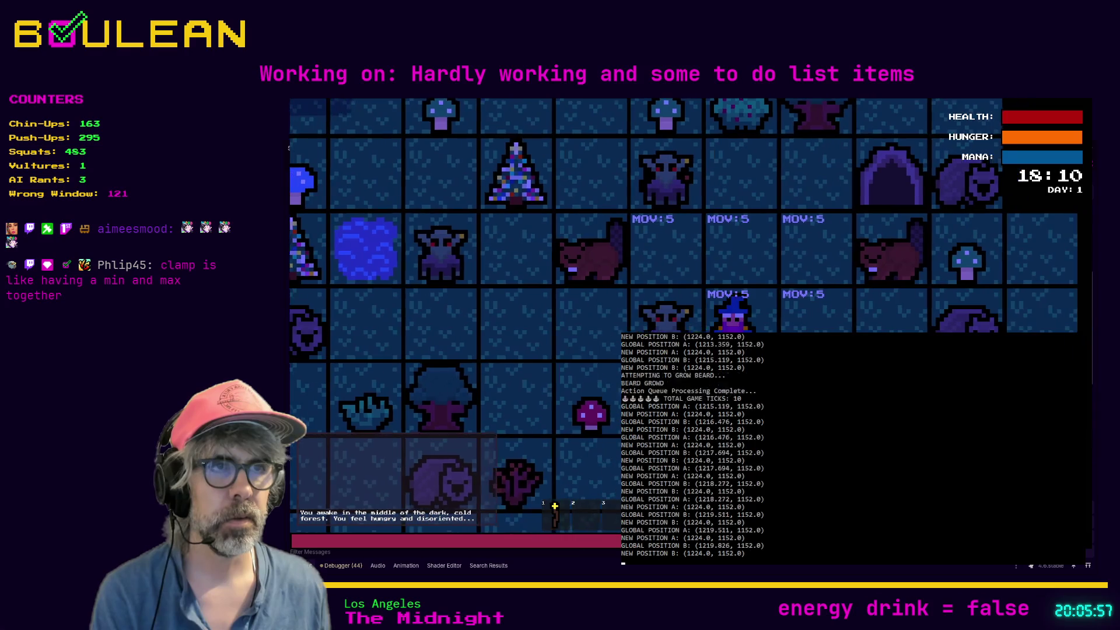
key(Right)
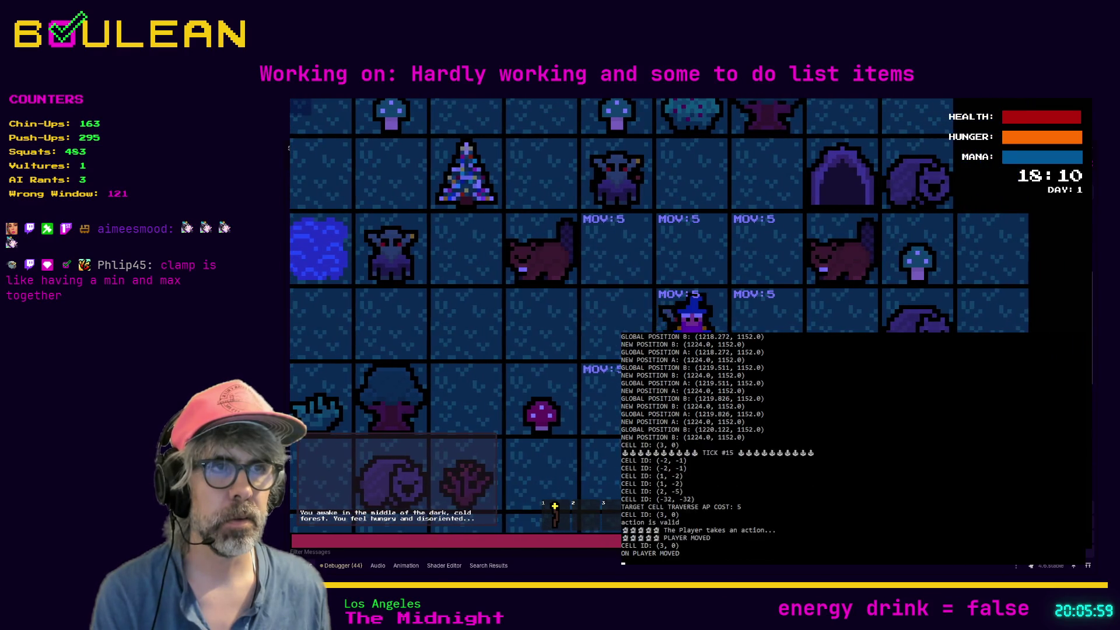
key(Right)
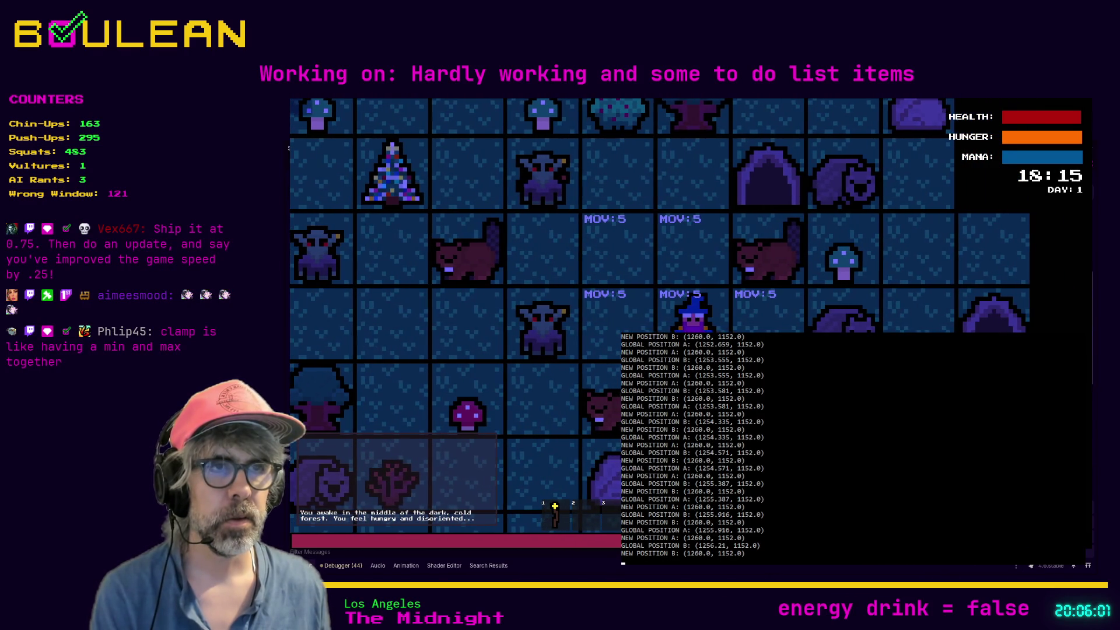
key(Left)
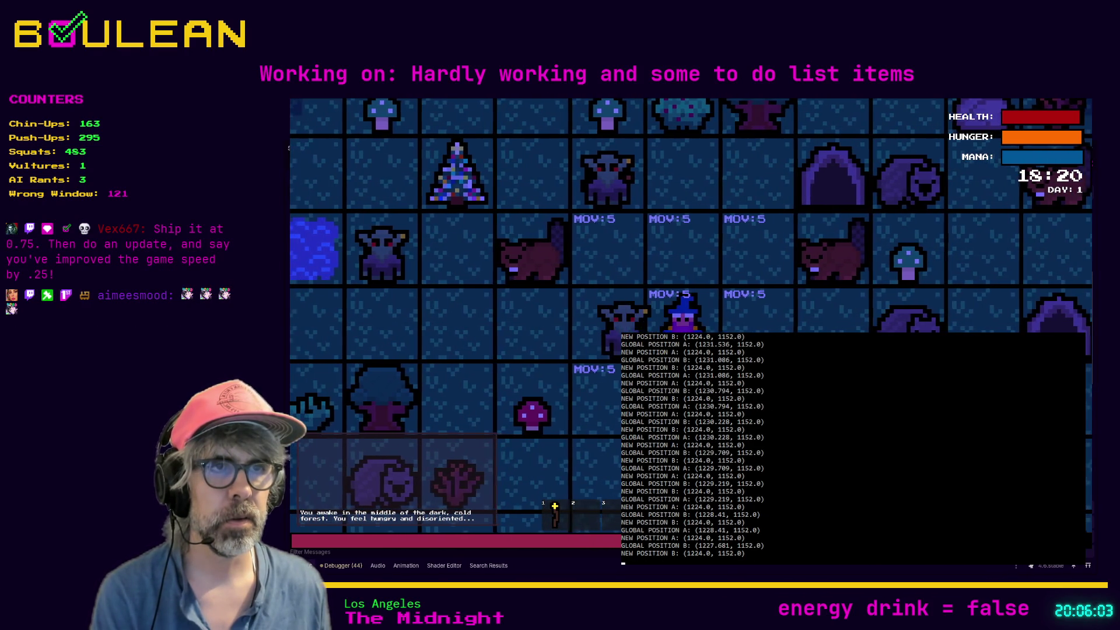
Attack two goblins and the gravestone, step three tiles left, then stop the game.
key(Left)
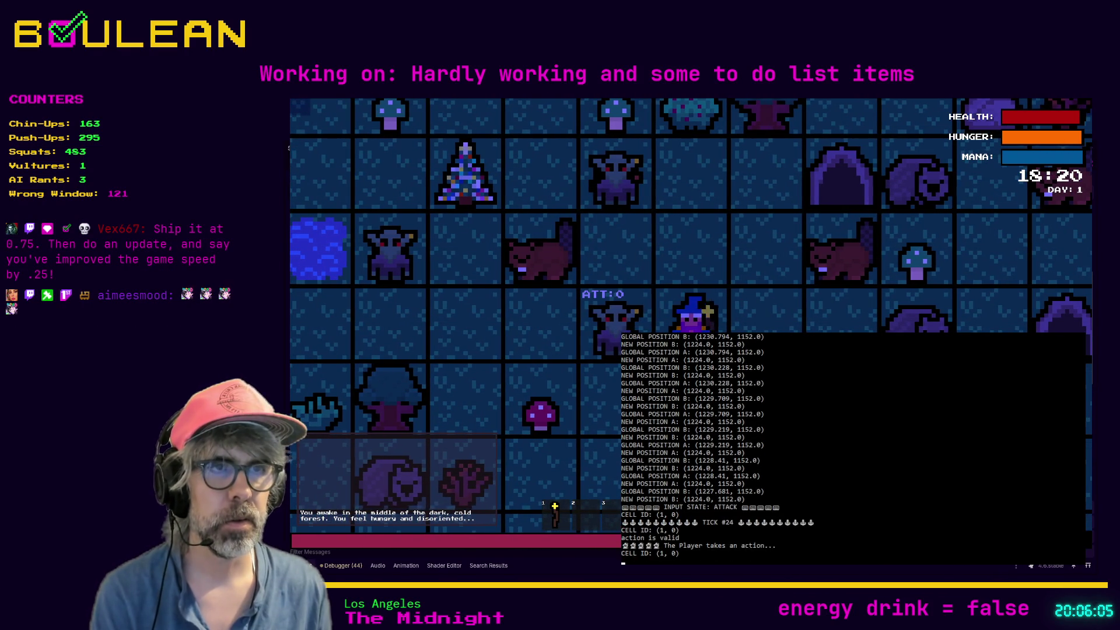
key(Left)
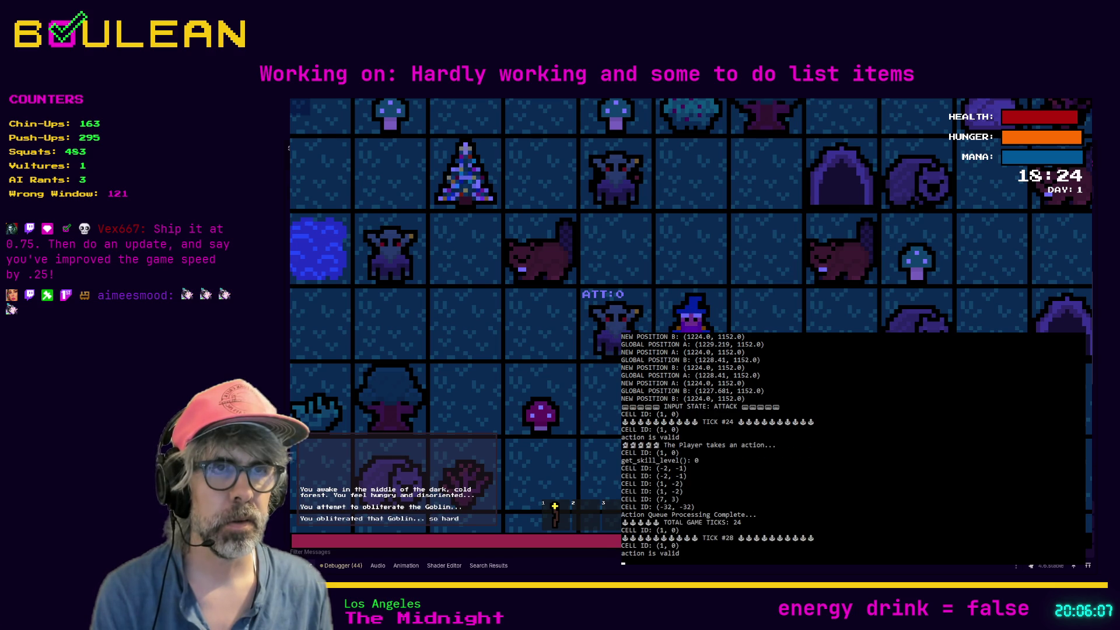
key(Left)
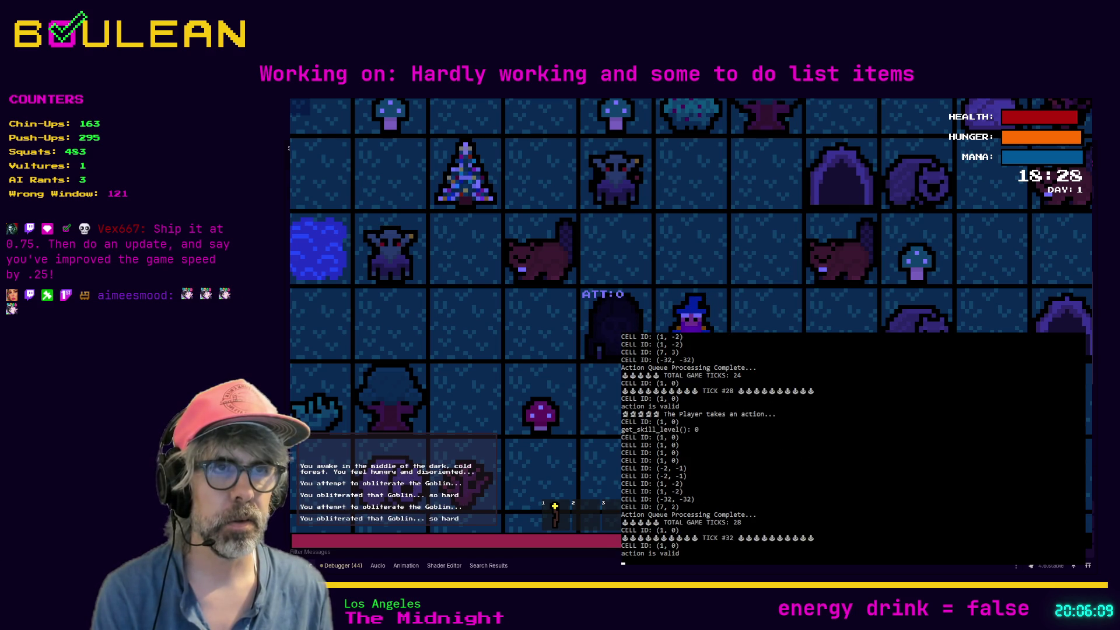
key(Left)
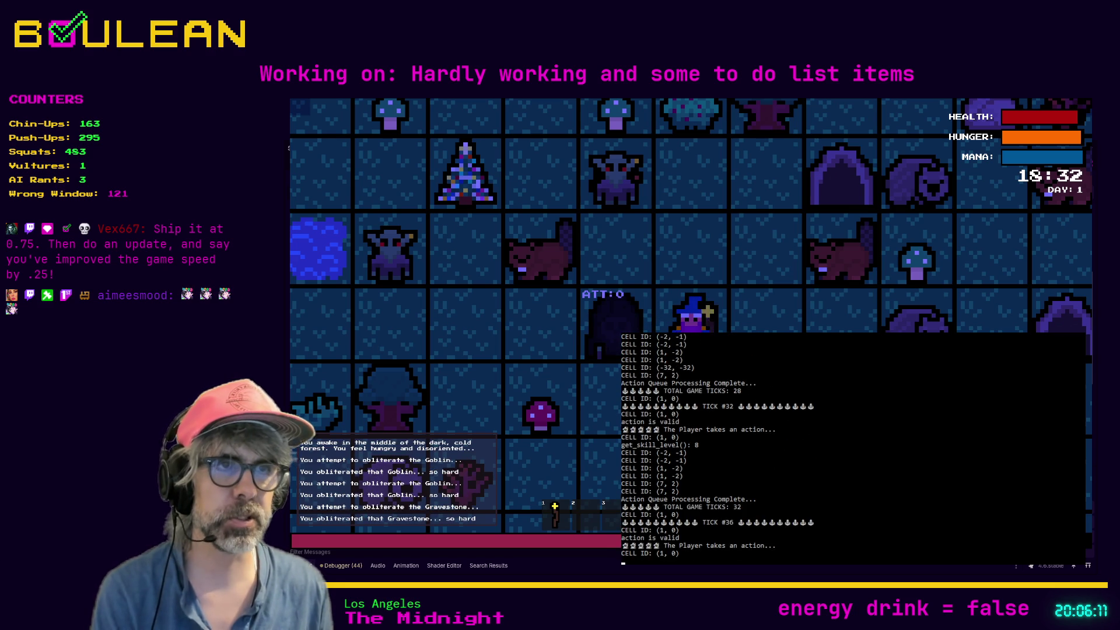
key(Left)
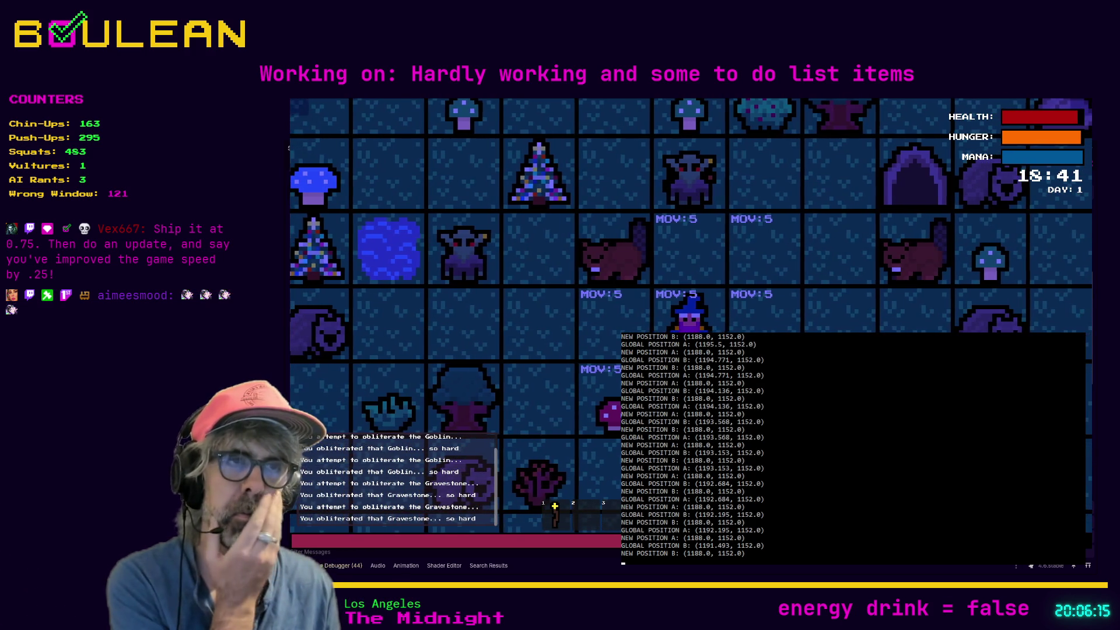
key(Left)
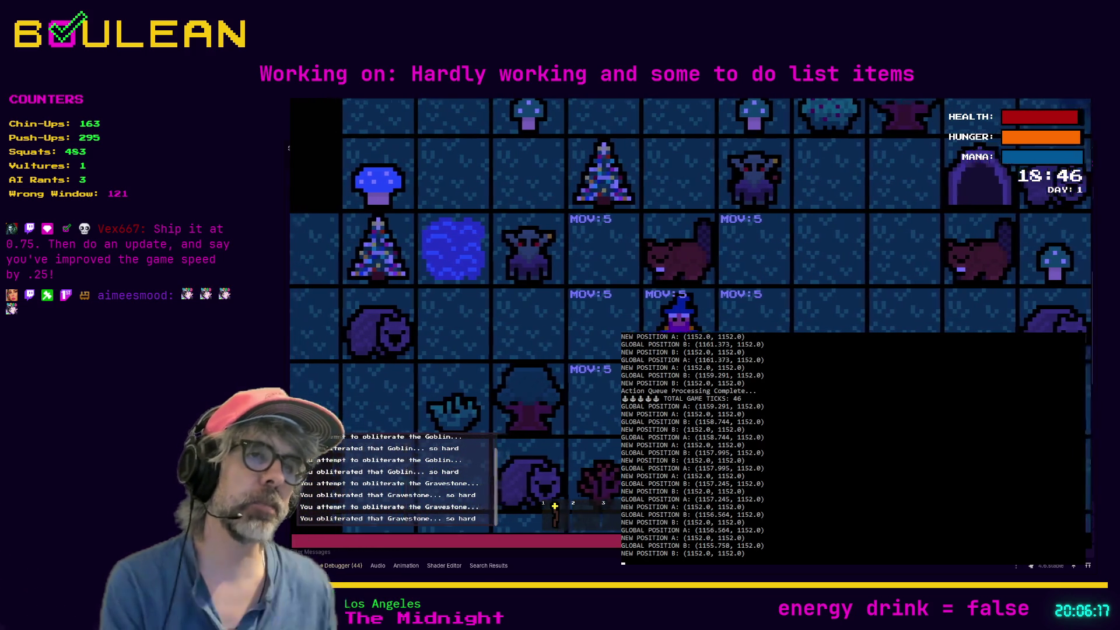
key(Left)
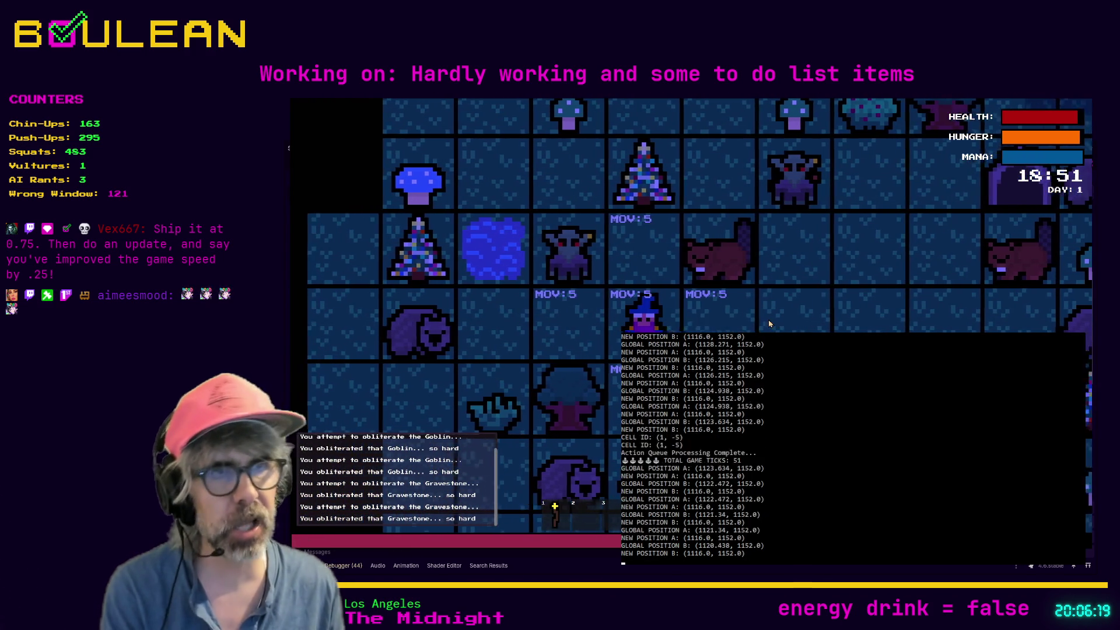
key(F8)
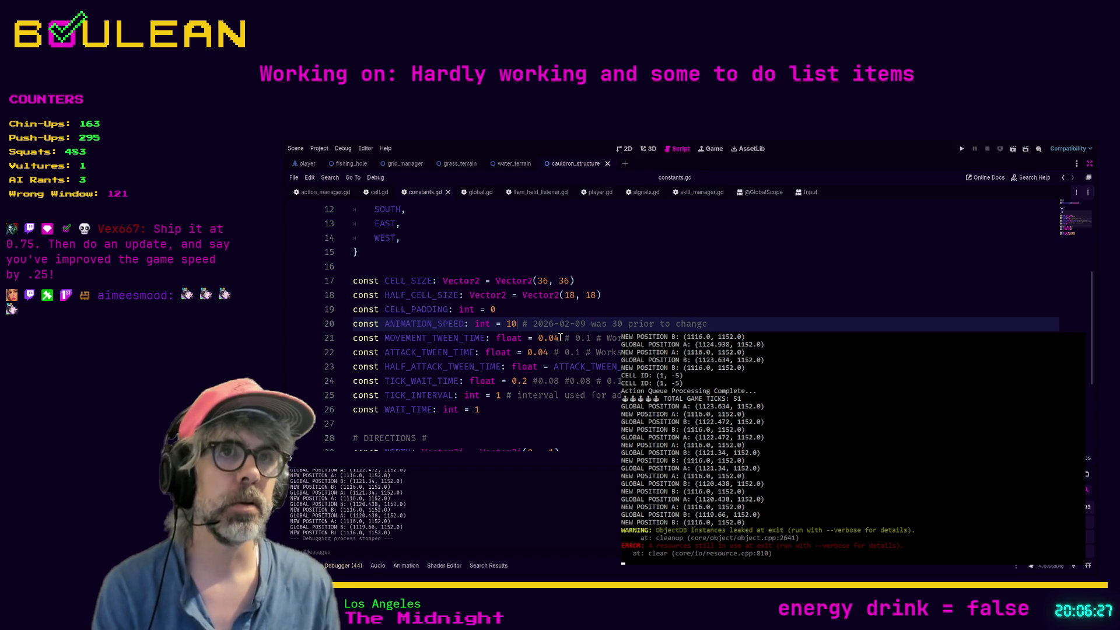
Switch to player.gd and browse down through the code around lines 411 to 456.
click(597, 194)
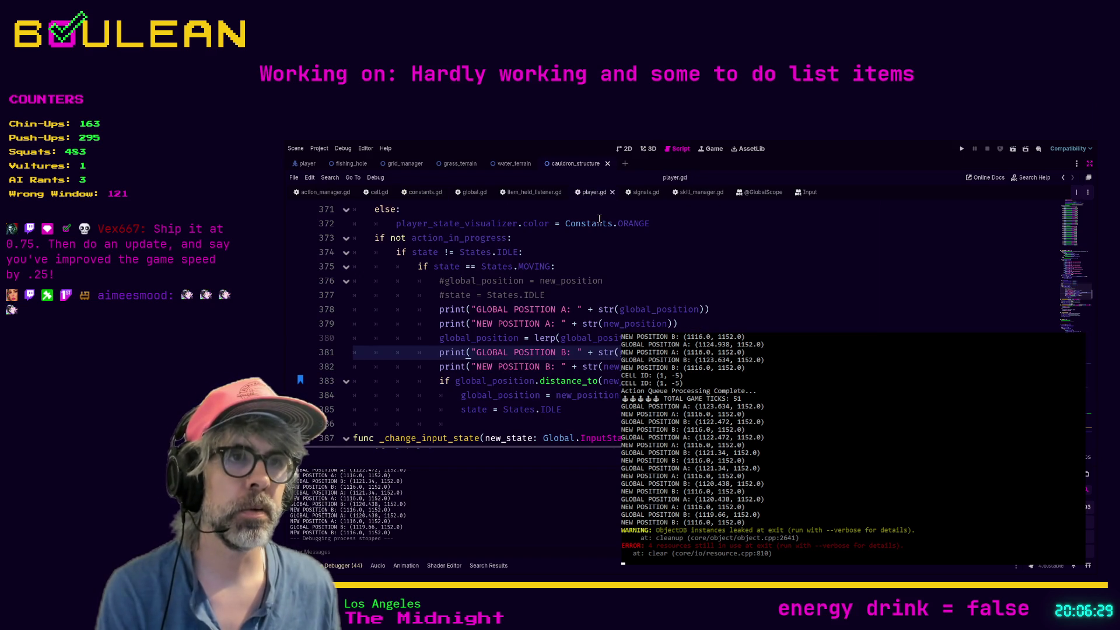
scroll(651, 315, down, 2)
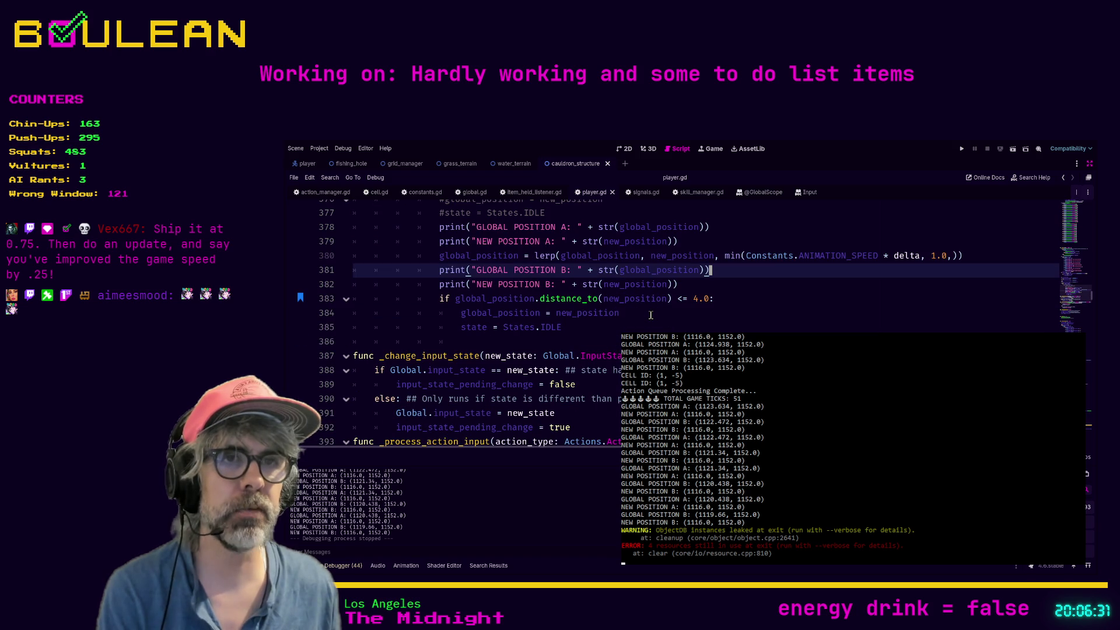
scroll(651, 315, down, 7)
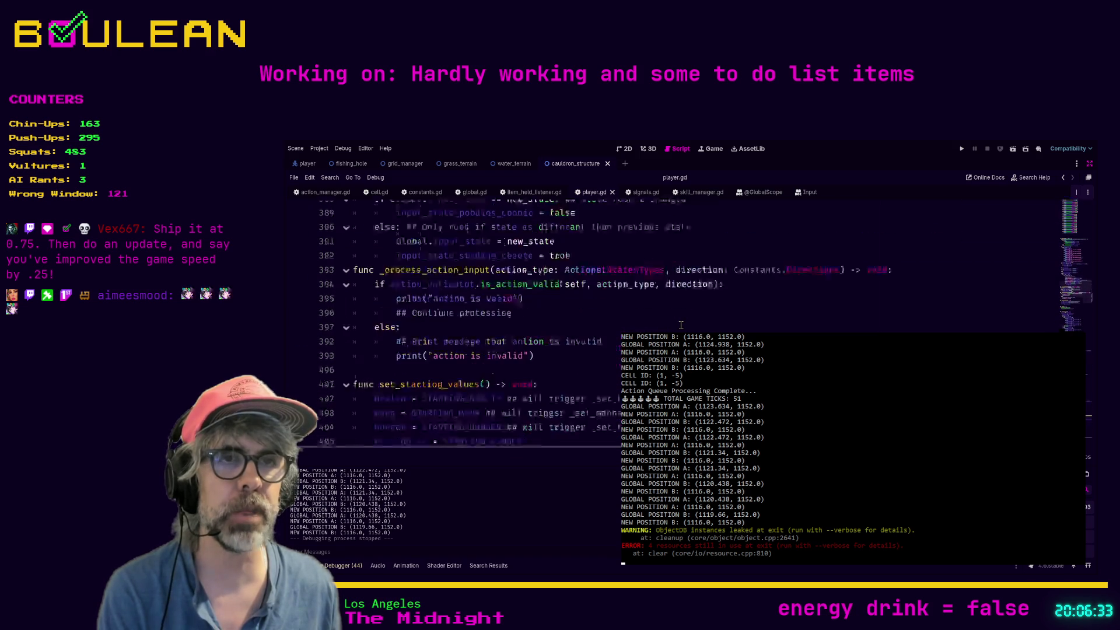
scroll(681, 325, down, 3)
click(673, 328)
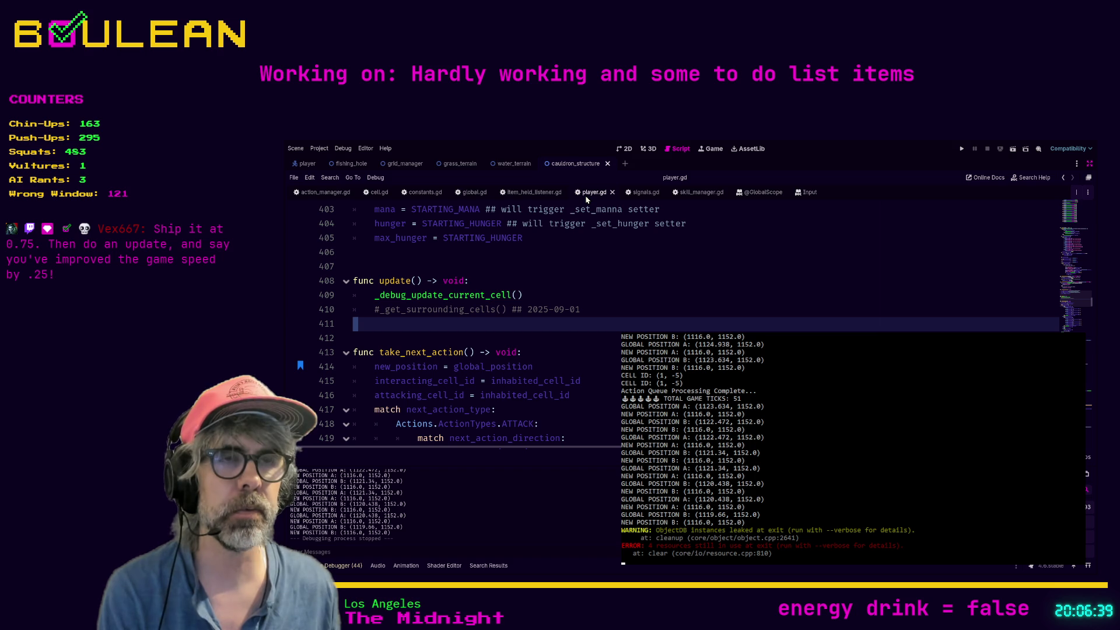
scroll(688, 308, down, 10)
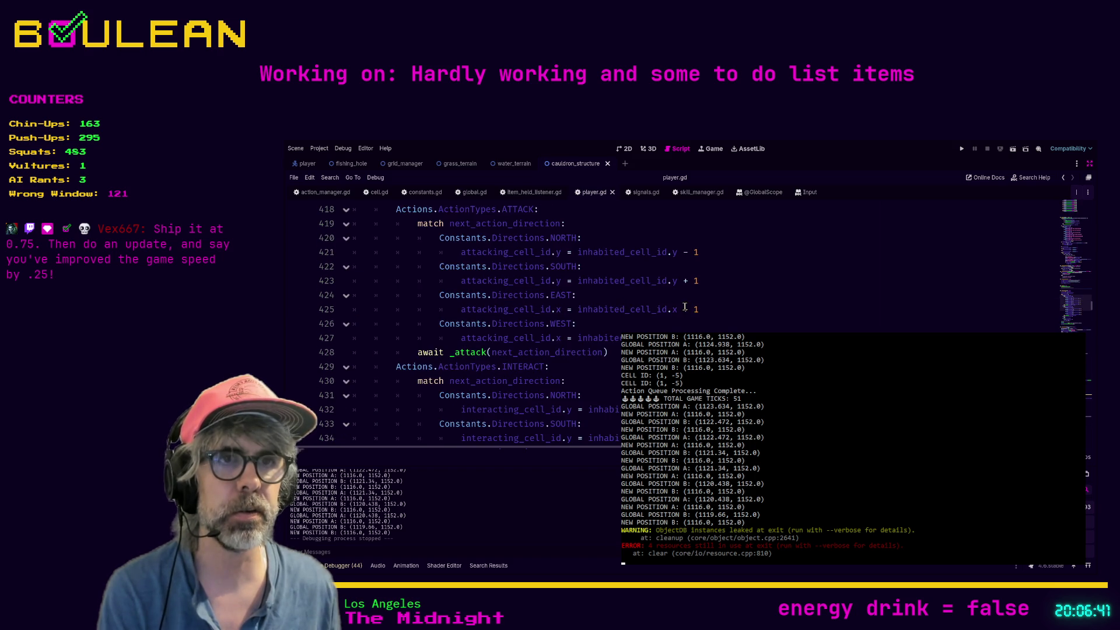
scroll(688, 307, down, 8)
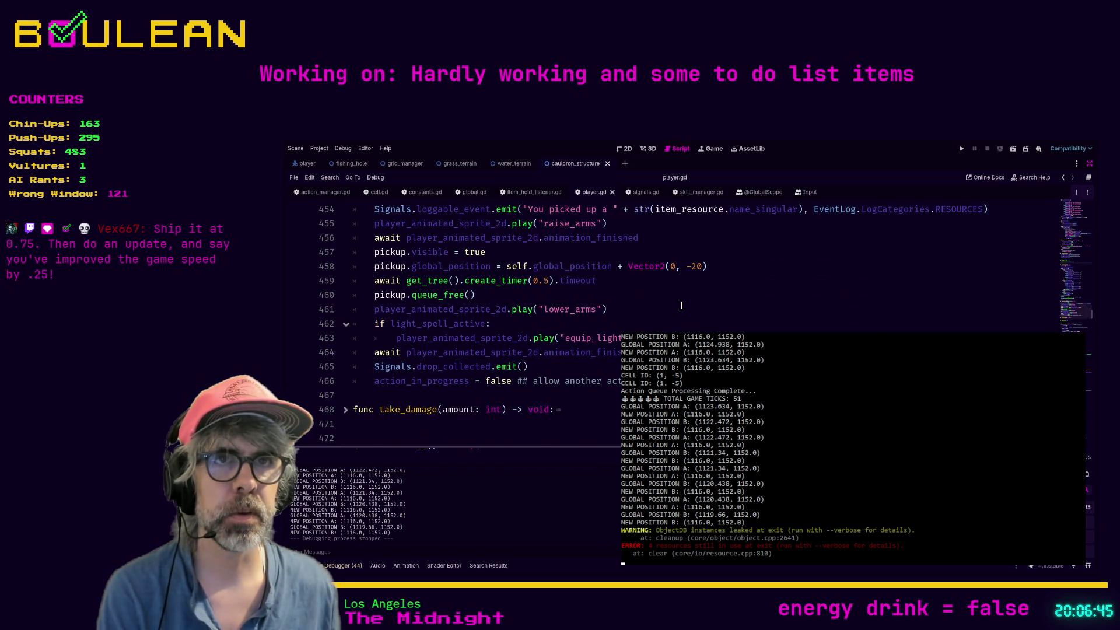
scroll(682, 306, up, 2)
click(757, 288)
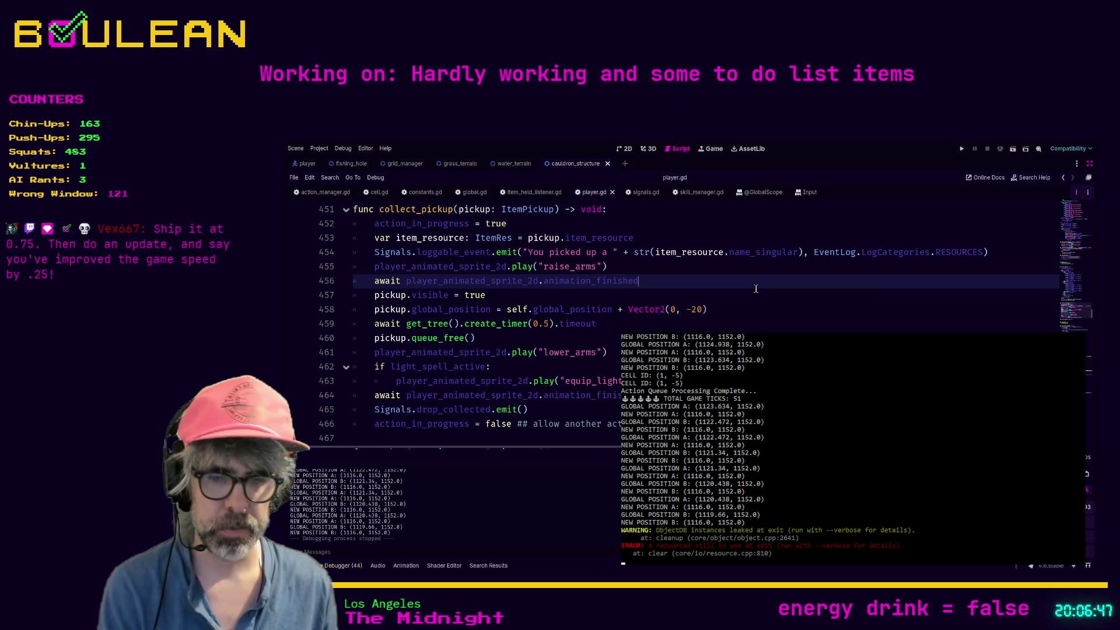
Jump to the bookmarks at lines 80 and 215, then scroll to the MOVING-state lerp block.
key(ctrl+b)
key(ctrl+b)
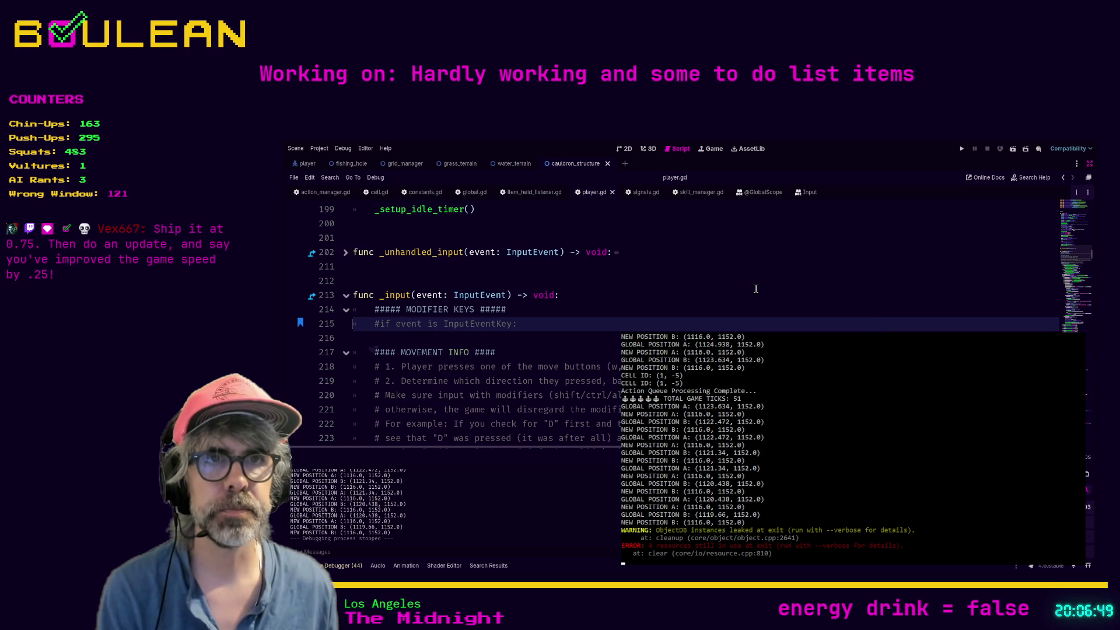
key(ctrl+b)
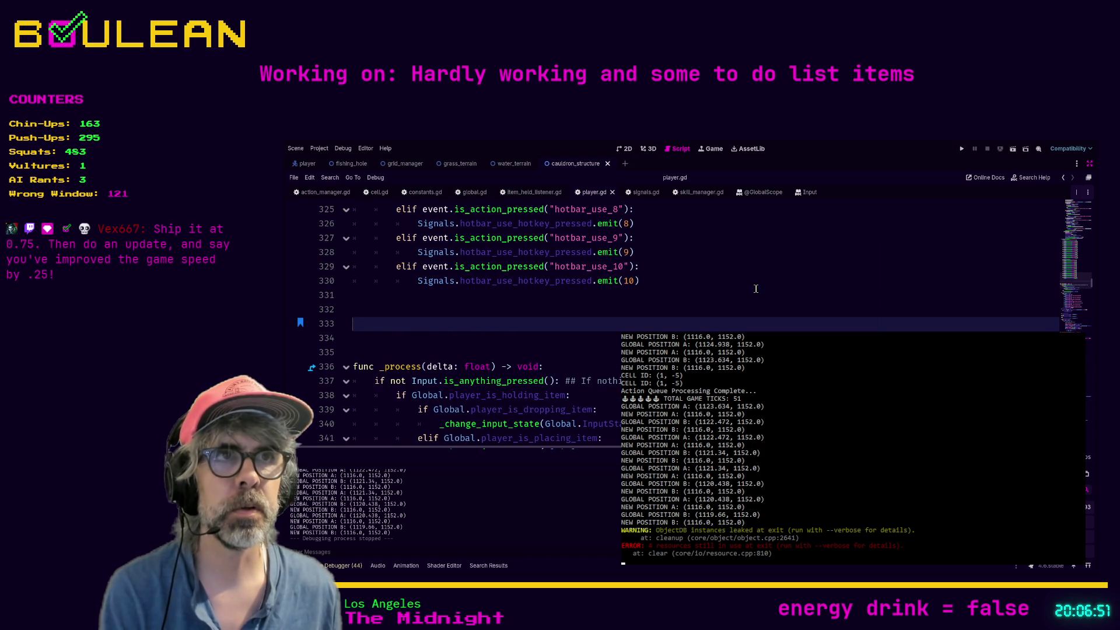
scroll(756, 289, down, 20)
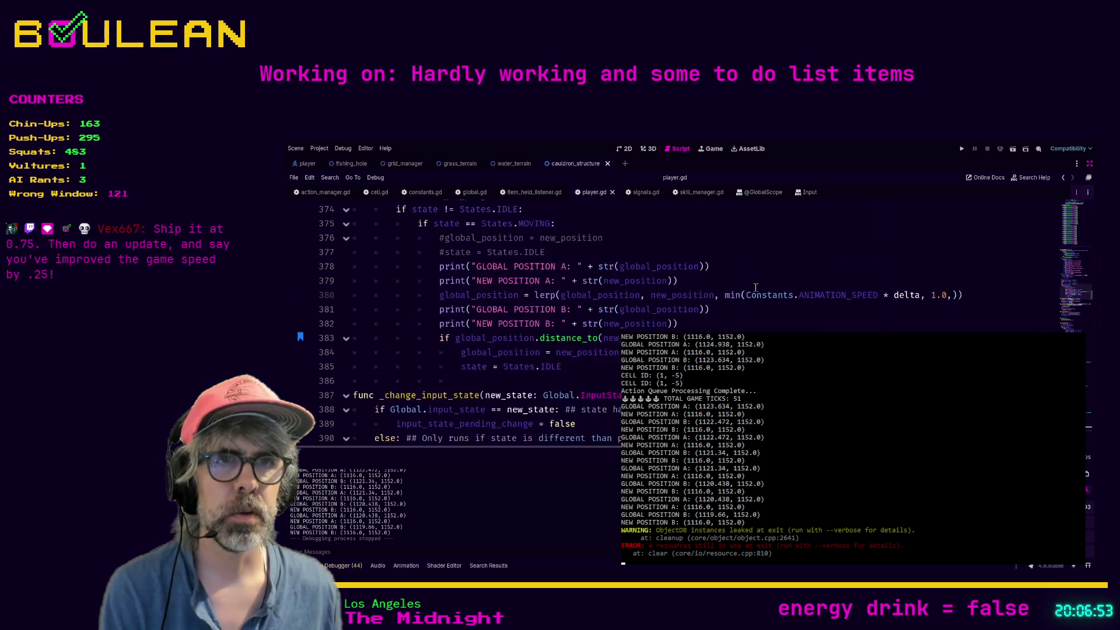
scroll(756, 287, down, 4)
scroll(762, 301, up, 9)
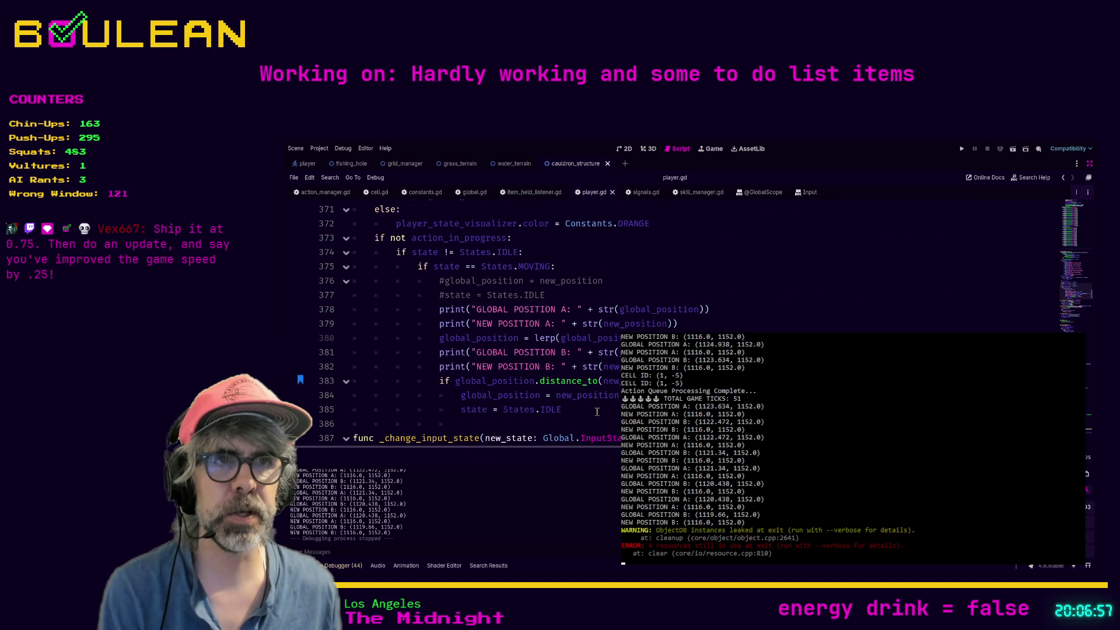
Comment out the distance-check snap on lines 383–385, save player.gd and rerun the game.
drag(597, 412, 389, 391)
key(ctrl+k)
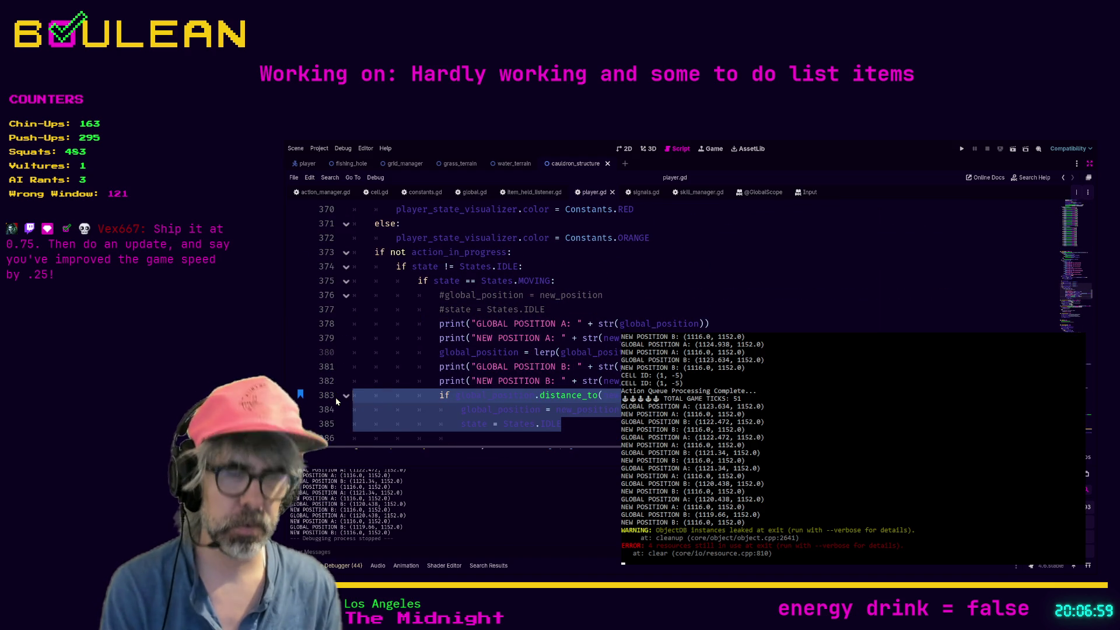
key(ctrl+s)
key(F5)
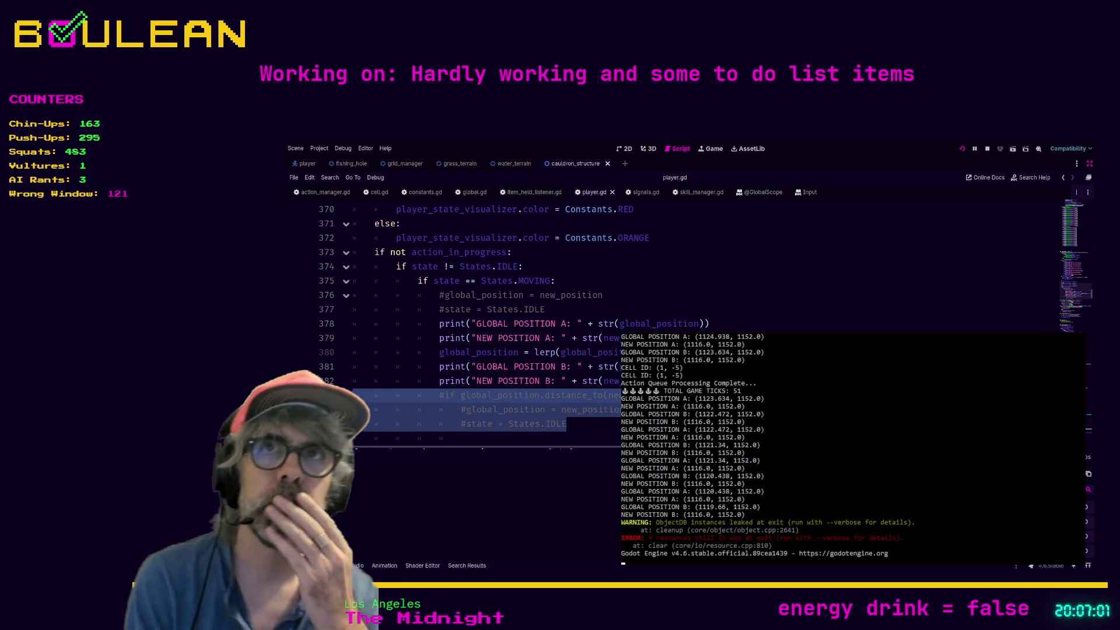